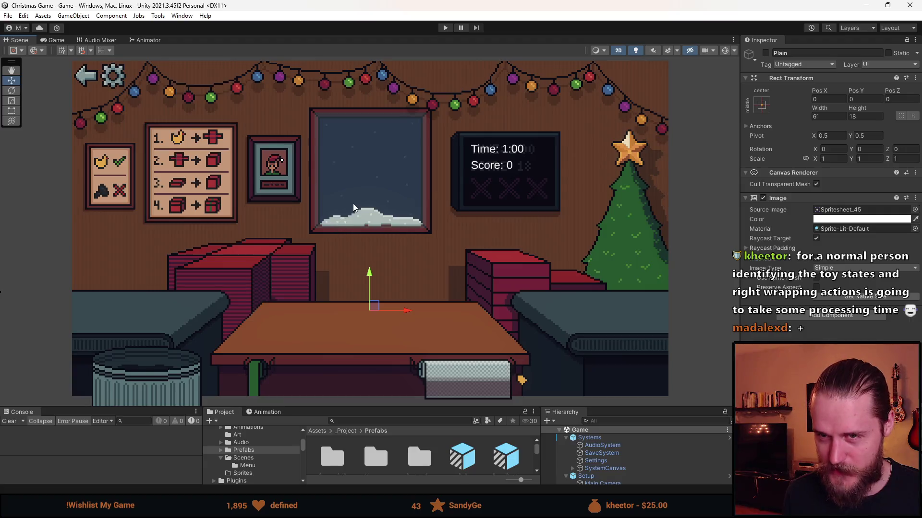
# Step: Start the game in play mode so the scoreboard shows Time 1:00 and Score 0
pyautogui.click(446, 28)
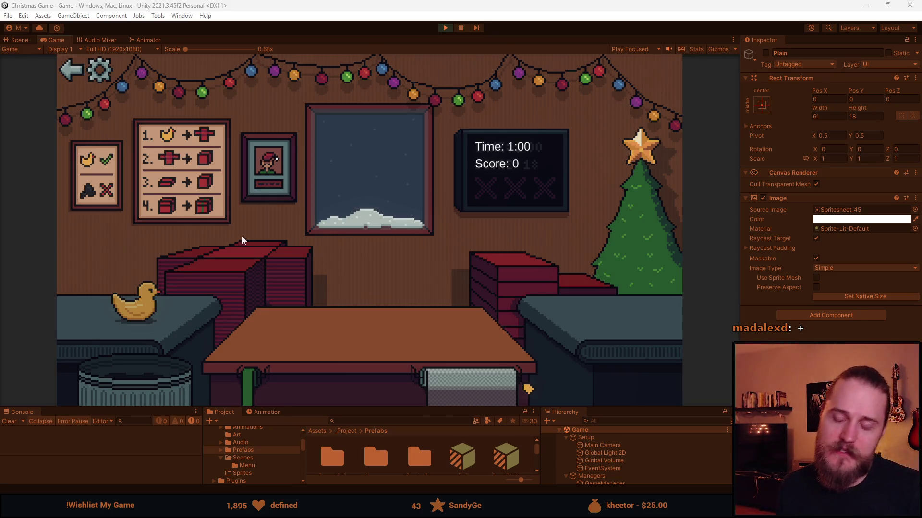
# Step: Wrap the duck and send it to the tree, then box, ribbon and deliver the bottle
pyautogui.click(260, 269)
pyautogui.click(137, 298)
pyautogui.click(369, 304)
pyautogui.click(220, 275)
pyautogui.click(172, 330)
pyautogui.click(339, 355)
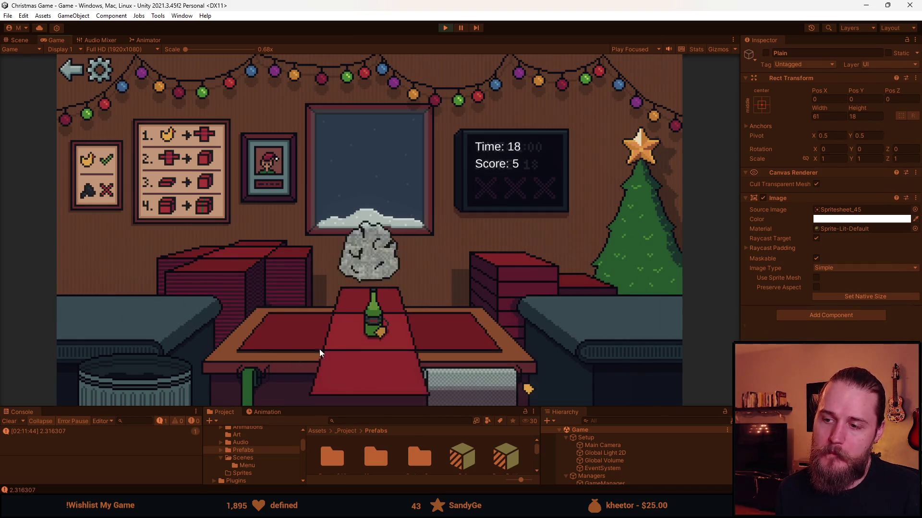
pyautogui.click(378, 310)
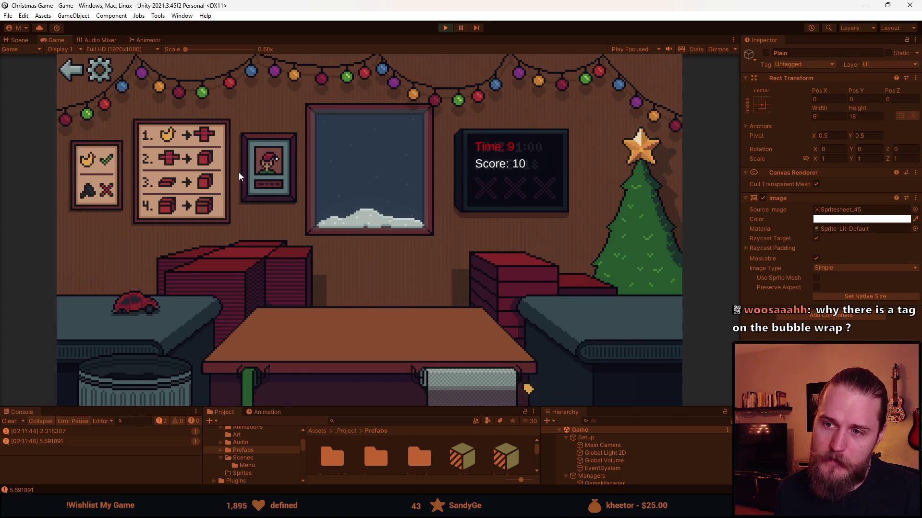
# Step: Move the toy car to the table, then discard the blue toy car in the trash
pyautogui.click(156, 303)
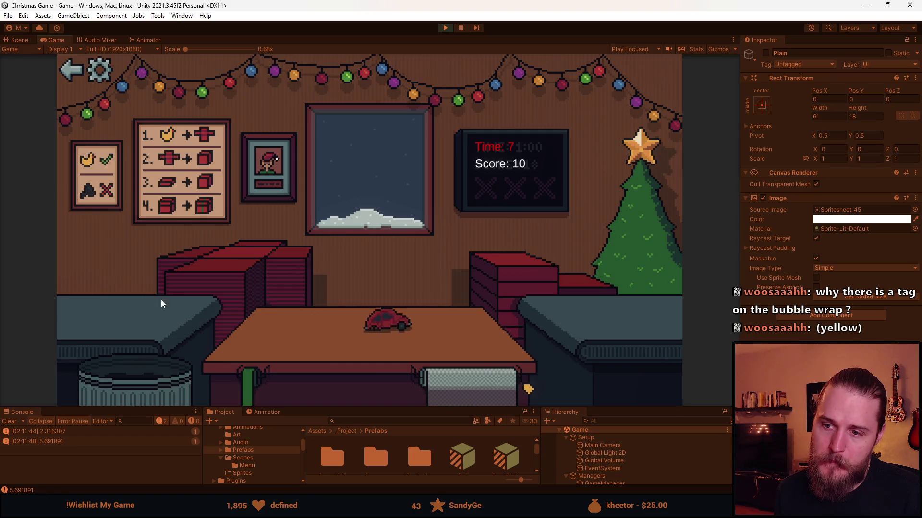
pyautogui.click(290, 288)
pyautogui.click(164, 379)
pyautogui.click(120, 312)
pyautogui.click(149, 370)
# Step: Gift-box and wrap the next duck, cap a red-boxed item, and stop the round at score 17
pyautogui.click(144, 315)
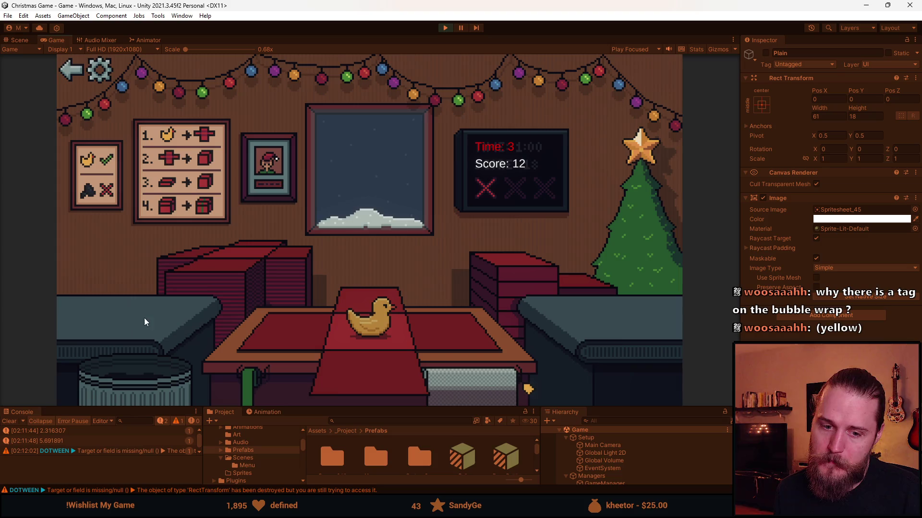
pyautogui.click(547, 271)
pyautogui.click(390, 284)
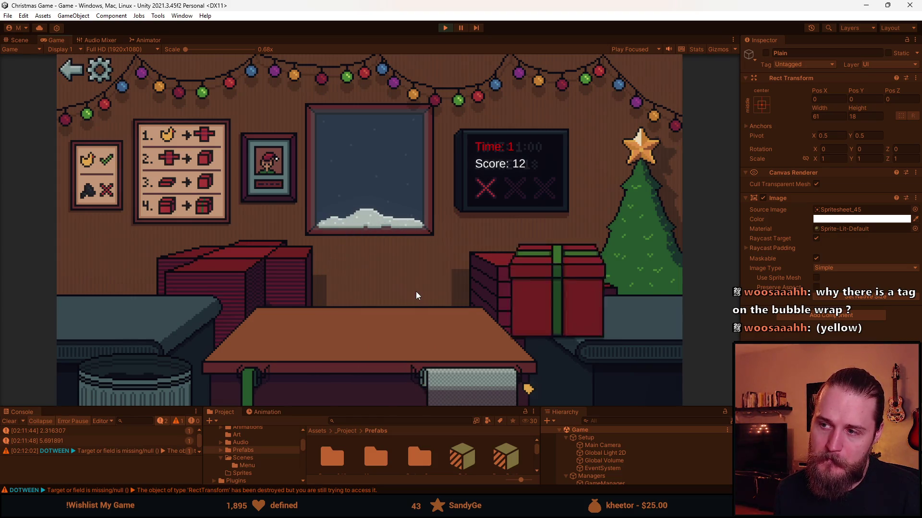
pyautogui.click(134, 307)
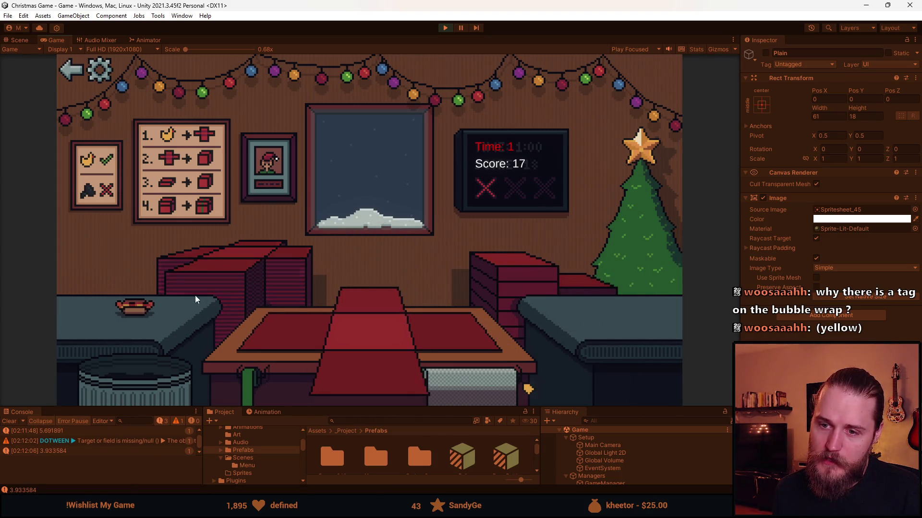
pyautogui.click(523, 266)
pyautogui.click(489, 283)
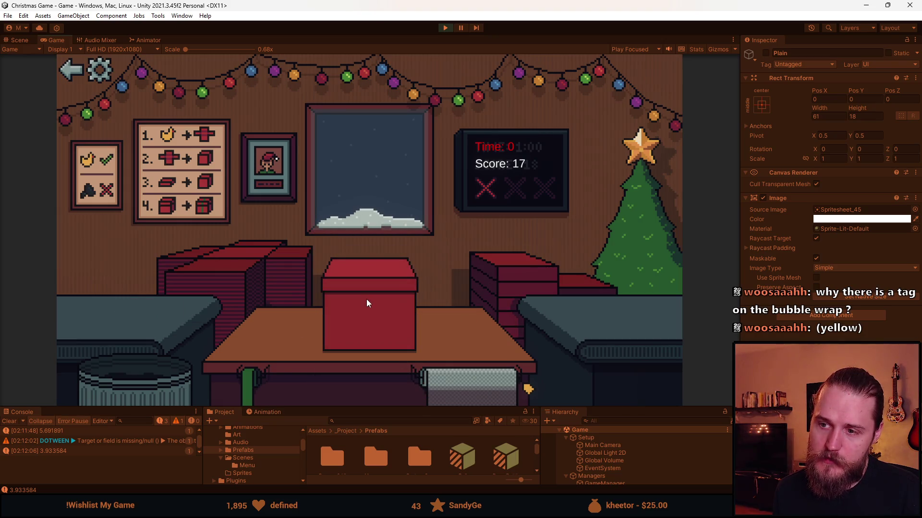
pyautogui.click(366, 299)
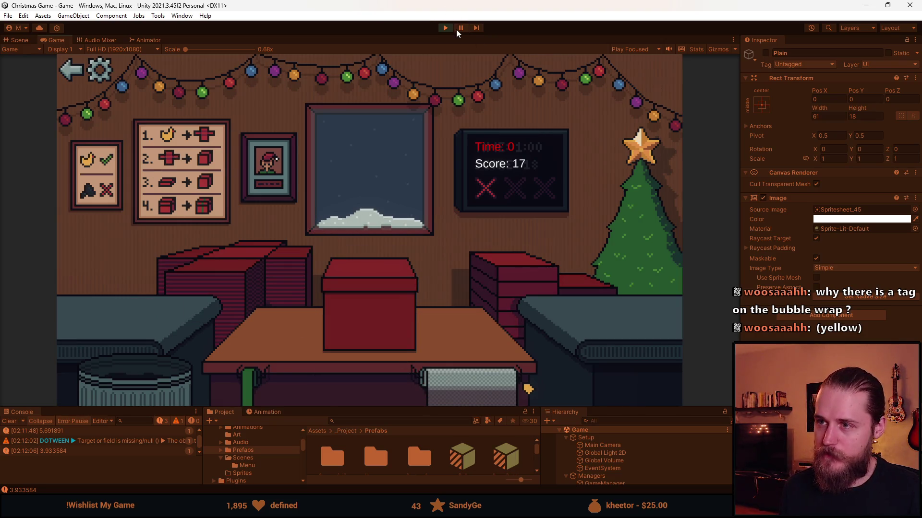
pyautogui.click(445, 27)
pyautogui.hotkey('alt', 'Tab')
# Step: Maximize Aseprite, switch to the sign's layer and trial a selection of the sign's top part
pyautogui.doubleClick(524, 103)
pyautogui.scroll(5, 288, 336)
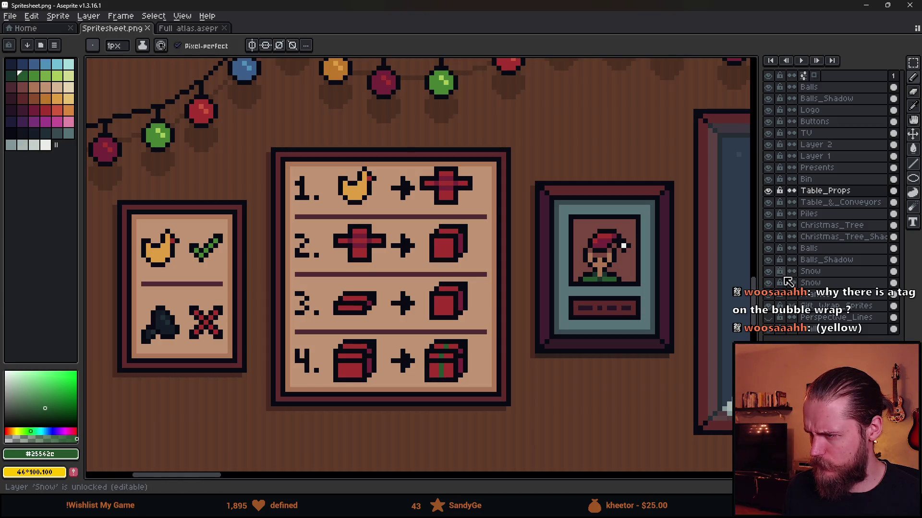
pyautogui.click(816, 294)
pyautogui.press('m')
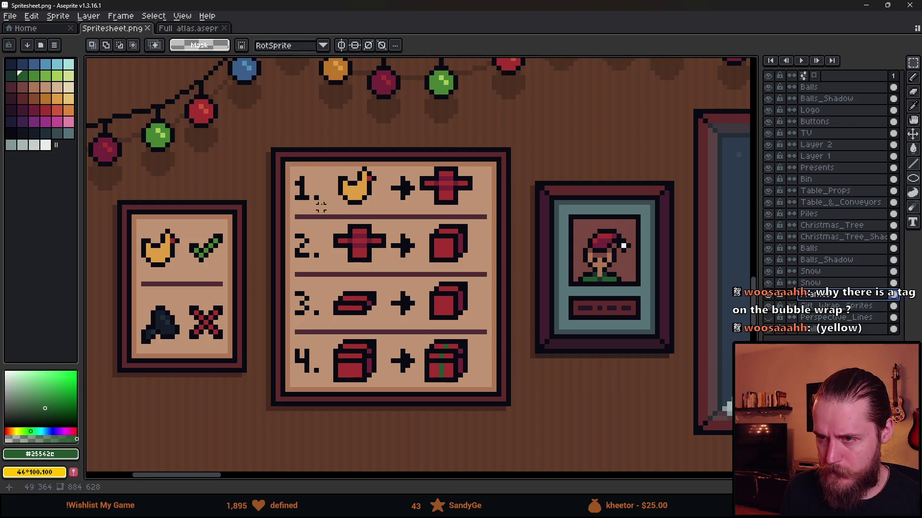
pyautogui.moveTo(261, 134)
pyautogui.mouseDown()
pyautogui.moveTo(523, 197)
pyautogui.moveTo(523, 207)
pyautogui.mouseUp()
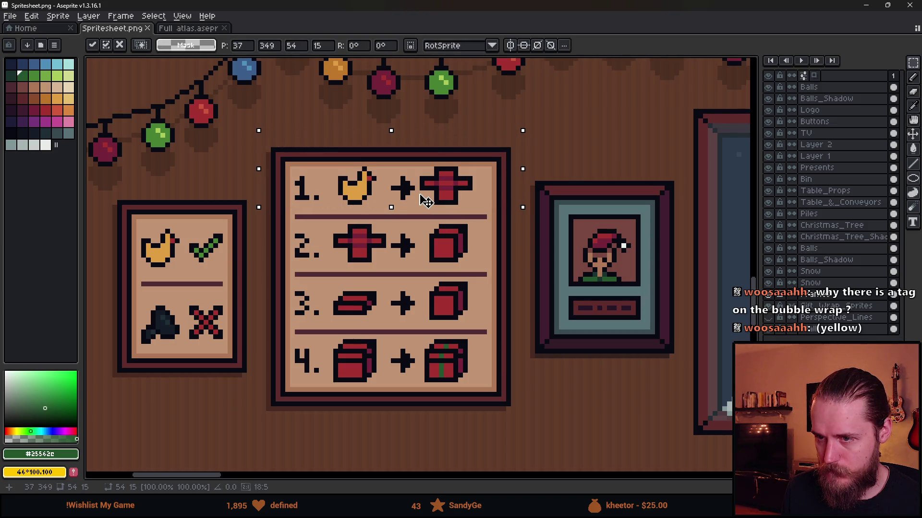
pyautogui.press('Down')
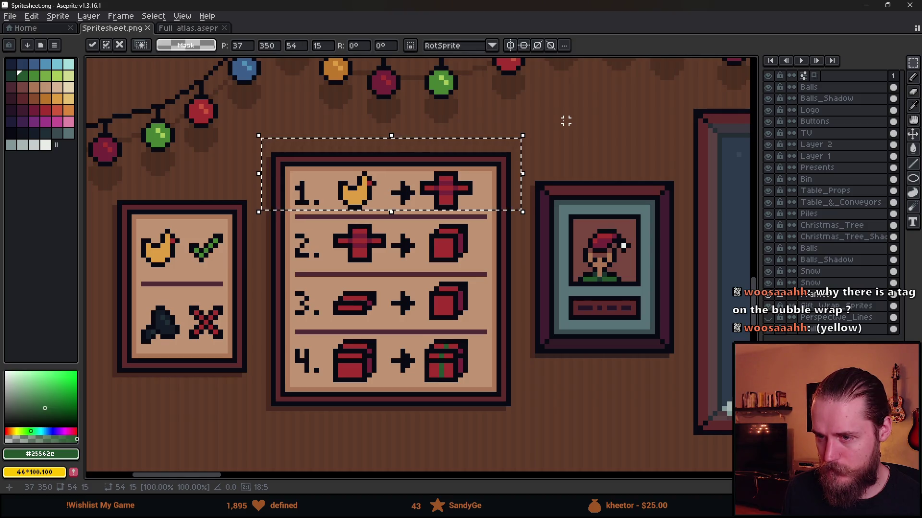
pyautogui.press('Escape')
pyautogui.hotkey('ctrl', 'd')
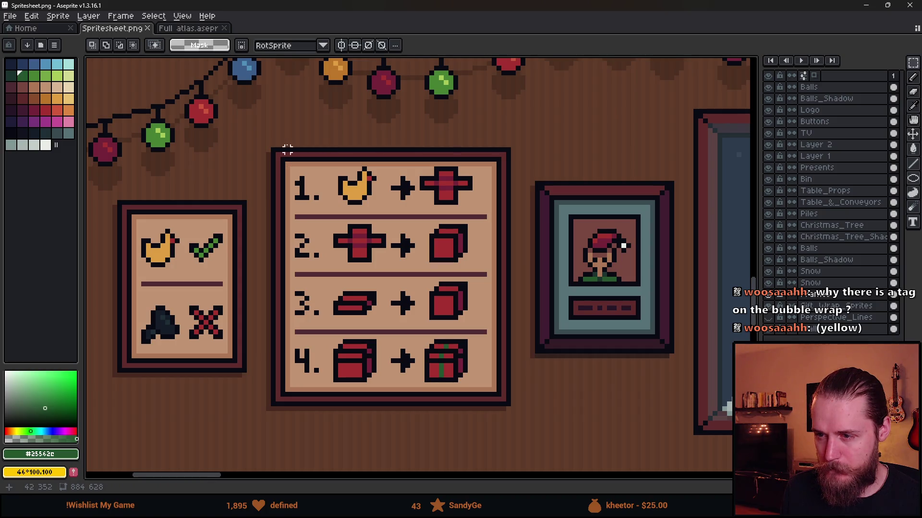
# Step: Copy sign rows 1–2 upward so the board reads 1, 2, 2, 3, 4
pyautogui.moveTo(249, 125)
pyautogui.mouseDown()
pyautogui.moveTo(531, 191)
pyautogui.moveTo(547, 212)
pyautogui.moveTo(529, 213)
pyautogui.mouseUp()
pyautogui.hotkey('ctrl', 'd')
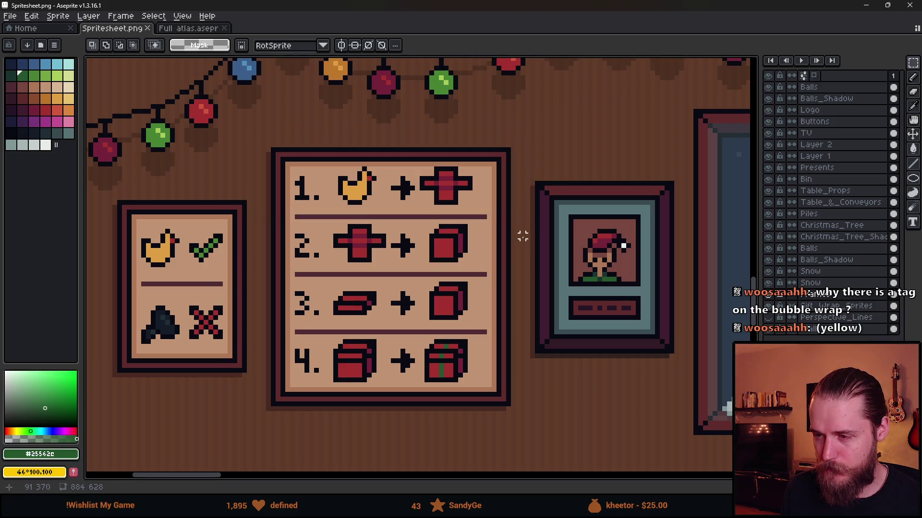
pyautogui.moveTo(517, 274)
pyautogui.mouseDown()
pyautogui.moveTo(278, 207)
pyautogui.moveTo(264, 146)
pyautogui.mouseUp()
pyautogui.moveTo(421, 253); pyautogui.dragTo(428, 187)
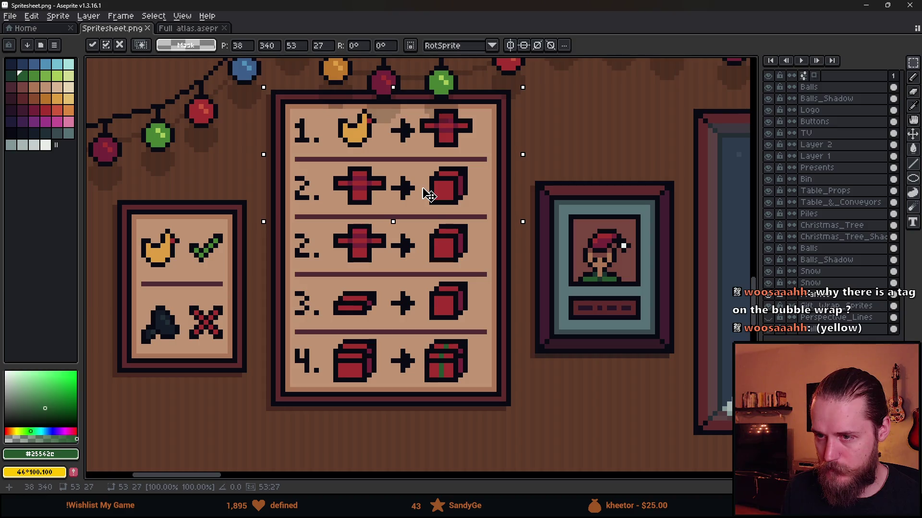
pyautogui.hotkey('ctrl', 'd')
# Step: Select the whole enlarged sign and shift it down and right into place
pyautogui.scroll(-3, 527, 199)
pyautogui.scroll(-2, 526, 202)
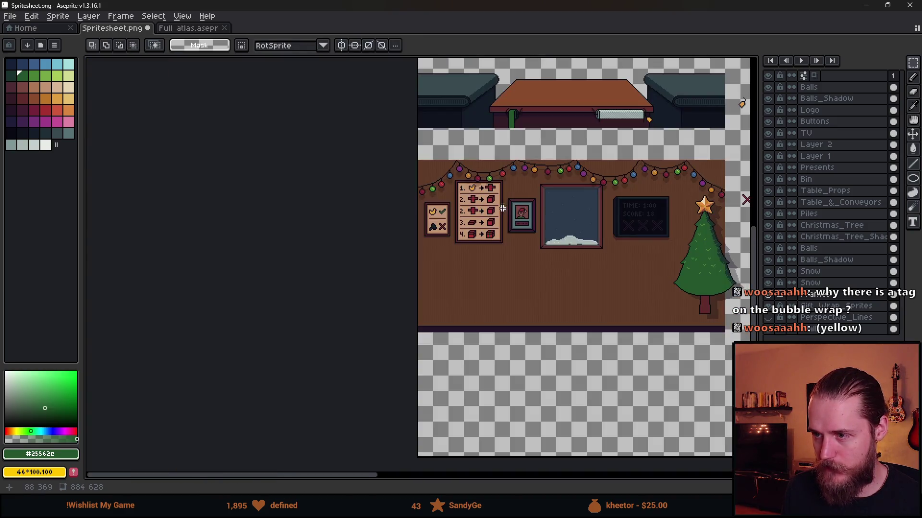
pyautogui.scroll(3, 526, 202)
pyautogui.moveTo(354, 114)
pyautogui.mouseDown()
pyautogui.moveTo(484, 327)
pyautogui.moveTo(519, 340)
pyautogui.mouseUp()
pyautogui.moveTo(454, 263); pyautogui.dragTo(457, 285)
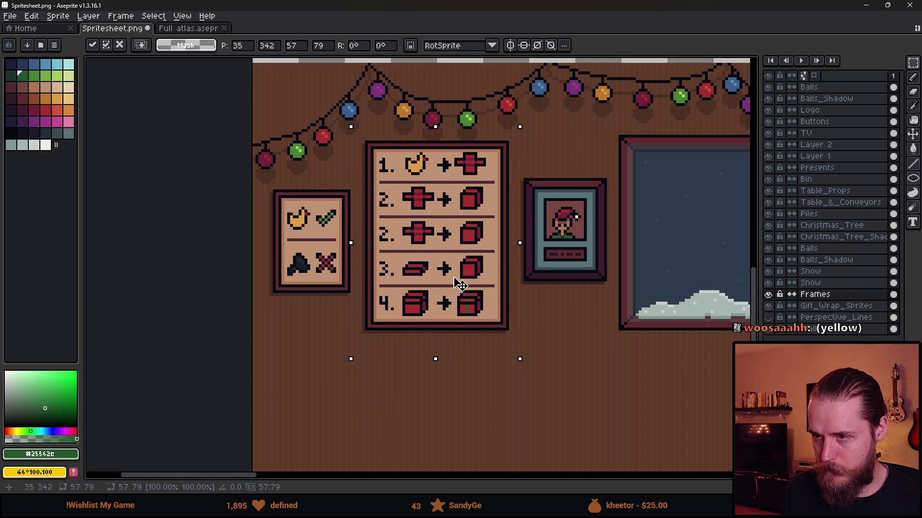
pyautogui.hotkey('ctrl', 'd')
pyautogui.hotkey('alt', 'Tab')
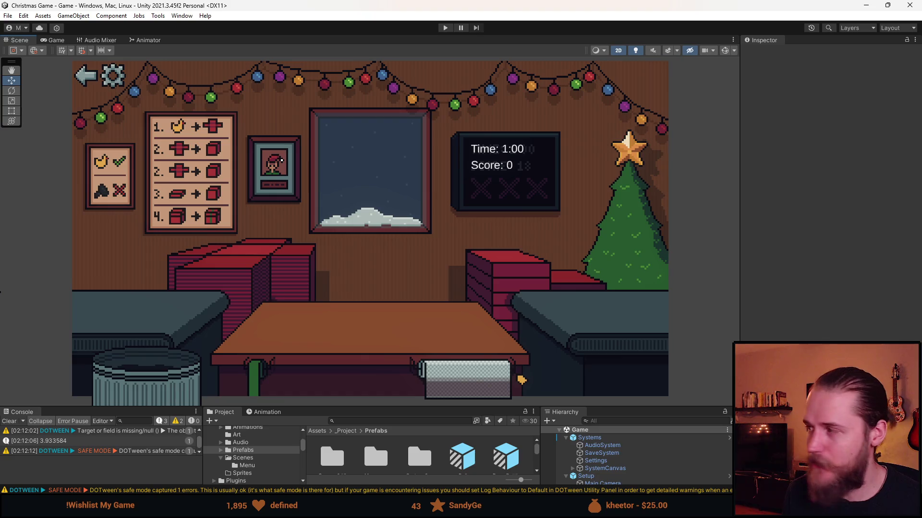
# Step: Return to the spritesheet in Aseprite after checking the updated sign in Unity
pyautogui.hotkey('alt', 'Tab')
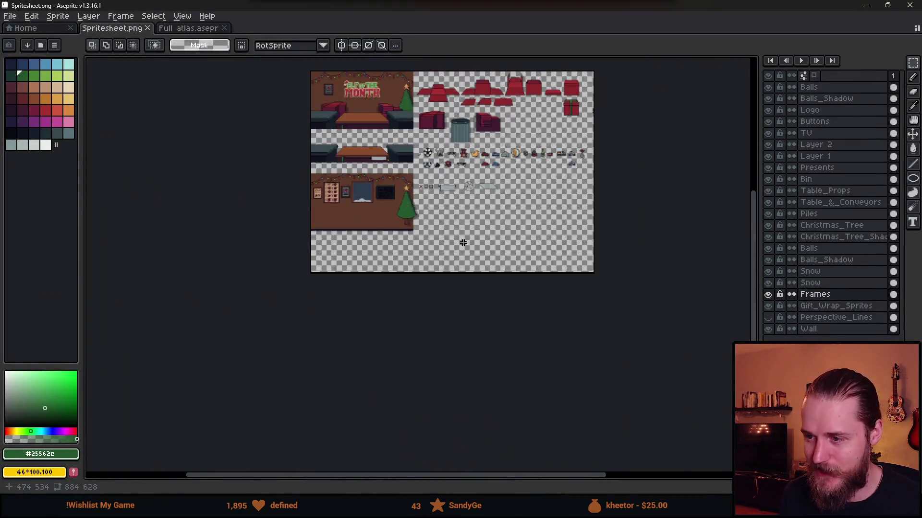
pyautogui.scroll(3, 463, 243)
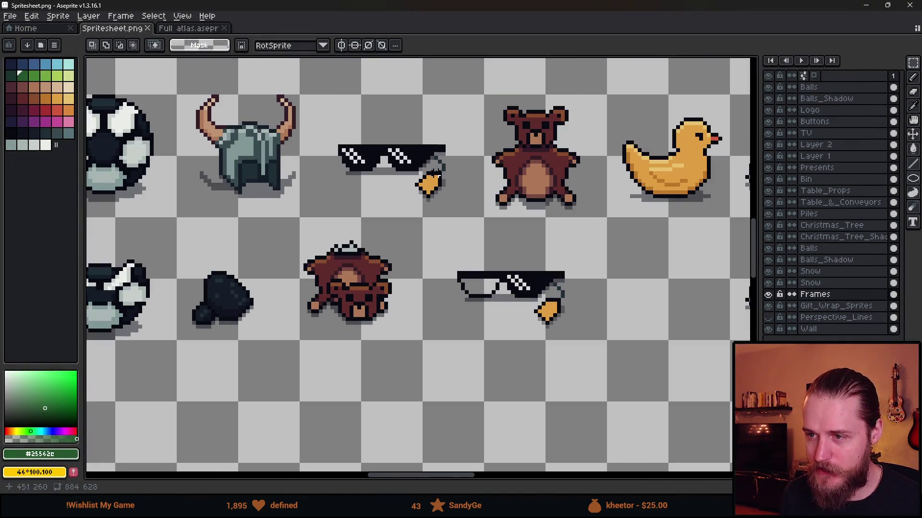
pyautogui.moveTo(527, 254)
pyautogui.mouseDown()
pyautogui.moveTo(351, 240)
pyautogui.moveTo(442, 360)
pyautogui.mouseUp()
pyautogui.scroll(-4, 552, 309)
pyautogui.scroll(4, 589, 283)
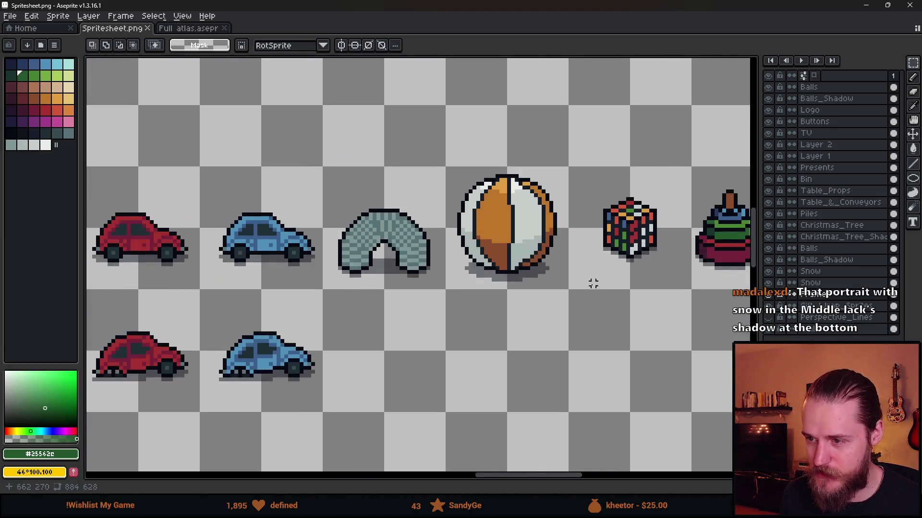
pyautogui.scroll(-2, 589, 284)
pyautogui.moveTo(547, 216); pyautogui.dragTo(632, 311)
pyautogui.hotkey('ctrl', 'd')
pyautogui.scroll(-2, 264, 256)
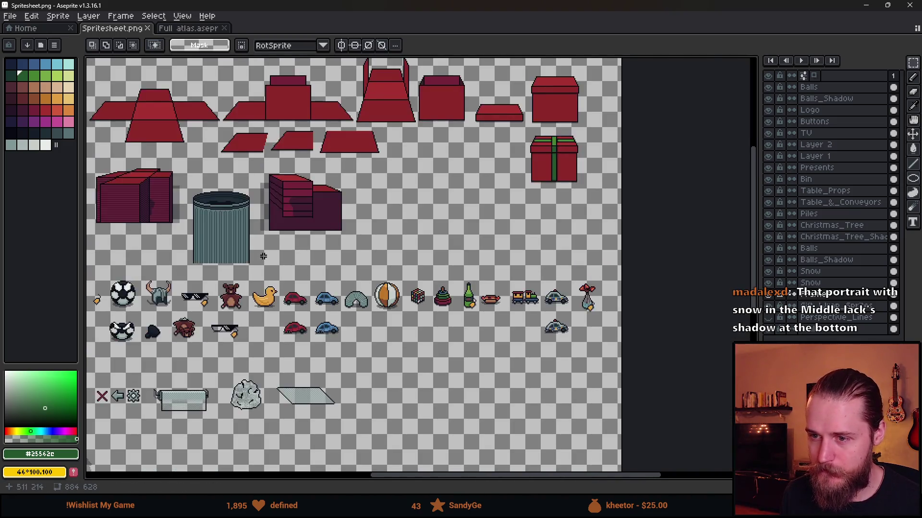
pyautogui.scroll(-1, 264, 256)
pyautogui.scroll(6, 428, 312)
pyautogui.moveTo(255, 278); pyautogui.dragTo(456, 355)
pyautogui.click(389, 408)
pyautogui.moveTo(272, 298)
pyautogui.mouseDown()
pyautogui.moveTo(451, 331)
pyautogui.moveTo(512, 377)
pyautogui.mouseUp()
pyautogui.click(454, 414)
pyautogui.click(494, 376)
pyautogui.moveTo(443, 275); pyautogui.dragTo(527, 376)
pyautogui.click(508, 379)
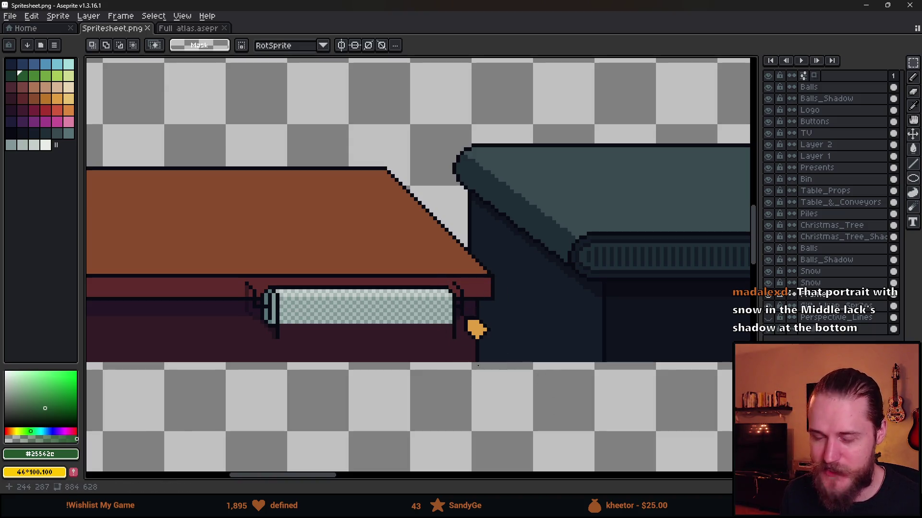
pyautogui.scroll(-2, 293, 284)
pyautogui.scroll(-2, 253, 231)
pyautogui.moveTo(269, 246); pyautogui.dragTo(433, 295)
pyautogui.moveTo(345, 231); pyautogui.dragTo(371, 276)
pyautogui.scroll(-5, 430, 329)
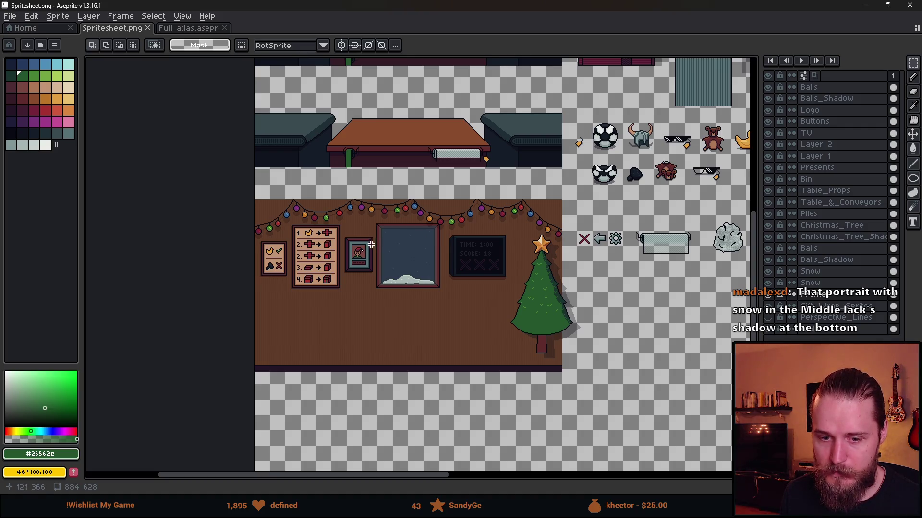
pyautogui.scroll(3, 348, 281)
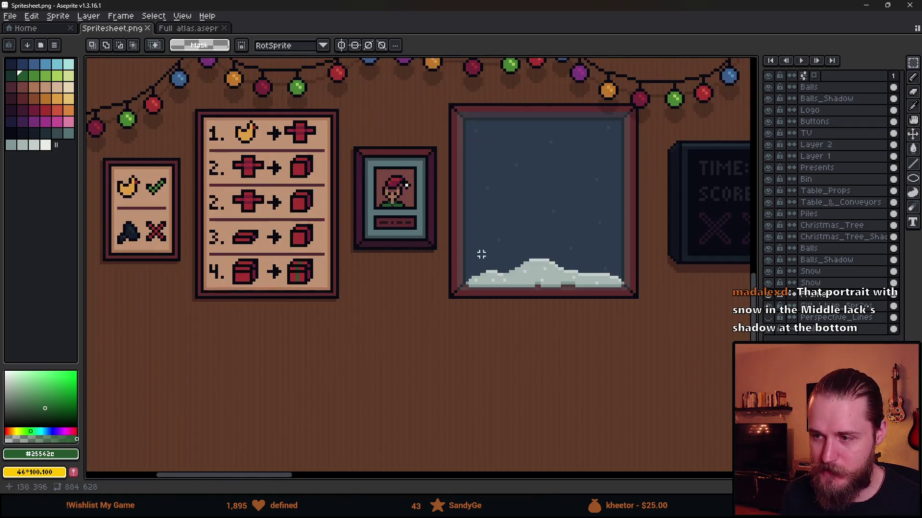
# Step: Try marquee selections of the snowy window picture and the strip beneath it
pyautogui.moveTo(447, 100)
pyautogui.mouseDown()
pyautogui.moveTo(576, 288)
pyautogui.moveTo(627, 315)
pyautogui.mouseUp()
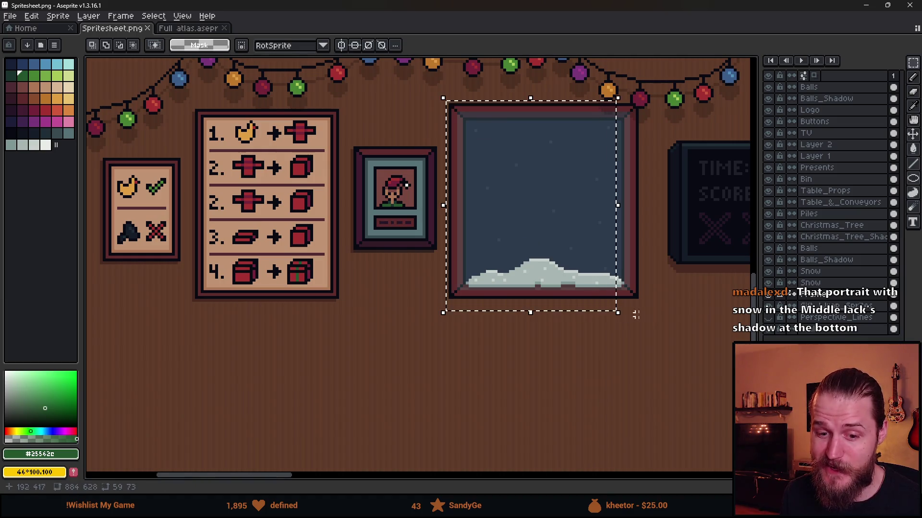
pyautogui.click(689, 313)
pyautogui.moveTo(455, 304); pyautogui.dragTo(665, 325)
pyautogui.click(582, 323)
pyautogui.moveTo(438, 304); pyautogui.dragTo(682, 333)
pyautogui.click(438, 315)
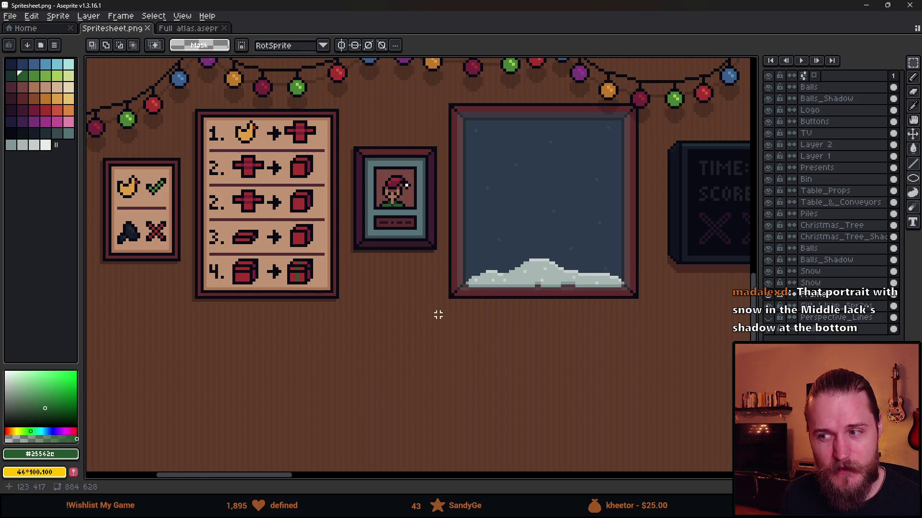
pyautogui.moveTo(431, 292)
pyautogui.mouseDown()
pyautogui.moveTo(695, 308)
pyautogui.moveTo(652, 309)
pyautogui.moveTo(661, 312)
pyautogui.mouseUp()
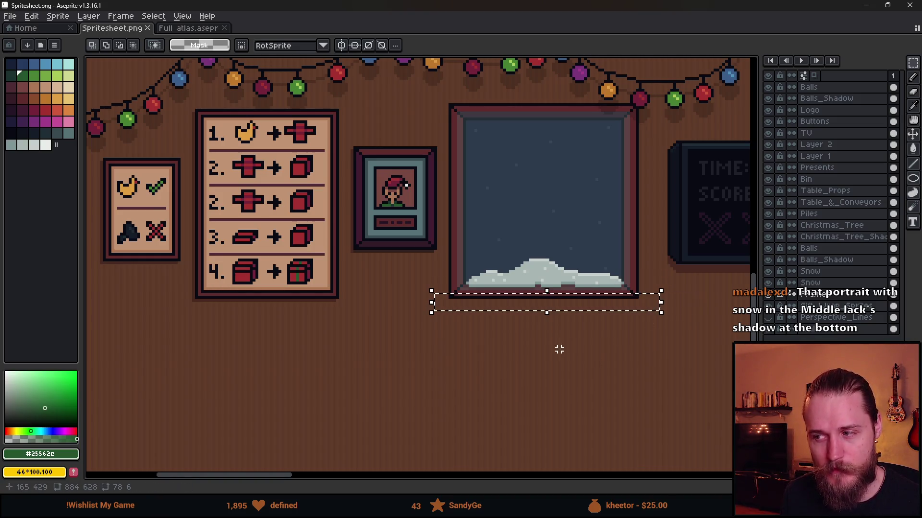
pyautogui.click(441, 347)
# Step: Recentre the view on the wall art and reselect the snowy window picture twice
pyautogui.scroll(-1, 453, 267)
pyautogui.scroll(1, 366, 237)
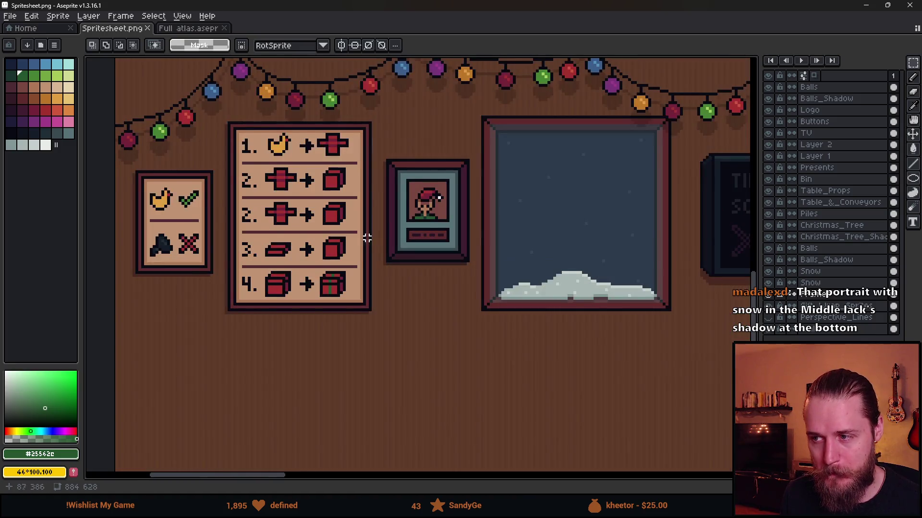
pyautogui.moveTo(276, 239); pyautogui.dragTo(309, 242)
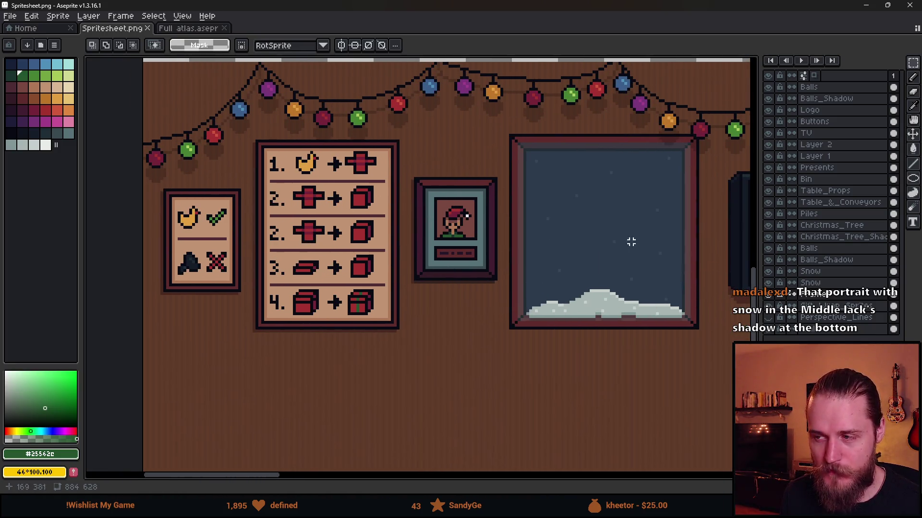
pyautogui.moveTo(493, 132); pyautogui.dragTo(690, 375)
pyautogui.click(691, 397)
pyautogui.moveTo(518, 148)
pyautogui.mouseDown()
pyautogui.moveTo(663, 271)
pyautogui.moveTo(696, 319)
pyautogui.mouseUp()
pyautogui.click(562, 242)
# Step: Eyedrop the board's beige and paint over the first '2.' numeral with a 1px pencil
pyautogui.scroll(-2, 499, 245)
pyautogui.scroll(2, 498, 244)
pyautogui.scroll(2, 307, 265)
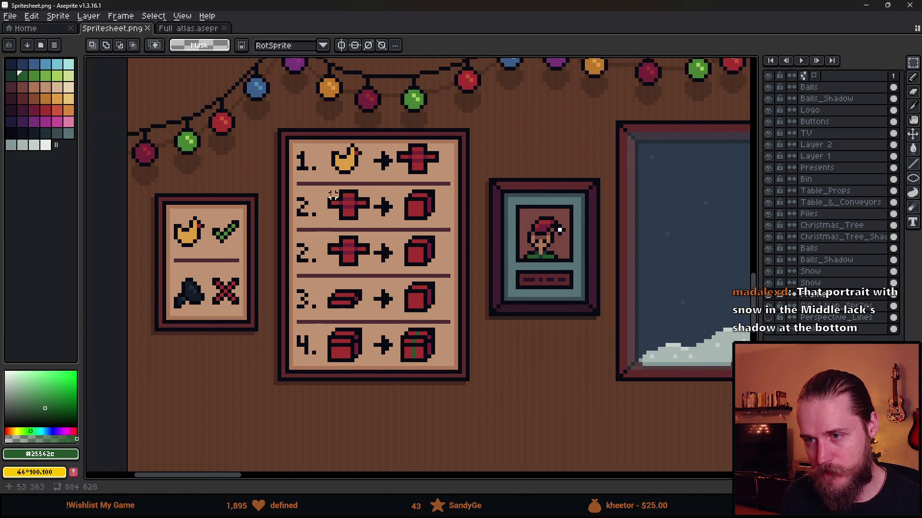
pyautogui.scroll(2, 268, 211)
pyautogui.keyDown('alt'); pyautogui.click(278, 214); pyautogui.keyUp('alt')
pyautogui.press('b')
pyautogui.moveTo(266, 181)
pyautogui.mouseDown()
pyautogui.moveTo(255, 259)
pyautogui.moveTo(250, 243)
pyautogui.moveTo(271, 260)
pyautogui.moveTo(309, 244)
pyautogui.mouseUp()
# Step: Cover the numeral's leftover pixels and the red cross in beige with a larger brush
pyautogui.click(432, 197)
pyautogui.press('+')
pyautogui.press('+')
pyautogui.press('+')
pyautogui.moveTo(432, 206)
pyautogui.mouseDown()
pyautogui.moveTo(390, 199)
pyautogui.moveTo(514, 211)
pyautogui.moveTo(551, 203)
pyautogui.mouseUp()
pyautogui.scroll(-3, 478, 204)
pyautogui.scroll(-6, 550, 203)
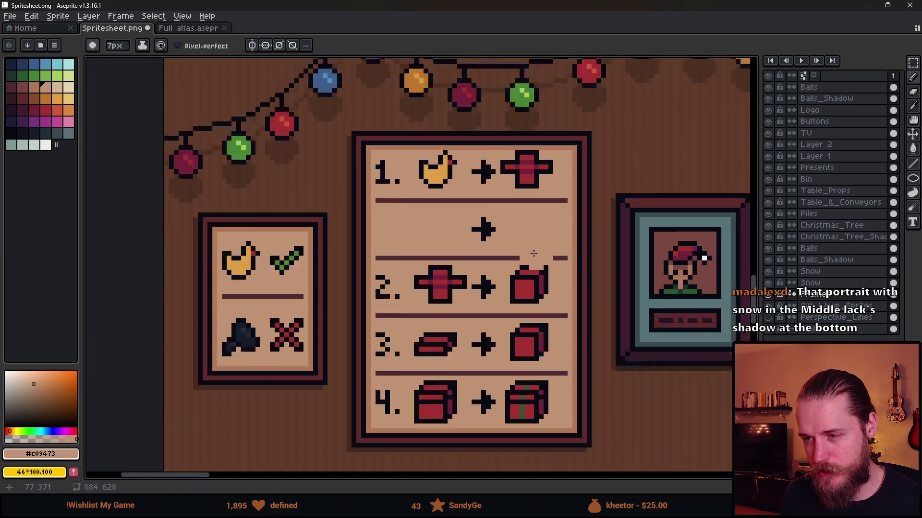
pyautogui.hscroll(3, 447, 250)
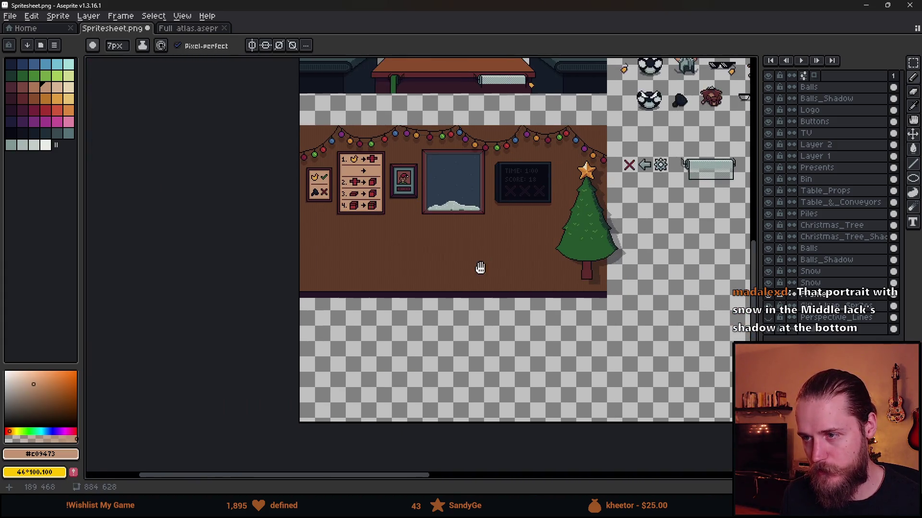
pyautogui.scroll(5, 378, 234)
pyautogui.scroll(3, 379, 234)
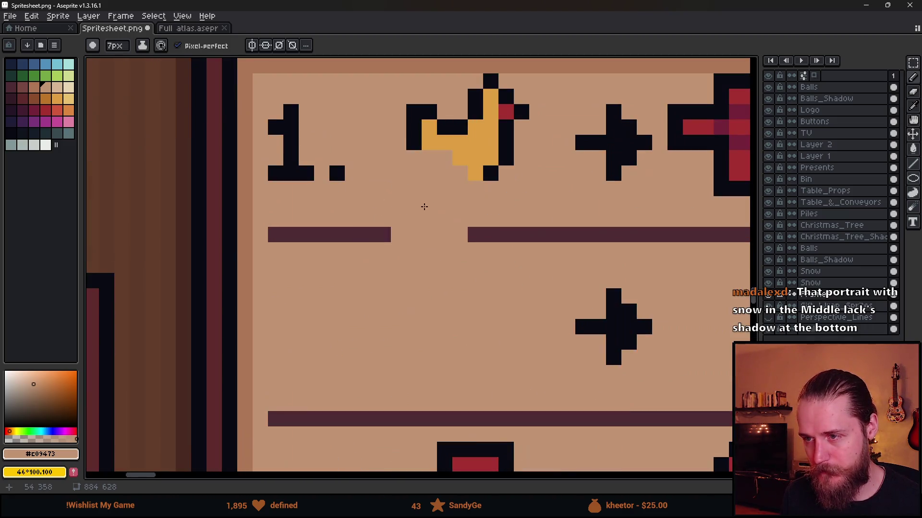
# Step: Draw a near-black 1px triangle outline with a dot inside at the row's start
pyautogui.keyDown('alt'); pyautogui.click(457, 187); pyautogui.keyUp('alt')
pyautogui.press('-')
pyautogui.press('-')
pyautogui.press('-')
pyautogui.moveTo(322, 281)
pyautogui.mouseDown()
pyautogui.moveTo(288, 326)
pyautogui.moveTo(291, 343)
pyautogui.mouseUp()
pyautogui.click(288, 374)
pyautogui.moveTo(284, 375)
pyautogui.mouseDown()
pyautogui.moveTo(275, 360)
pyautogui.moveTo(308, 373)
pyautogui.moveTo(371, 371)
pyautogui.mouseUp()
pyautogui.moveTo(351, 298)
pyautogui.mouseDown()
pyautogui.moveTo(336, 298)
pyautogui.moveTo(383, 372)
pyautogui.mouseUp()
pyautogui.scroll(-4, 412, 361)
pyautogui.scroll(-1, 412, 361)
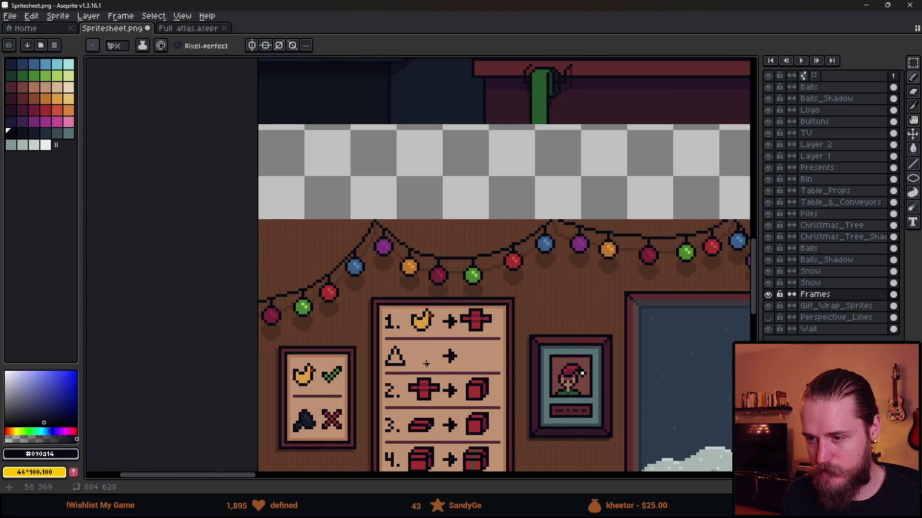
pyautogui.scroll(5, 412, 363)
pyautogui.click(358, 344)
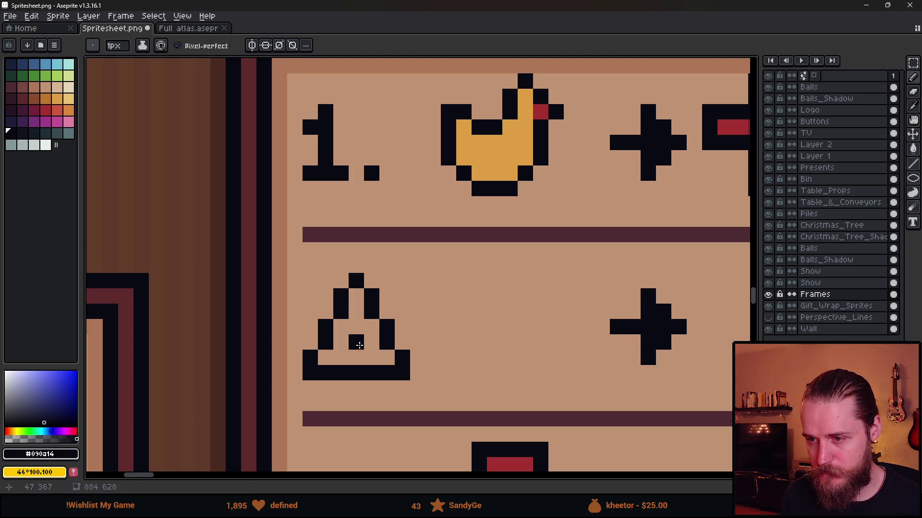
# Step: Bucket-fill the triangle's inside with the duck's orange and add a red stripe up its middle
pyautogui.keyDown('alt'); pyautogui.click(465, 172); pyautogui.keyUp('alt')
pyautogui.press('g')
pyautogui.click(342, 342)
pyautogui.hotkey('ctrl', 'z')
pyautogui.hotkey('ctrl', 'z')
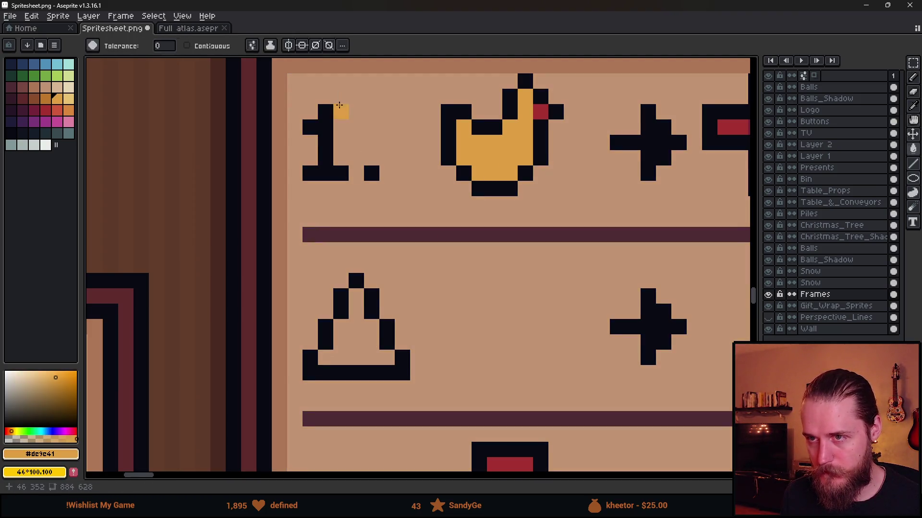
pyautogui.click(373, 331)
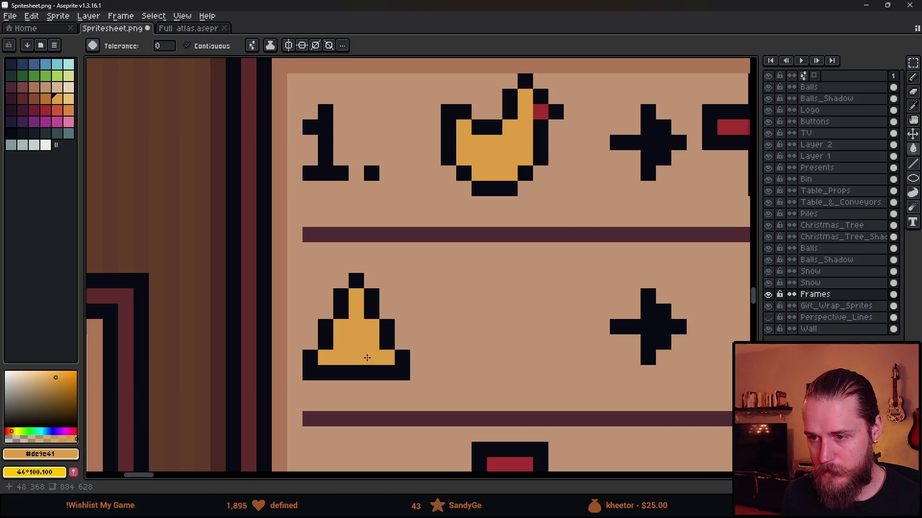
pyautogui.keyDown('alt'); pyautogui.click(540, 110); pyautogui.keyUp('alt')
pyautogui.press('b')
pyautogui.moveTo(350, 350); pyautogui.dragTo(355, 295)
pyautogui.scroll(-7, 427, 333)
# Step: Select the triangle and nudge it one pixel left
pyautogui.scroll(-2, 440, 332)
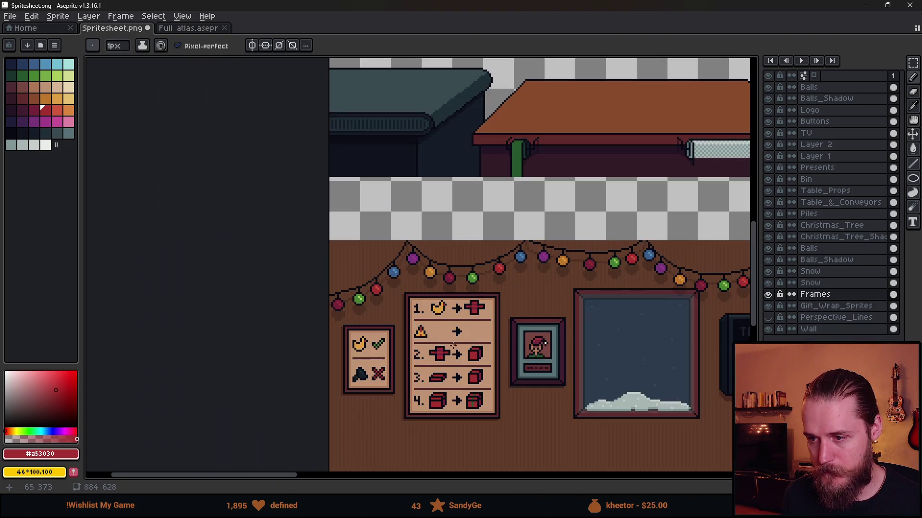
pyautogui.scroll(4, 428, 337)
pyautogui.press('m')
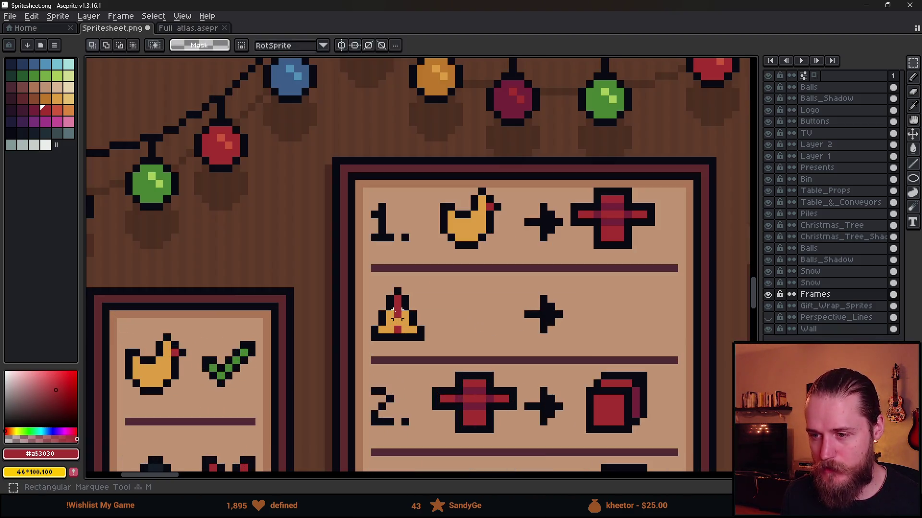
pyautogui.moveTo(368, 287)
pyautogui.mouseDown()
pyautogui.moveTo(438, 350)
pyautogui.moveTo(411, 346)
pyautogui.moveTo(452, 337)
pyautogui.moveTo(403, 286)
pyautogui.mouseUp()
pyautogui.hotkey('ctrl', 'd')
# Step: Bucket-fill the dark divider bar beige, then undo the fill and the triangle nudge
pyautogui.press('b')
pyautogui.click(467, 331)
pyautogui.press('g')
pyautogui.click(435, 318)
pyautogui.scroll(-3, 441, 331)
pyautogui.scroll(-1, 386, 252)
pyautogui.scroll(4, 377, 254)
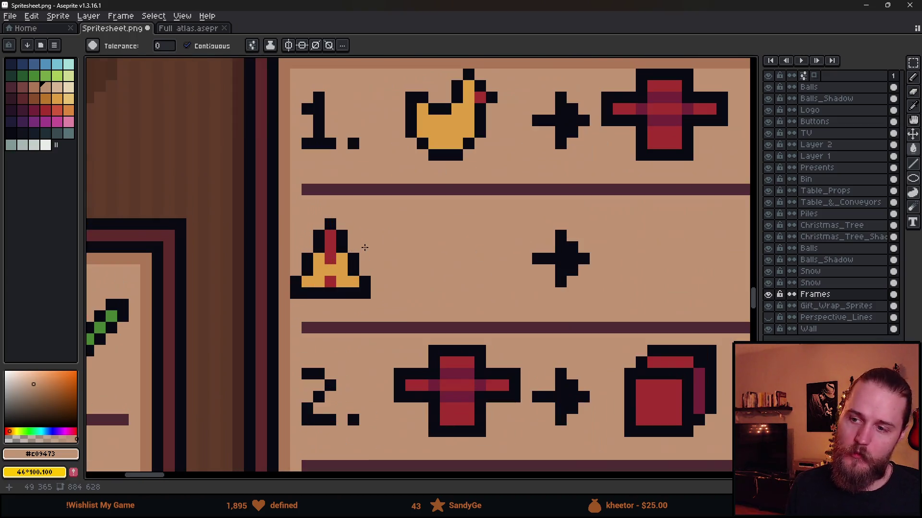
pyautogui.press('v')
pyautogui.hotkey('ctrl', 'z')
pyautogui.hotkey('ctrl', 'z')
pyautogui.hotkey('ctrl', 'z')
pyautogui.press('i')
pyautogui.scroll(2, 362, 295)
# Step: Paint out the triangle with a 4px beige pencil
pyautogui.press('b')
pyautogui.moveTo(361, 295)
pyautogui.mouseDown()
pyautogui.moveTo(362, 284)
pyautogui.moveTo(283, 284)
pyautogui.moveTo(329, 191)
pyautogui.moveTo(304, 204)
pyautogui.moveTo(340, 256)
pyautogui.mouseUp()
pyautogui.scroll(-1, 360, 283)
pyautogui.scroll(-3, 333, 181)
# Step: Pencil a 1px red exclamation mark in palette red at the start of the row
pyautogui.click(45, 110)
pyautogui.press('-')
pyautogui.press('-')
pyautogui.press('-')
pyautogui.moveTo(383, 284); pyautogui.dragTo(426, 278)
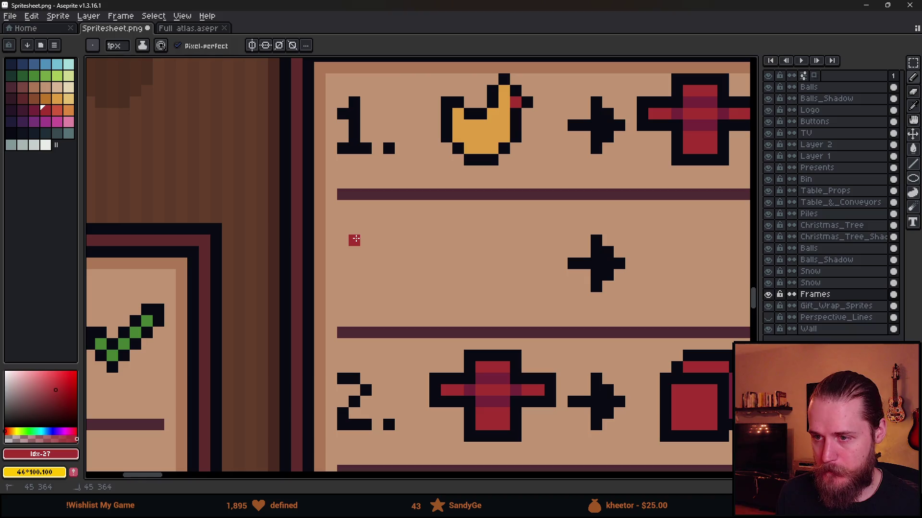
pyautogui.moveTo(354, 240); pyautogui.dragTo(355, 275)
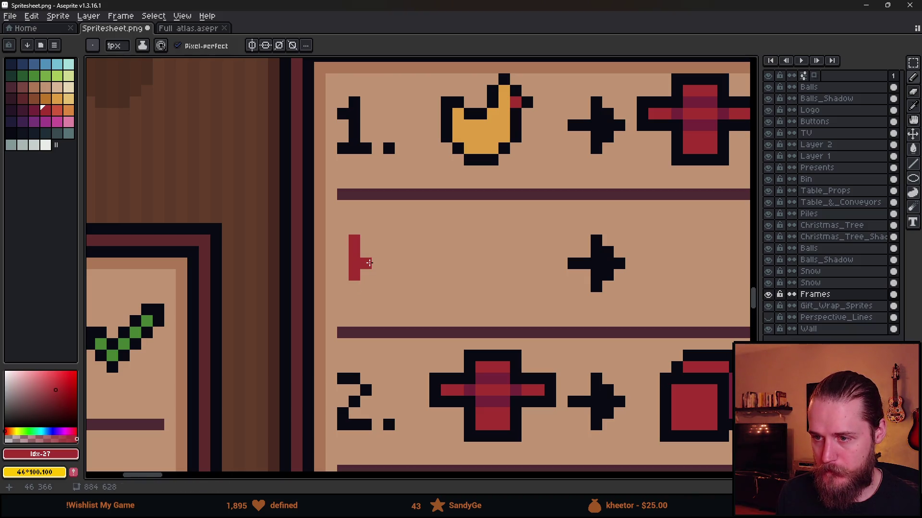
pyautogui.hotkey('ctrl', 'z')
pyautogui.hotkey('ctrl', 'z')
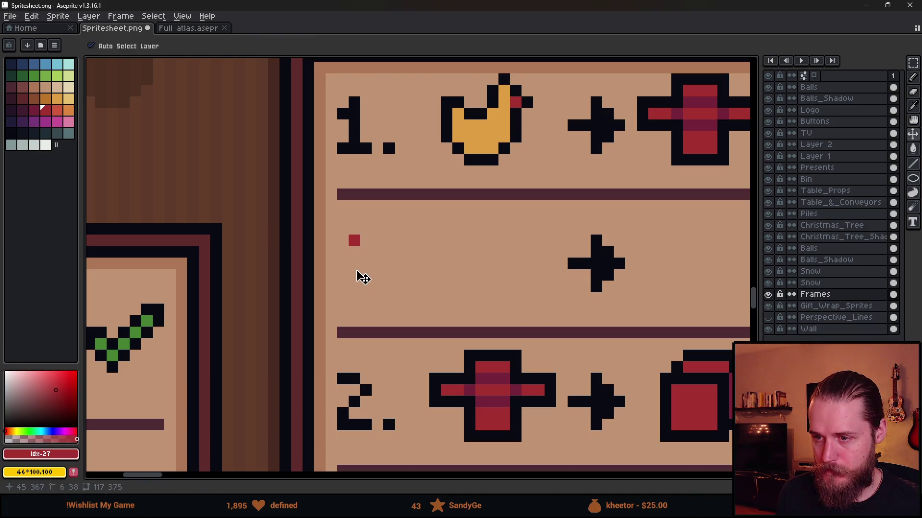
pyautogui.click(354, 255)
pyautogui.scroll(-6, 353, 285)
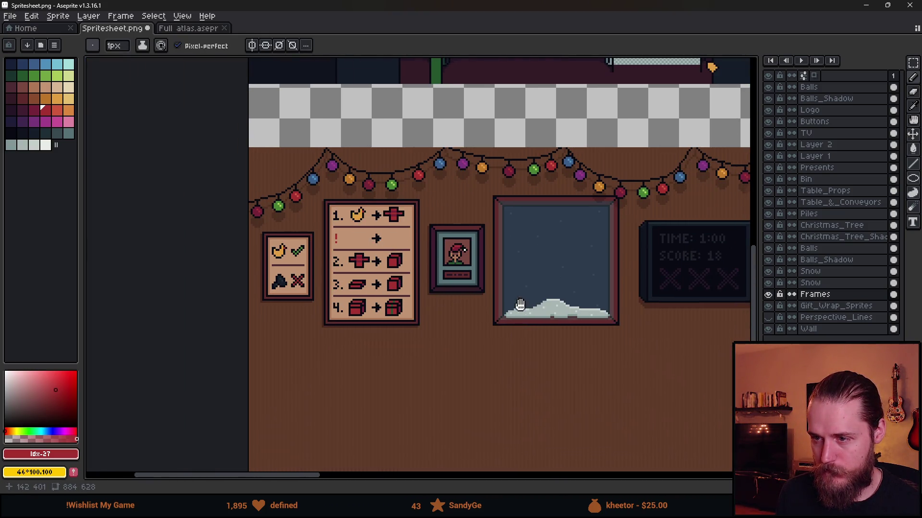
pyautogui.scroll(-3, 442, 294)
pyautogui.scroll(5, 439, 258)
# Step: Hide Table_Props and select the small orange duck on the Presents layer, then return to Frames
pyautogui.press('m')
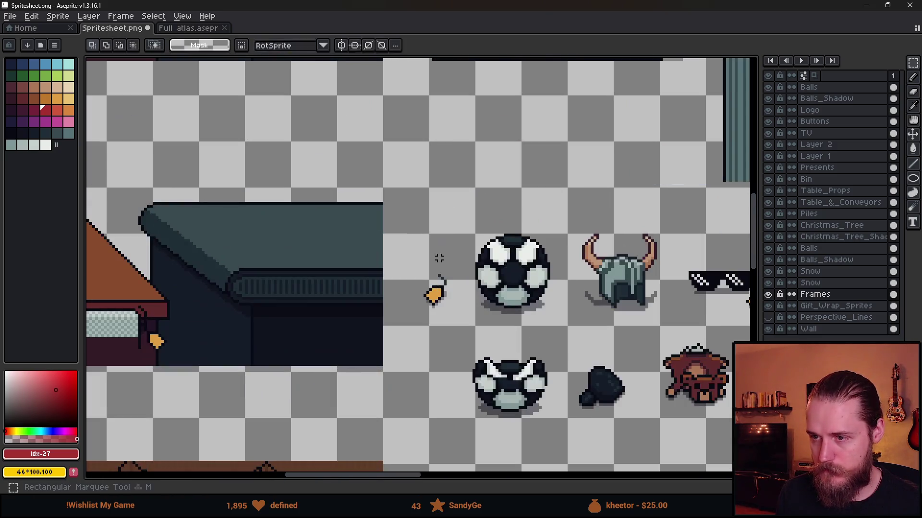
pyautogui.scroll(1, 429, 286)
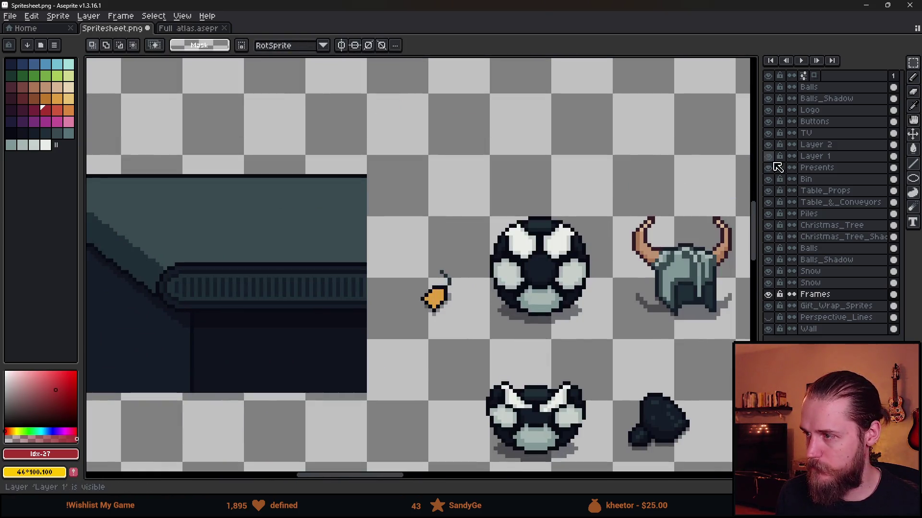
pyautogui.click(768, 194)
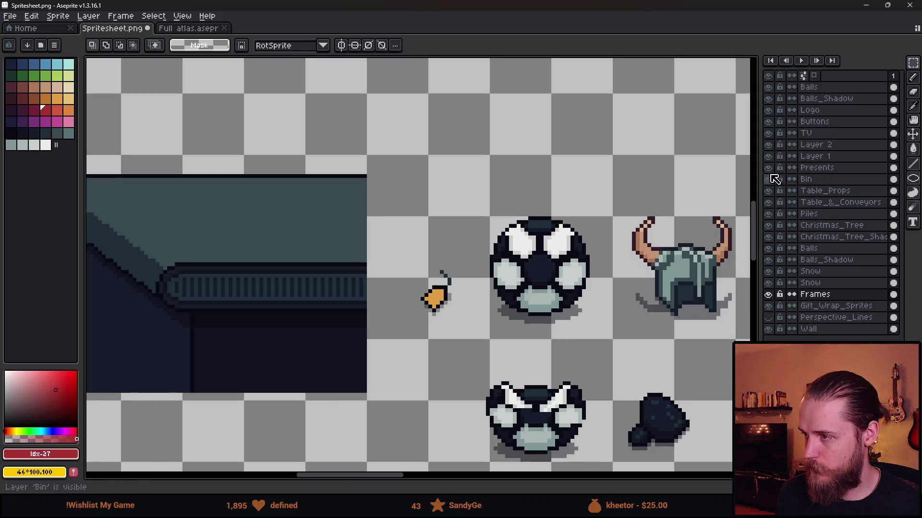
pyautogui.click(812, 168)
pyautogui.moveTo(409, 243); pyautogui.dragTo(468, 333)
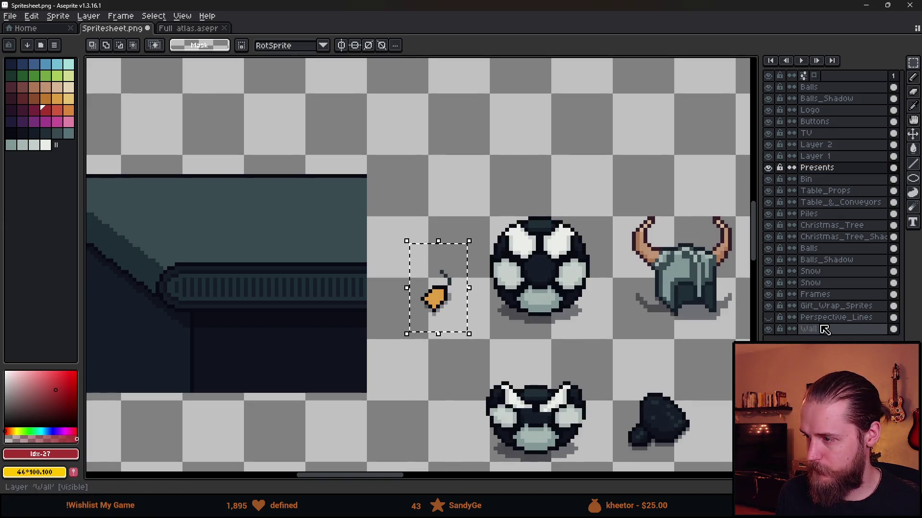
pyautogui.click(814, 294)
pyautogui.hotkey('ctrl', 'd')
pyautogui.scroll(-5, 442, 251)
pyautogui.moveTo(442, 251); pyautogui.dragTo(561, 243)
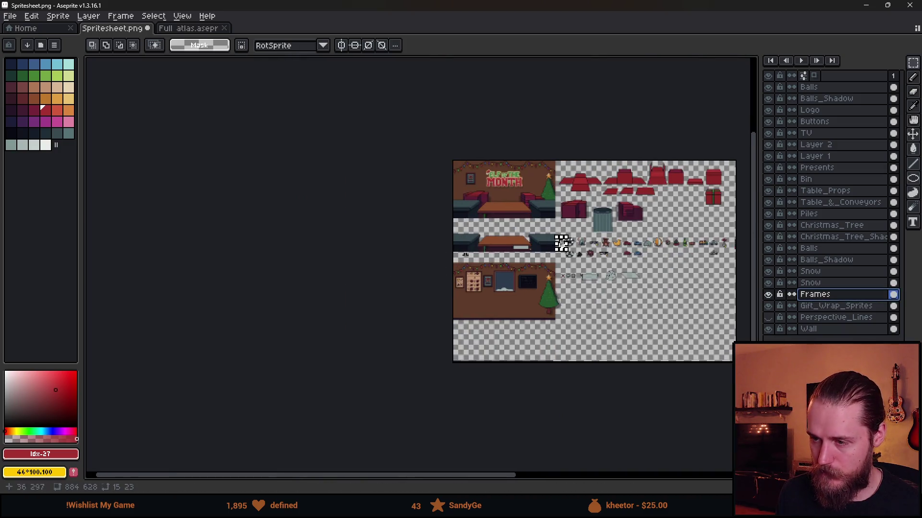
pyautogui.scroll(10, 467, 275)
# Step: Paste the duck into the '!' row before the arrow and paint the stray teal pixels tan
pyautogui.hotkey('ctrl', 'v')
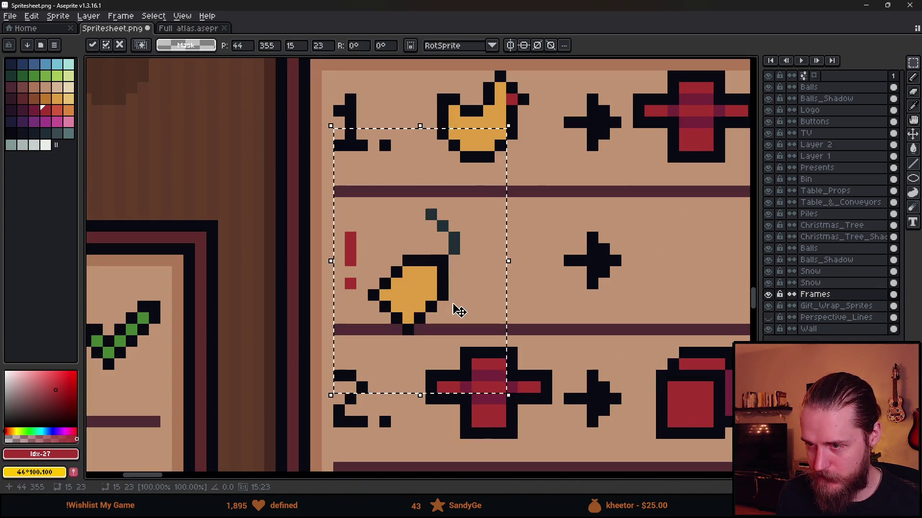
pyautogui.moveTo(459, 311); pyautogui.dragTo(530, 299)
pyautogui.click(650, 249)
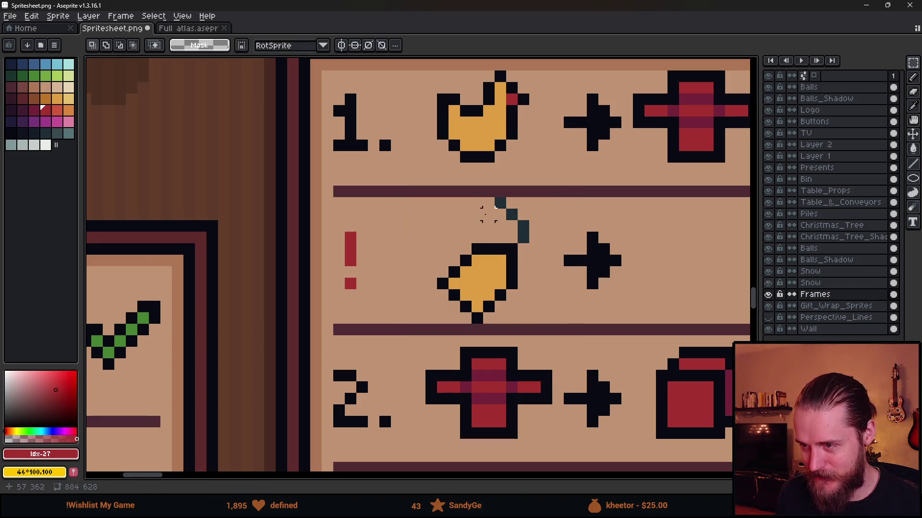
pyautogui.press('b')
pyautogui.keyDown('alt'); pyautogui.click(494, 221); pyautogui.keyUp('alt')
pyautogui.moveTo(499, 203); pyautogui.dragTo(522, 228)
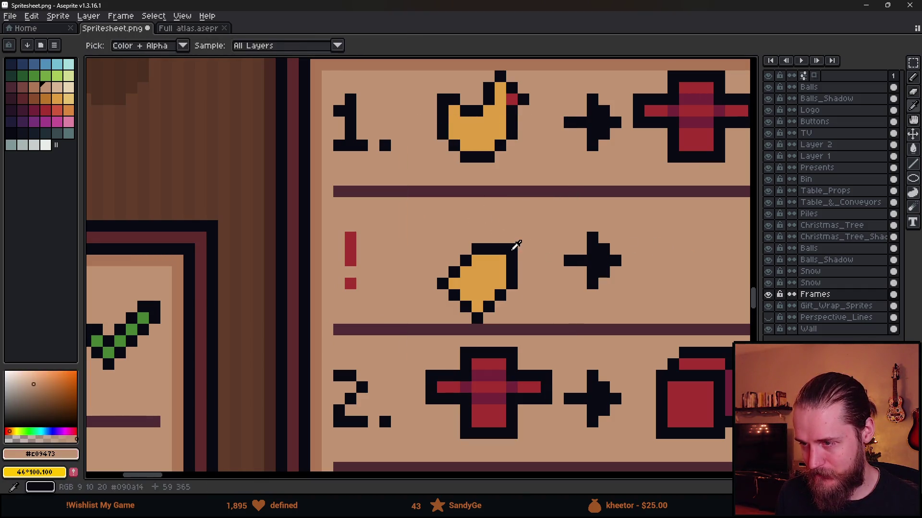
# Step: Pencil a dark teal hook above the duck and lower its top pixel
pyautogui.scroll(-4, 514, 243)
pyautogui.scroll(2, 260, 171)
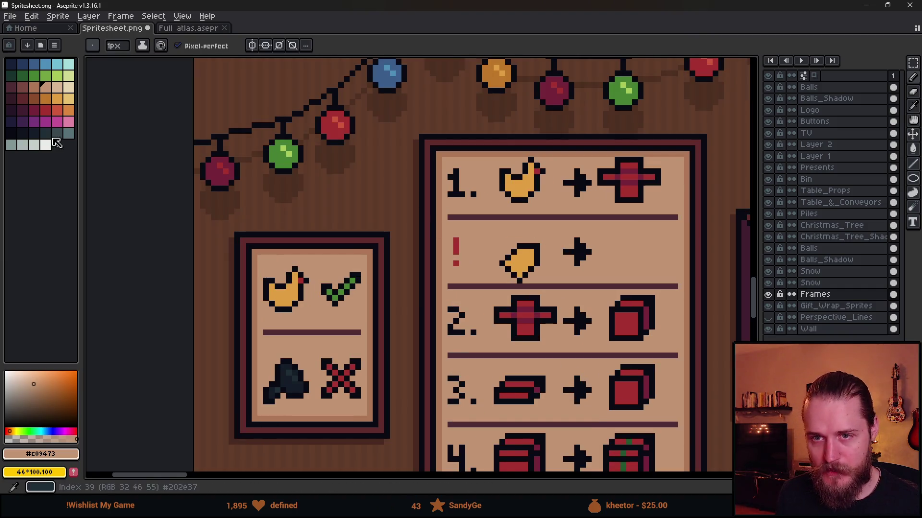
pyautogui.scroll(3, 547, 247)
pyautogui.keyDown('alt'); pyautogui.click(504, 209); pyautogui.keyUp('alt')
pyautogui.moveTo(504, 226)
pyautogui.mouseDown()
pyautogui.moveTo(457, 182)
pyautogui.moveTo(478, 179)
pyautogui.moveTo(528, 207)
pyautogui.mouseUp()
pyautogui.press('e')
pyautogui.keyDown('alt'); pyautogui.click(412, 159); pyautogui.keyUp('alt')
pyautogui.press('b')
pyautogui.hotkey('ctrl', 'z')
pyautogui.hotkey('ctrl', 'z')
pyautogui.hotkey('ctrl', 'z')
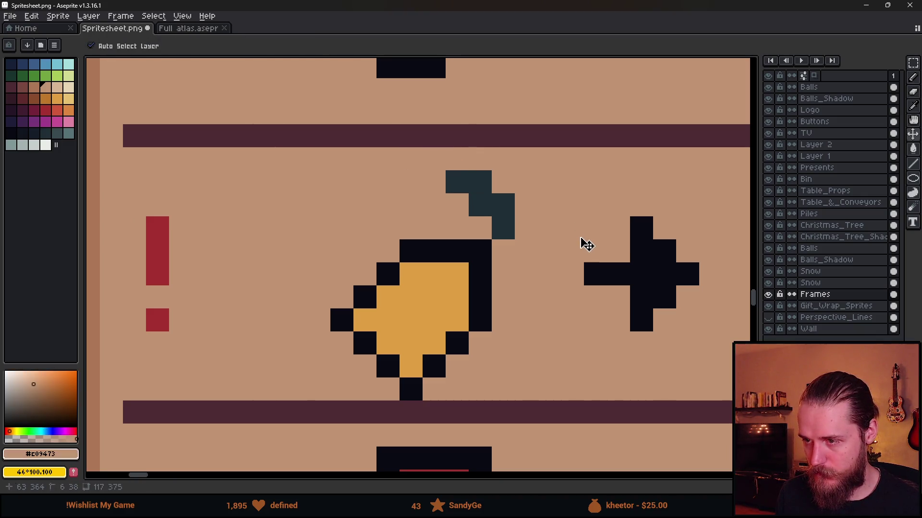
pyautogui.keyDown('alt'); pyautogui.click(450, 154); pyautogui.keyUp('alt')
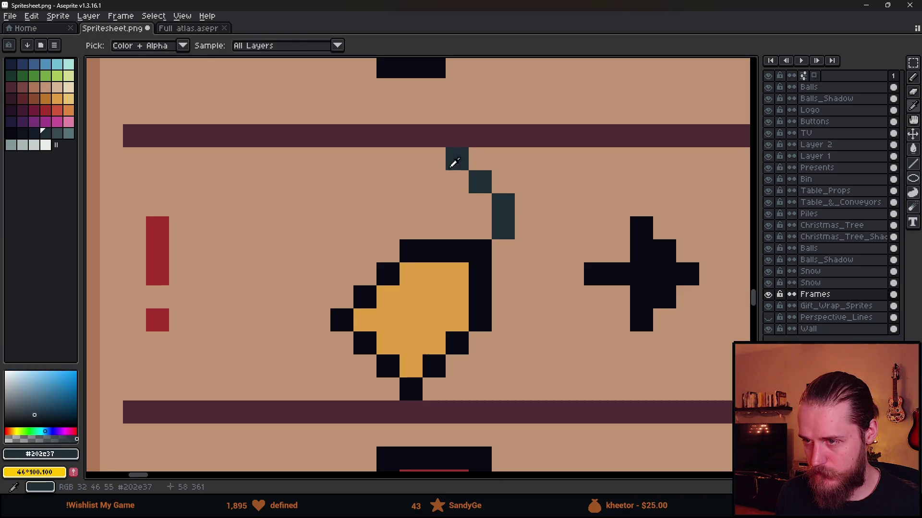
pyautogui.click(452, 183)
pyautogui.keyDown('alt'); pyautogui.click(454, 144); pyautogui.keyUp('alt')
pyautogui.click(455, 158)
# Step: Darken the duck's lower and left outline edges with the dark outline colour
pyautogui.scroll(-7, 470, 263)
pyautogui.scroll(-1, 469, 263)
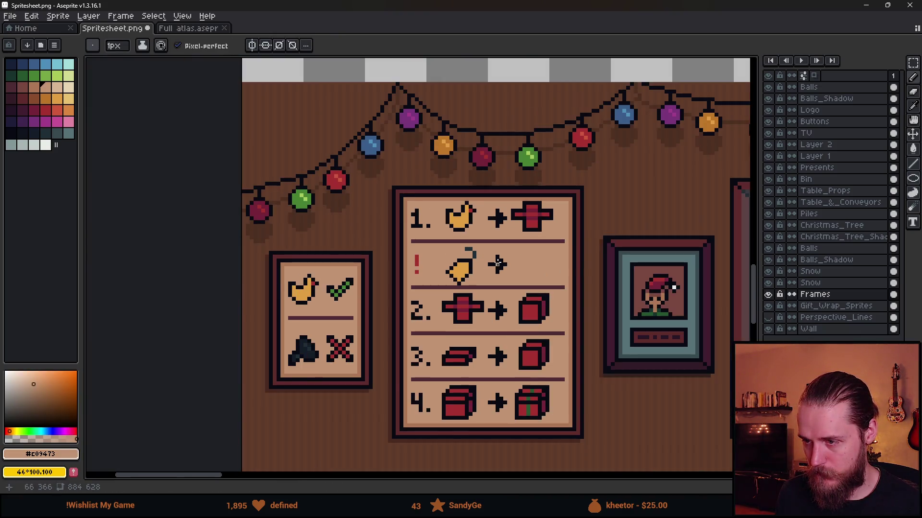
pyautogui.scroll(7, 457, 300)
pyautogui.press('m')
pyautogui.press('b')
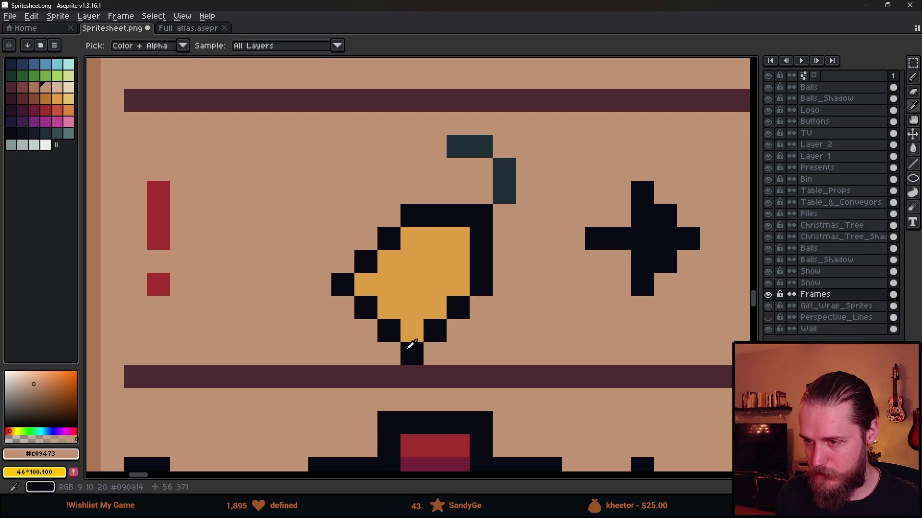
pyautogui.keyDown('alt'); pyautogui.click(412, 345); pyautogui.keyUp('alt')
pyautogui.moveTo(435, 307); pyautogui.dragTo(458, 284)
pyautogui.moveTo(412, 331)
pyautogui.mouseDown()
pyautogui.moveTo(391, 312)
pyautogui.moveTo(379, 269)
pyautogui.moveTo(412, 238)
pyautogui.moveTo(345, 273)
pyautogui.moveTo(405, 355)
pyautogui.moveTo(435, 331)
pyautogui.mouseUp()
pyautogui.keyDown('alt'); pyautogui.click(389, 192); pyautogui.keyUp('alt')
pyautogui.click(409, 211)
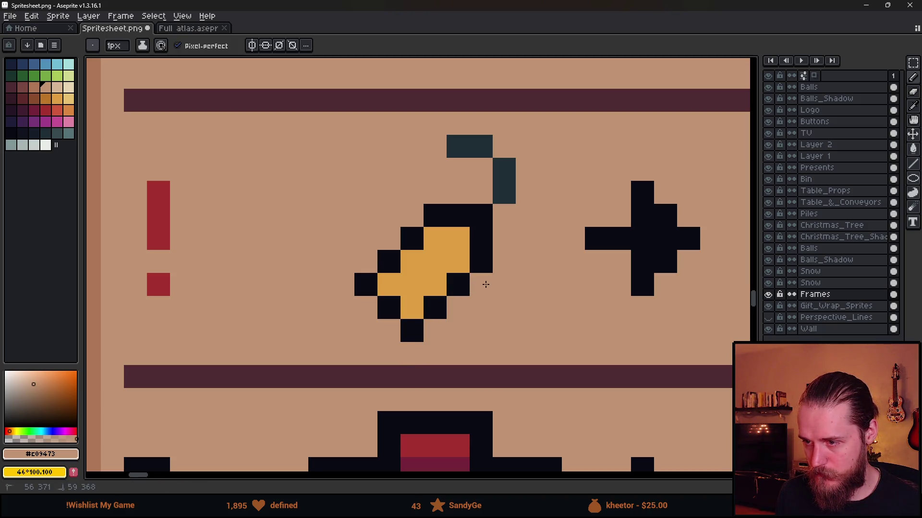
# Step: Reshape the duck by painting outline pixels tan and adding a dark pixel below
pyautogui.scroll(-3, 562, 312)
pyautogui.hscroll(3, 504, 308)
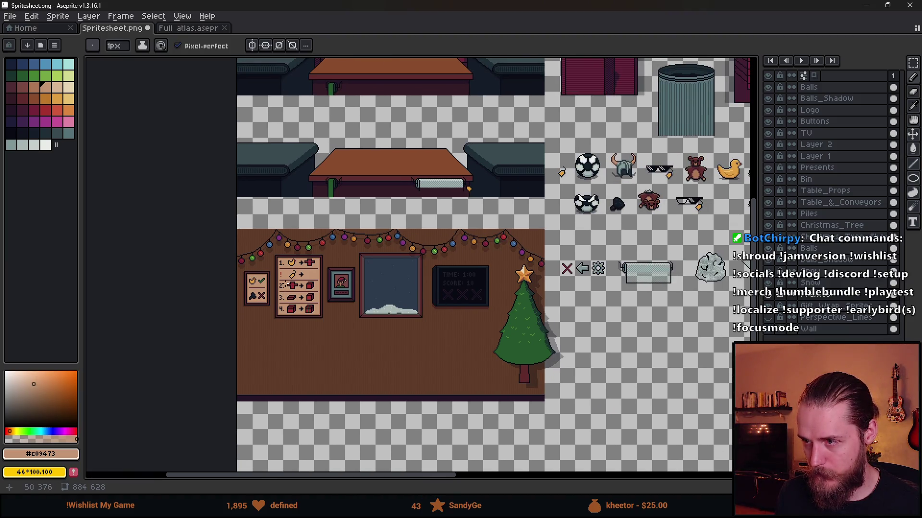
pyautogui.scroll(4, 285, 277)
pyautogui.keyDown('alt'); pyautogui.click(341, 201); pyautogui.keyUp('alt')
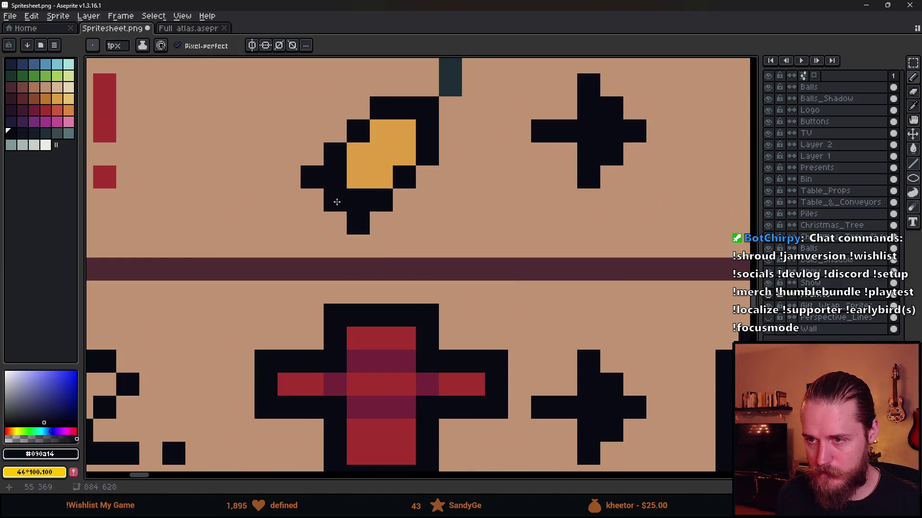
pyautogui.keyDown('alt'); pyautogui.click(312, 199); pyautogui.keyUp('alt')
pyautogui.click(312, 177)
pyautogui.moveTo(335, 200); pyautogui.dragTo(358, 222)
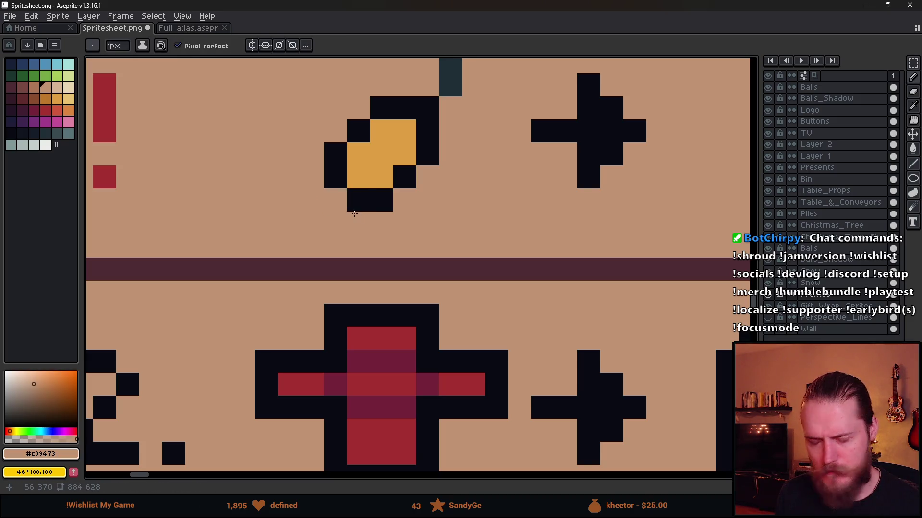
pyautogui.hotkey('ctrl', 'z')
pyautogui.hotkey('ctrl', 'z')
pyautogui.click(334, 204)
pyautogui.hotkey('ctrl', 'z')
pyautogui.click(312, 177)
pyautogui.click(335, 177)
pyautogui.click(358, 200)
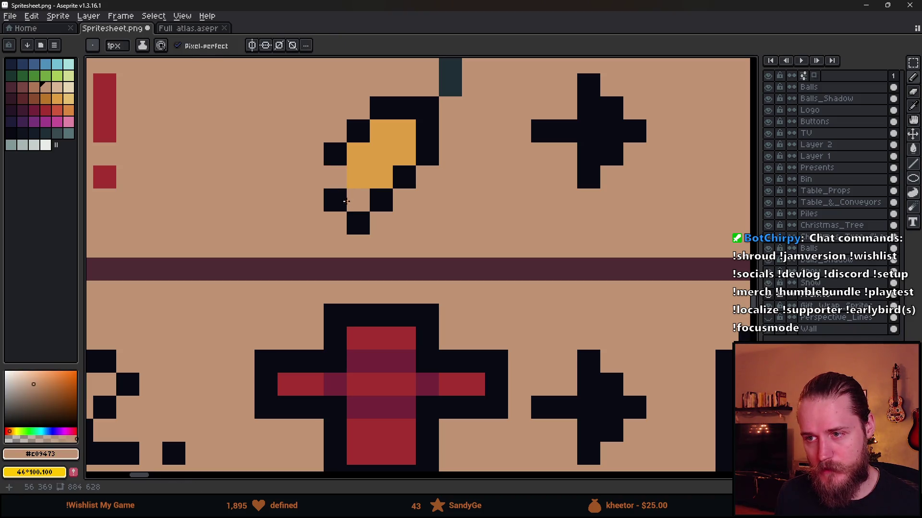
pyautogui.click(335, 201)
pyautogui.click(358, 223)
pyautogui.keyDown('alt'); pyautogui.click(381, 200); pyautogui.keyUp('alt')
pyautogui.click(381, 246)
# Step: Bucket-fill the brown bar beside the hook tan and shift the hook right
pyautogui.scroll(-5, 461, 274)
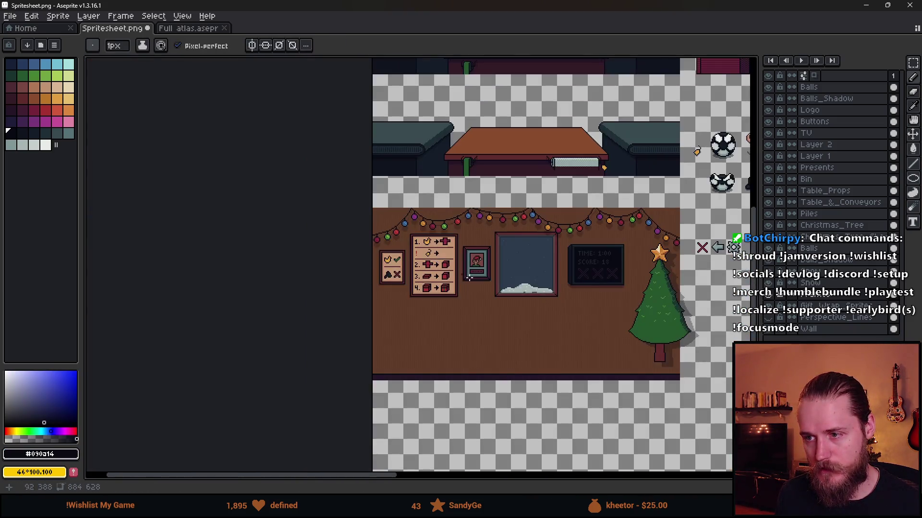
pyautogui.scroll(8, 419, 256)
pyautogui.press('m')
pyautogui.moveTo(473, 192)
pyautogui.mouseDown()
pyautogui.moveTo(520, 274)
pyautogui.moveTo(505, 283)
pyautogui.mouseUp()
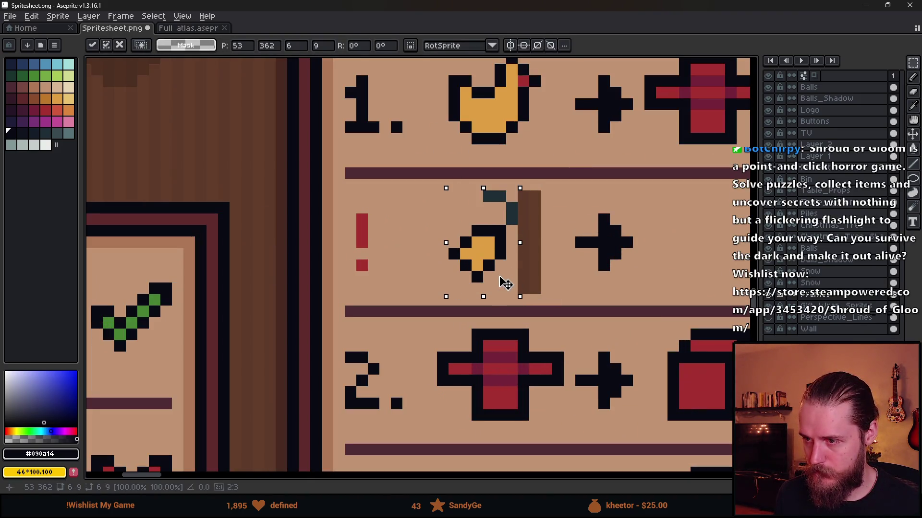
pyautogui.press('g')
pyautogui.keyDown('alt'); pyautogui.click(582, 262); pyautogui.keyUp('alt')
pyautogui.click(529, 250)
pyautogui.scroll(-4, 545, 262)
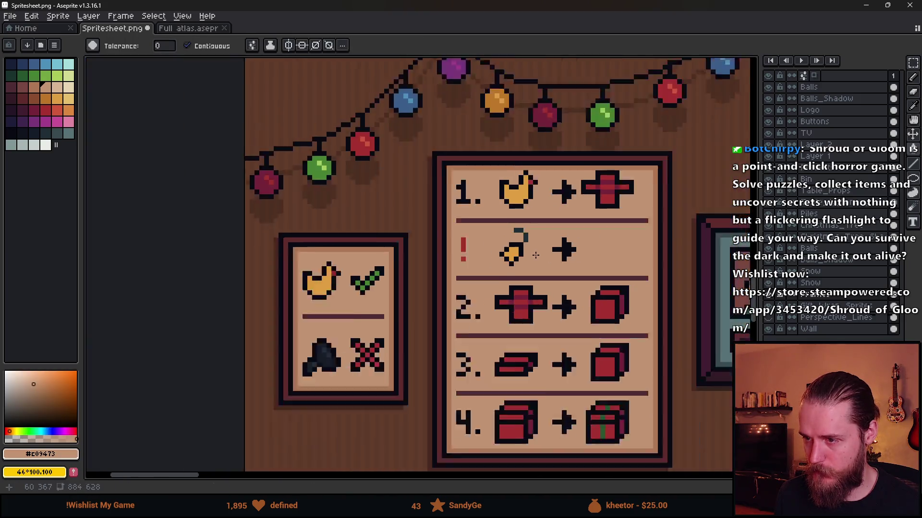
pyautogui.scroll(4, 545, 261)
pyautogui.press('m')
pyautogui.moveTo(490, 217); pyautogui.dragTo(568, 278)
pyautogui.press('g')
# Step: Pencil a dark dot after the red '!' so the row reads '!.'
pyautogui.scroll(-3, 496, 265)
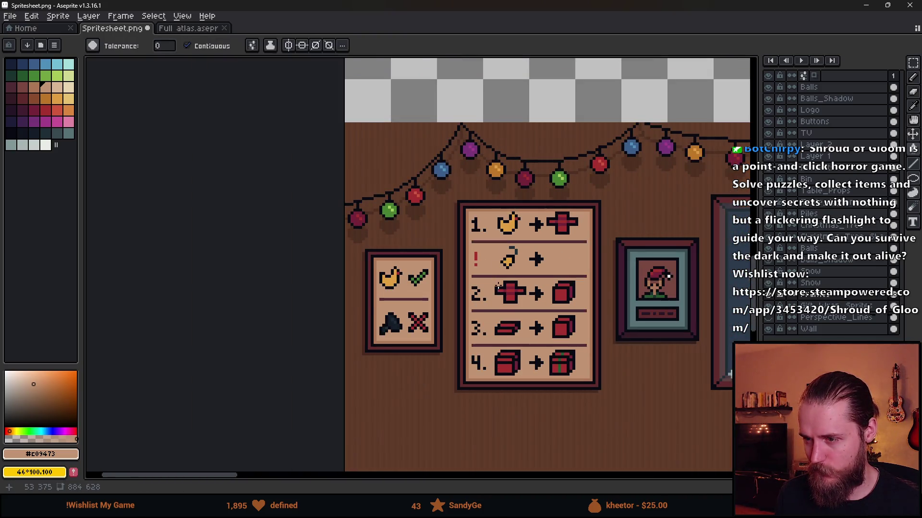
pyautogui.scroll(3, 498, 286)
pyautogui.press('b')
pyautogui.keyDown('alt'); pyautogui.click(479, 331); pyautogui.keyUp('alt')
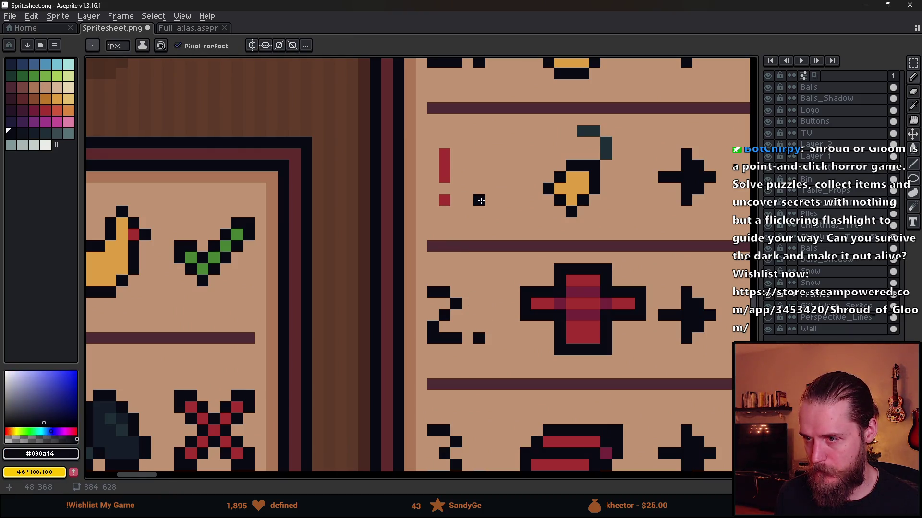
pyautogui.scroll(-4, 511, 218)
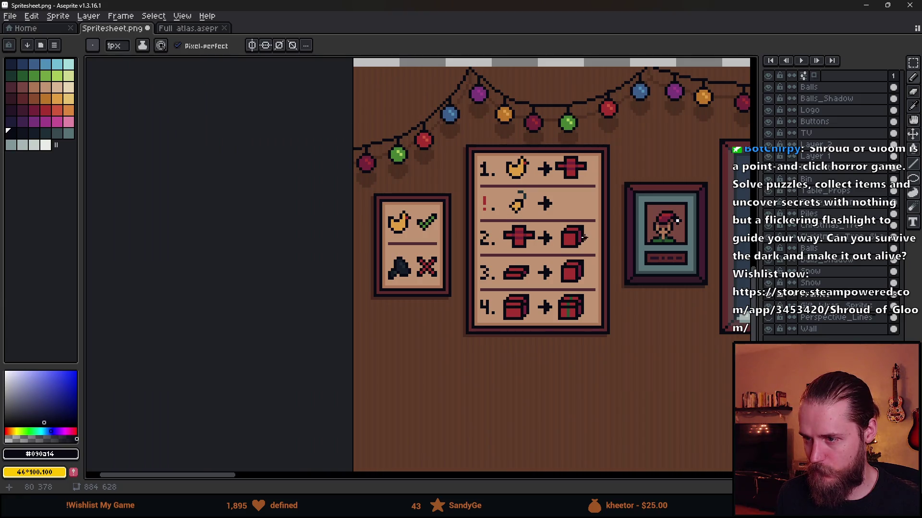
pyautogui.scroll(2, 499, 234)
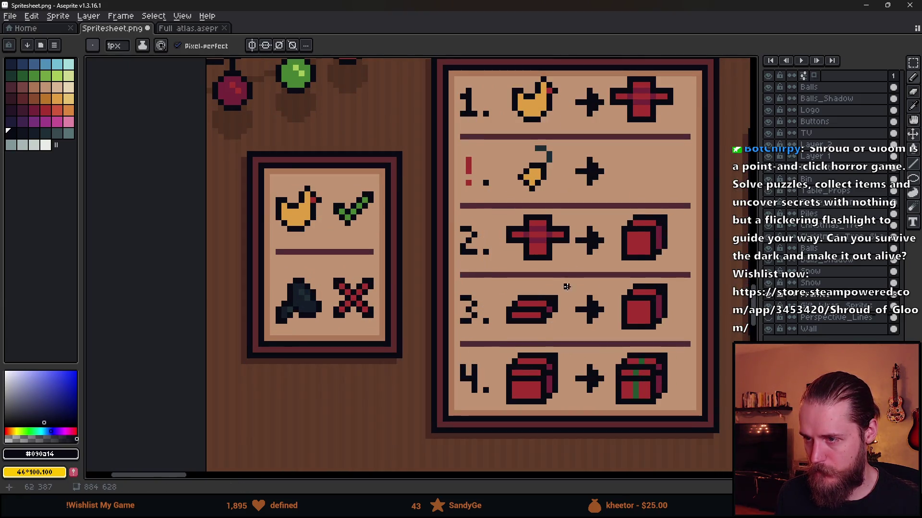
pyautogui.scroll(-4, 567, 253)
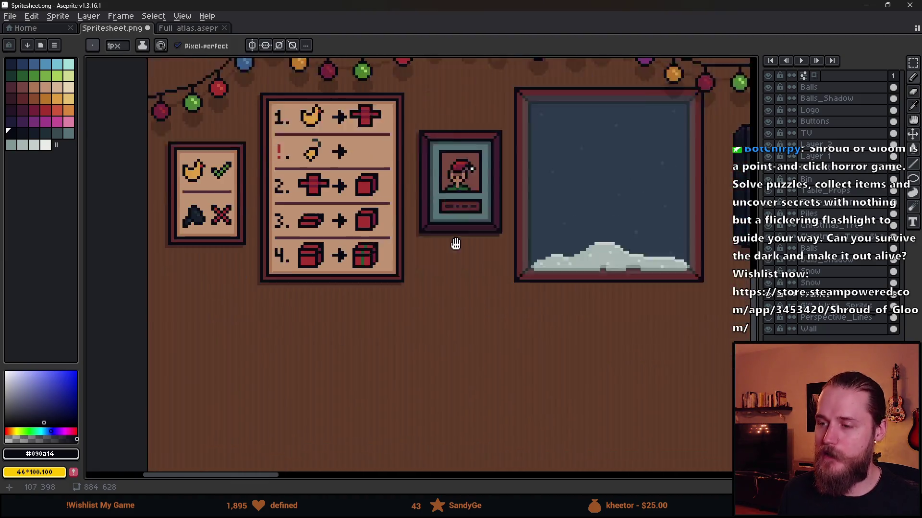
pyautogui.scroll(-3, 398, 213)
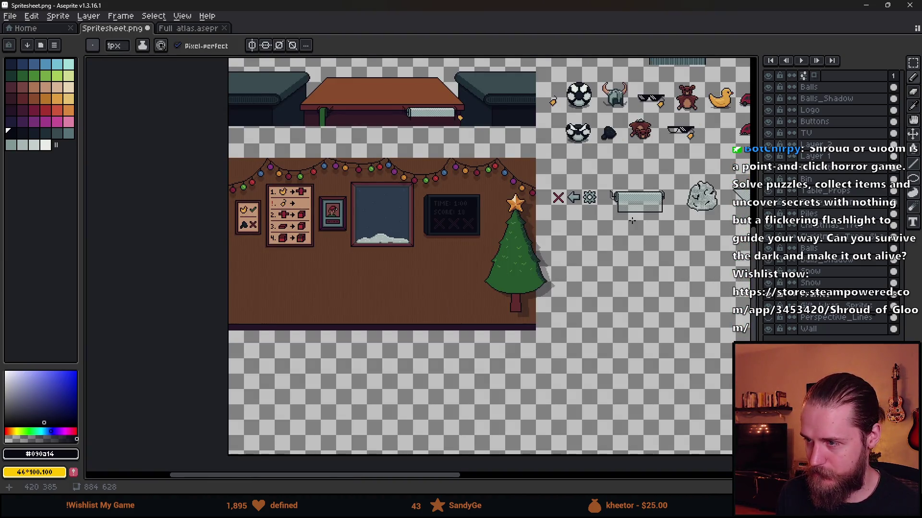
# Step: Sample the grey box's grey-green tones and choose a lighter grey for the paper
pyautogui.press('m')
pyautogui.scroll(3, 436, 218)
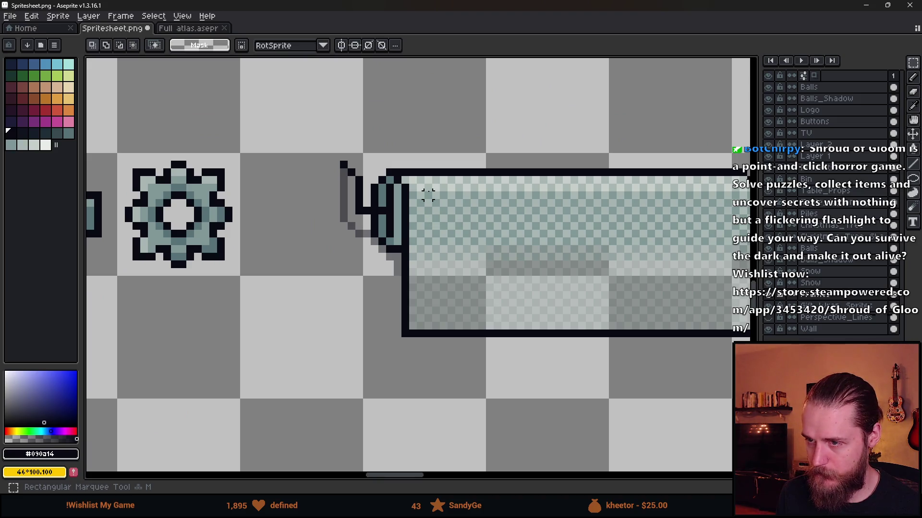
pyautogui.moveTo(459, 194); pyautogui.dragTo(503, 225)
pyautogui.scroll(-3, 458, 264)
pyautogui.scroll(2, 499, 308)
pyautogui.hotkey('ctrl', 'd')
pyautogui.scroll(1, 477, 249)
pyautogui.press('i')
pyautogui.click(453, 217)
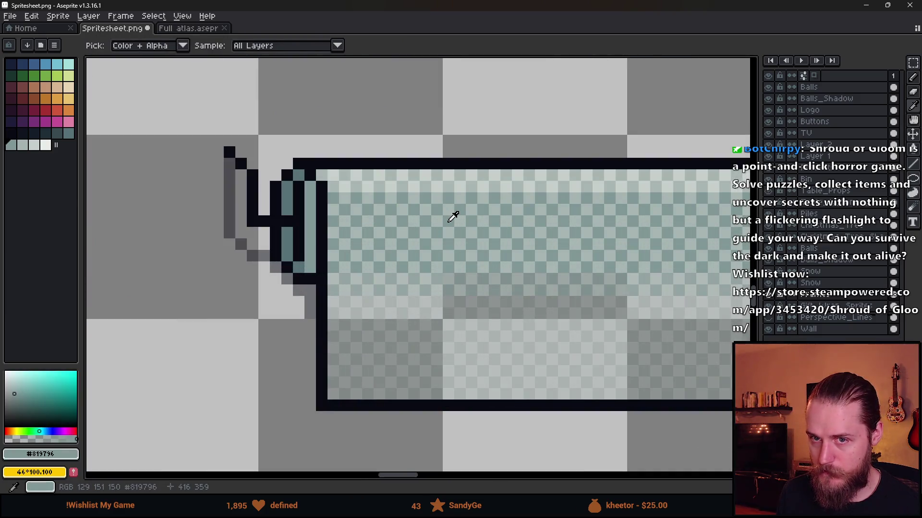
pyautogui.click(444, 216)
pyautogui.press('m')
pyautogui.scroll(-3, 432, 250)
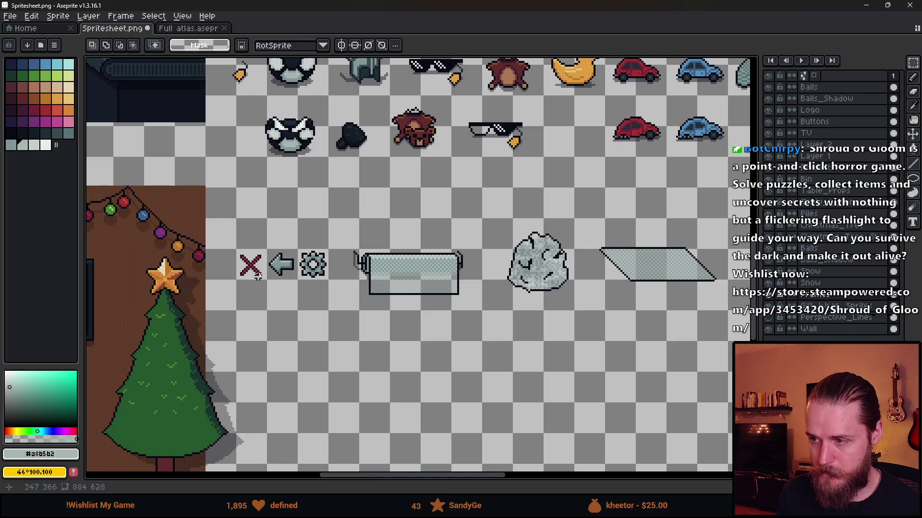
pyautogui.scroll(2, 465, 277)
pyautogui.scroll(-2, 466, 278)
pyautogui.scroll(4, 324, 268)
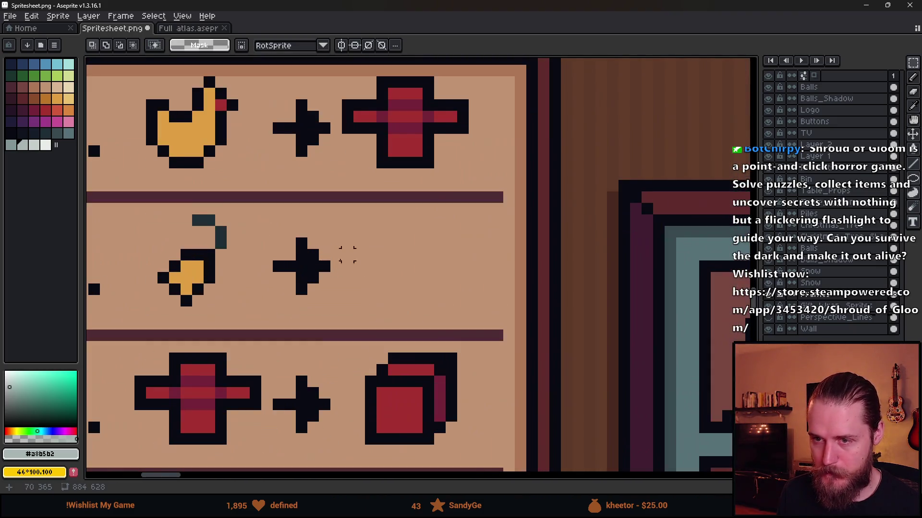
pyautogui.scroll(1, 194, 222)
pyautogui.press('[')
pyautogui.press('b')
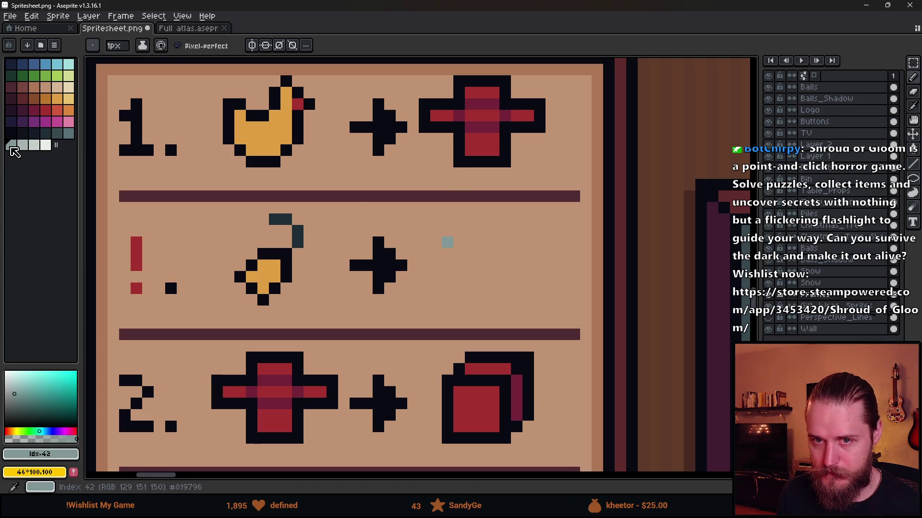
pyautogui.press(']')
# Step: Paint light-grey sheet pixels and copy-paste them into a six-pixel grey row
pyautogui.click(459, 243)
pyautogui.click(489, 253)
pyautogui.scroll(2, 488, 253)
pyautogui.hotkey('ctrl', 'z')
pyautogui.press('m')
pyautogui.moveTo(394, 221)
pyautogui.mouseDown()
pyautogui.moveTo(439, 243)
pyautogui.moveTo(520, 237)
pyautogui.mouseUp()
pyautogui.hotkey('ctrl', 'c')
pyautogui.hotkey('ctrl', 'v')
pyautogui.hotkey('ctrl', 'v')
pyautogui.click(405, 209)
pyautogui.moveTo(395, 222)
pyautogui.mouseDown()
pyautogui.moveTo(414, 240)
pyautogui.moveTo(530, 242)
pyautogui.moveTo(485, 243)
pyautogui.moveTo(504, 255)
pyautogui.moveTo(504, 268)
pyautogui.moveTo(523, 269)
pyautogui.moveTo(508, 261)
pyautogui.moveTo(524, 295)
pyautogui.mouseUp()
pyautogui.scroll(-5, 482, 249)
pyautogui.scroll(4, 483, 250)
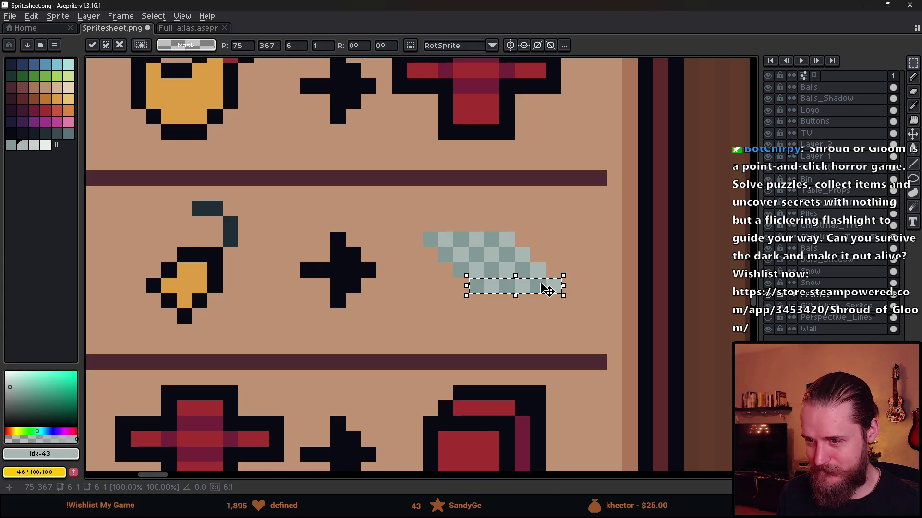
pyautogui.click(393, 316)
# Step: Outline the grey paper sheet's edge in black using the eyedropped dark colour
pyautogui.press('i')
pyautogui.click(367, 271)
pyautogui.press('b')
pyautogui.moveTo(415, 239); pyautogui.dragTo(484, 306)
pyautogui.hotkey('ctrl', 'z')
pyautogui.moveTo(430, 254)
pyautogui.mouseDown()
pyautogui.moveTo(528, 302)
pyautogui.moveTo(556, 302)
pyautogui.moveTo(569, 286)
pyautogui.moveTo(508, 224)
pyautogui.moveTo(436, 222)
pyautogui.mouseUp()
# Step: Save the sprite sheet with Ctrl+S and switch back to Unity
pyautogui.scroll(-5, 499, 288)
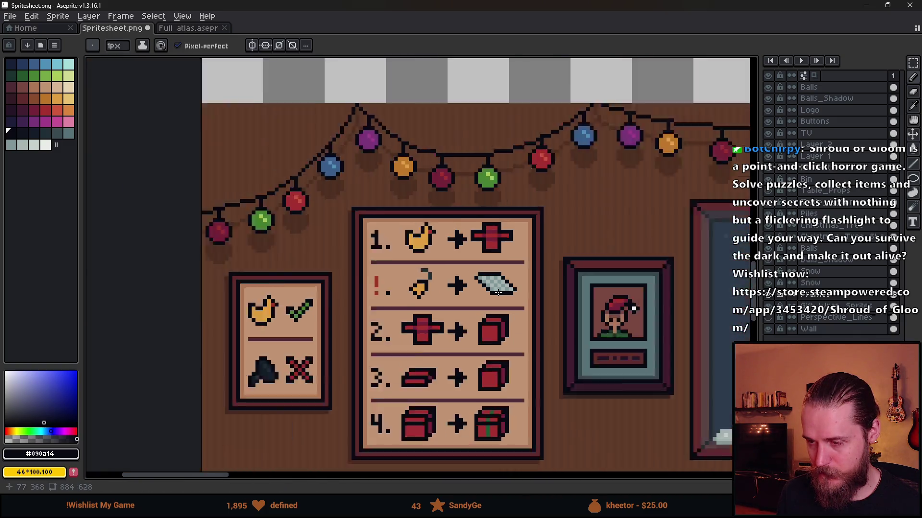
pyautogui.scroll(1, 549, 313)
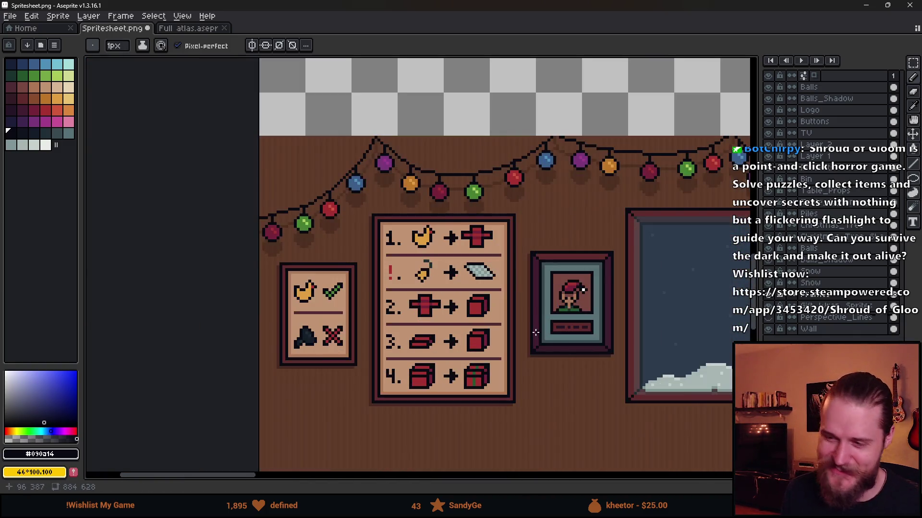
pyautogui.hotkey('ctrl', 's')
pyautogui.hotkey('alt', 'Tab')
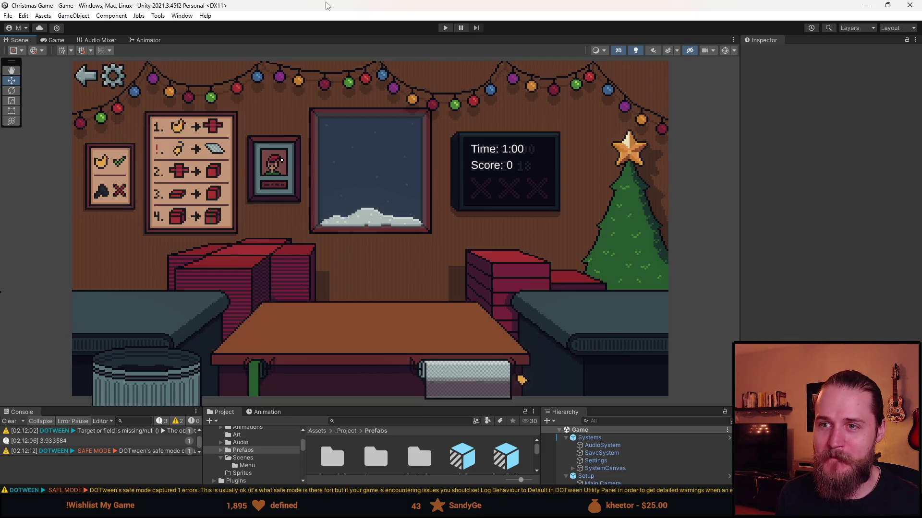
# Step: Play-test the enlarged Game view: put the duck on red paper, wrap it, then stop
pyautogui.click(445, 29)
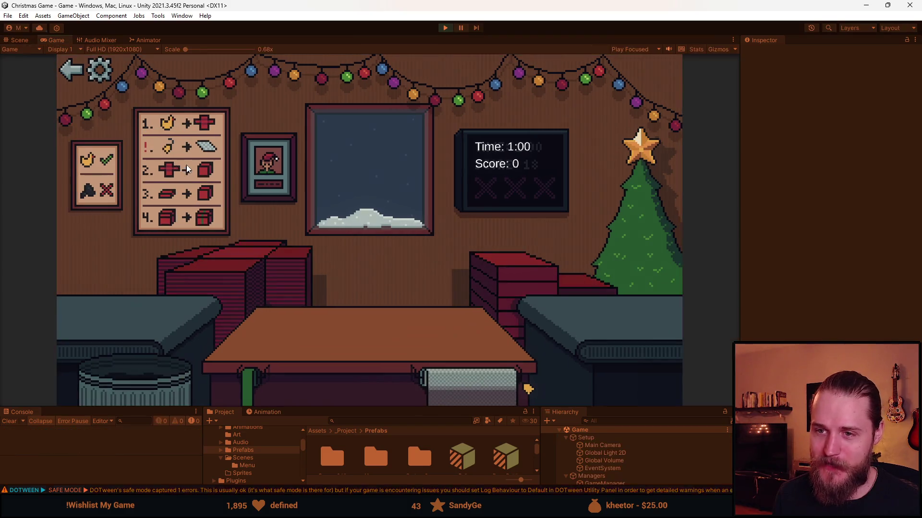
pyautogui.moveTo(359, 409); pyautogui.dragTo(351, 429)
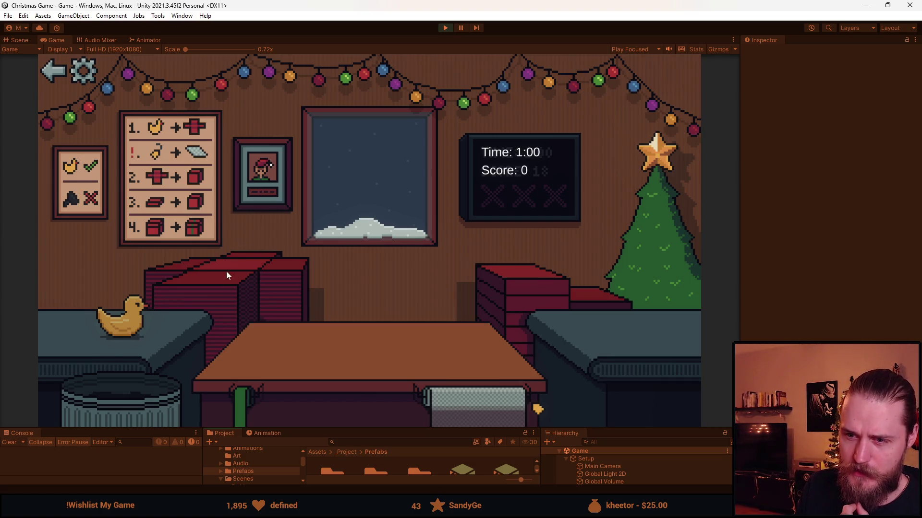
pyautogui.click(134, 315)
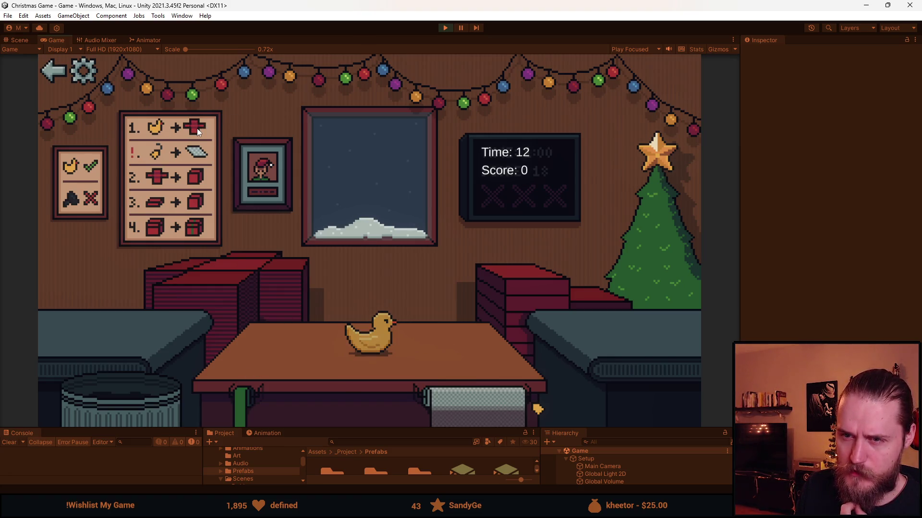
pyautogui.click(234, 274)
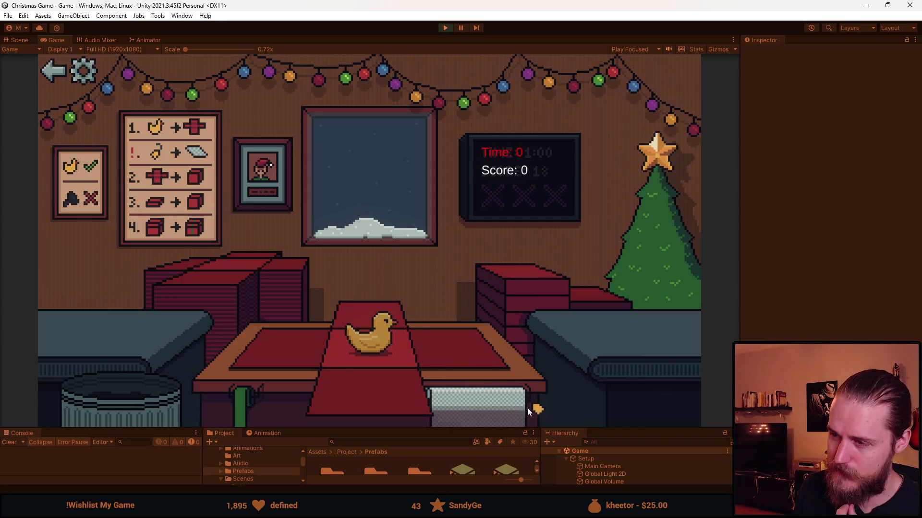
pyautogui.click(488, 410)
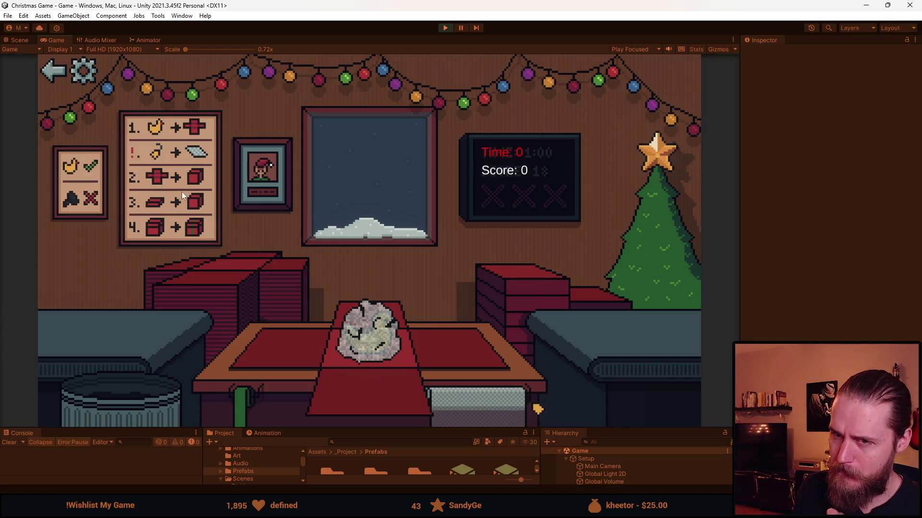
pyautogui.click(445, 28)
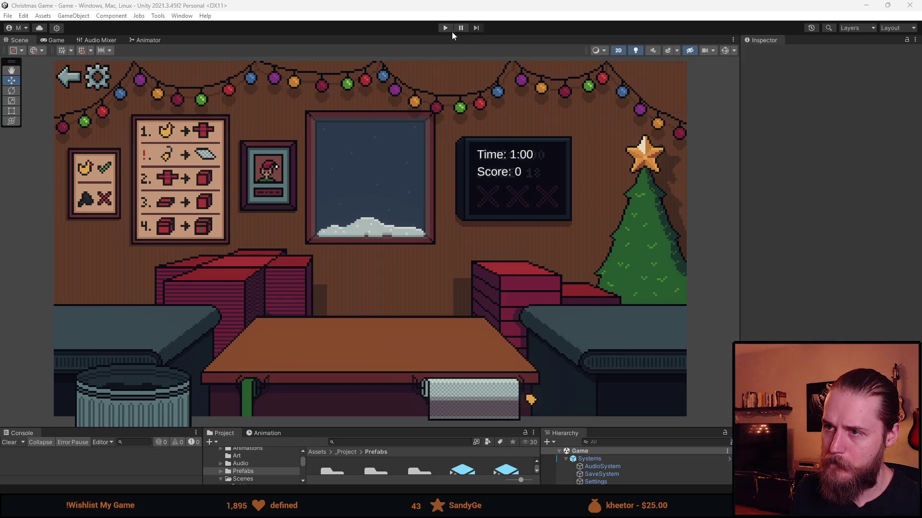
# Step: Start Play, place the duck on the table with red paper, then return to the menu
pyautogui.click(446, 28)
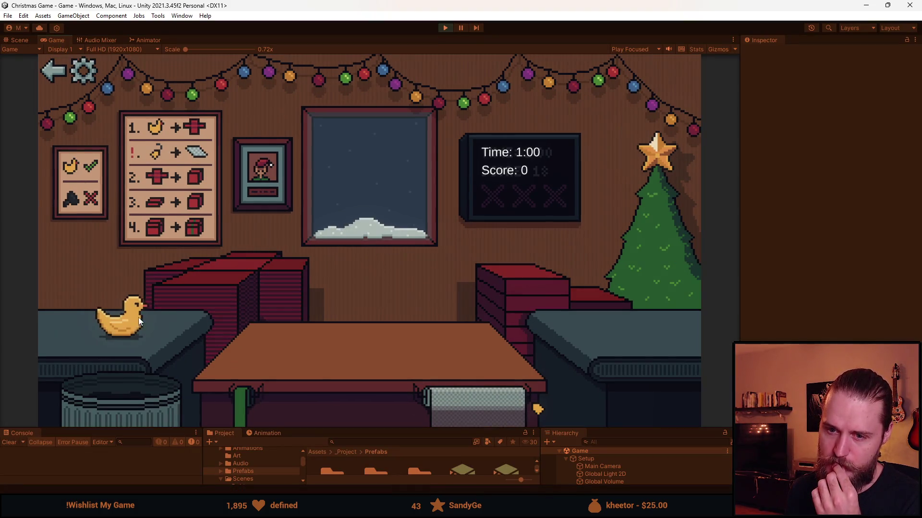
pyautogui.click(134, 338)
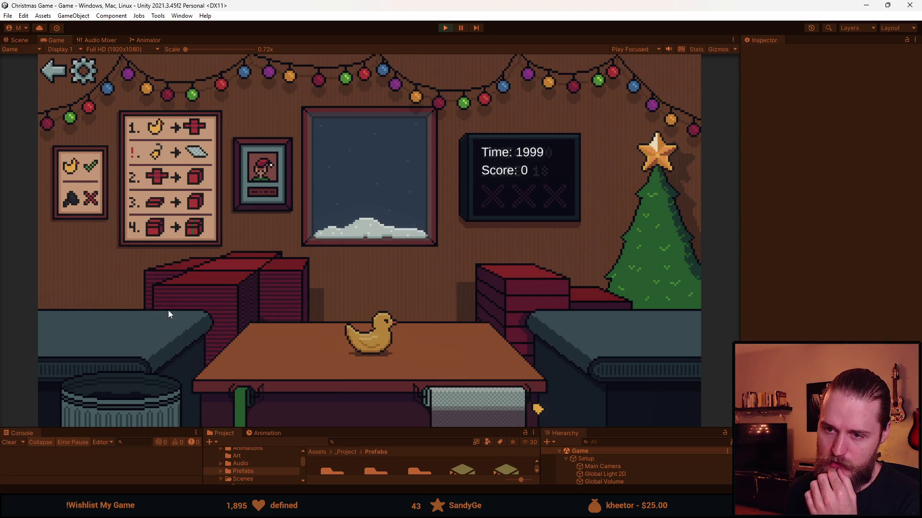
pyautogui.click(243, 274)
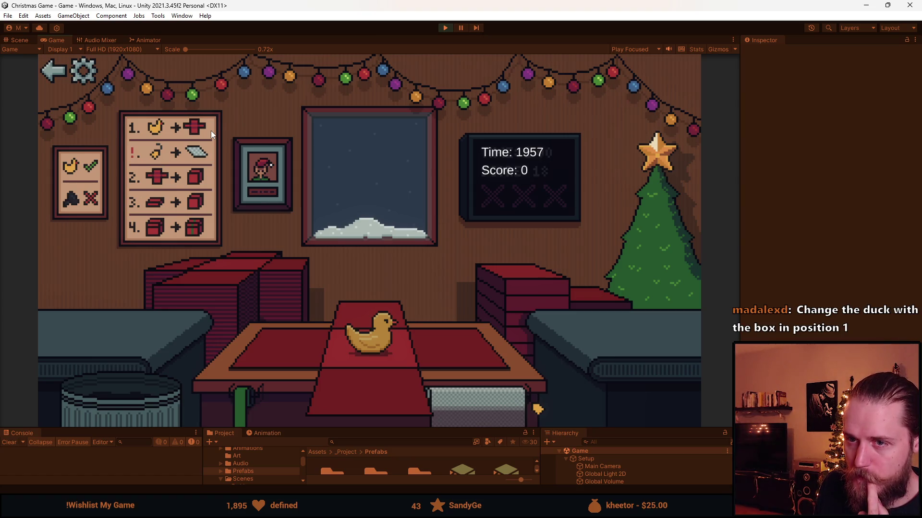
pyautogui.click(53, 76)
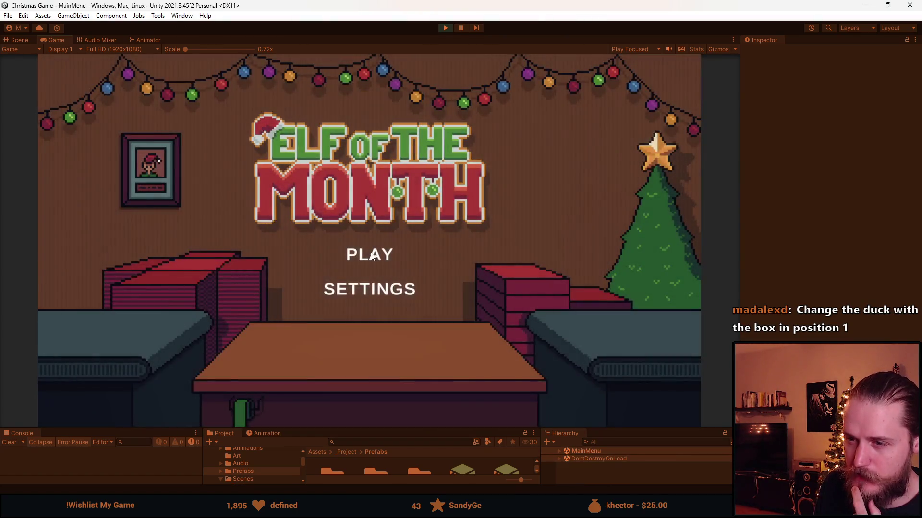
# Step: Run two quick rounds placing the duck and red paper, returning to the menu each time
pyautogui.click(371, 254)
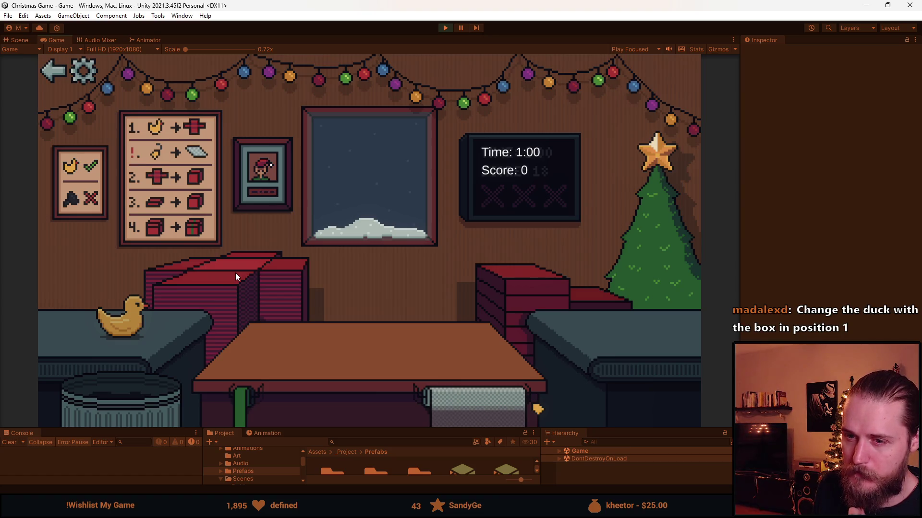
pyautogui.click(112, 322)
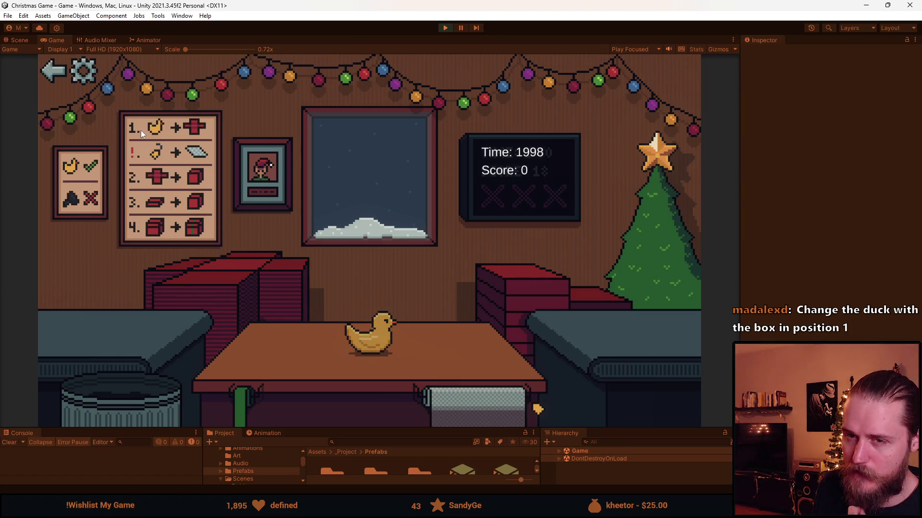
pyautogui.click(50, 80)
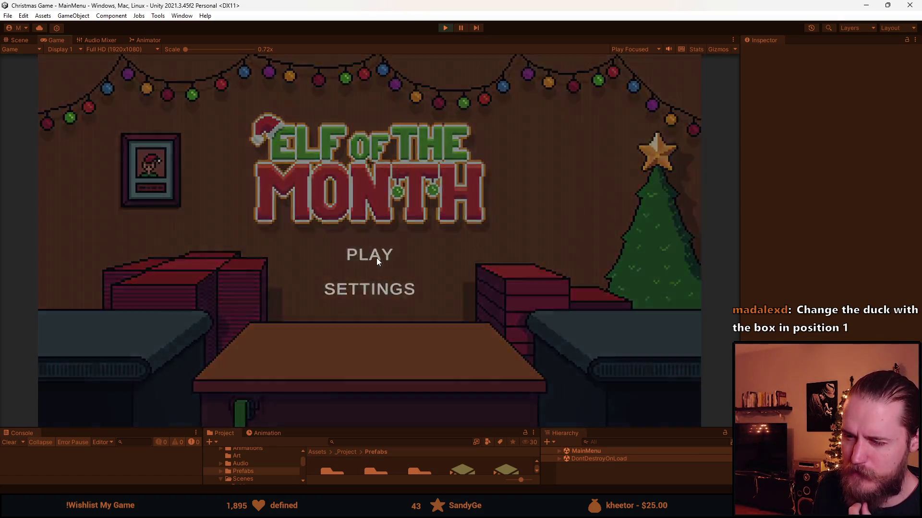
pyautogui.click(377, 258)
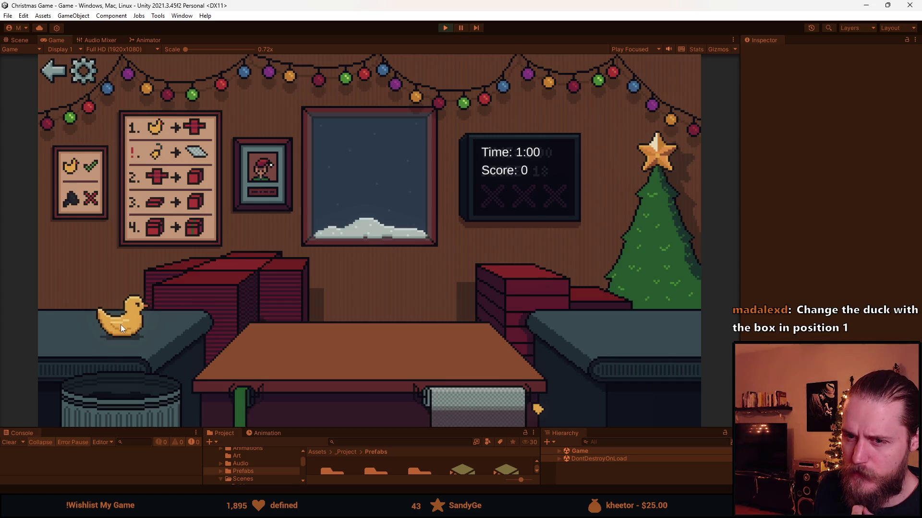
pyautogui.click(214, 272)
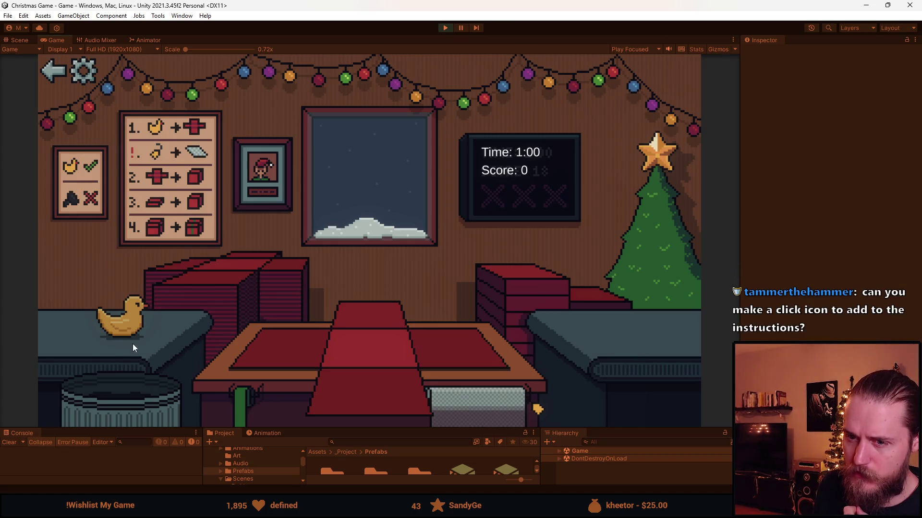
pyautogui.click(129, 327)
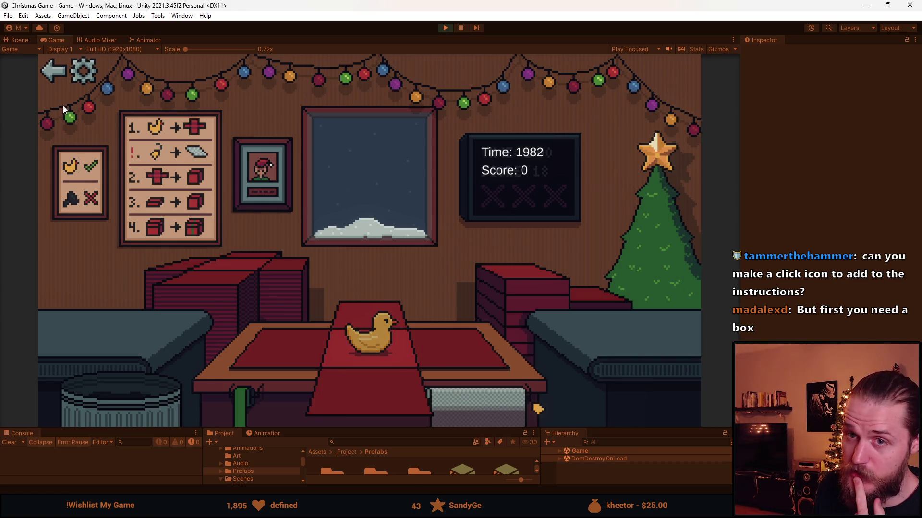
pyautogui.click(54, 73)
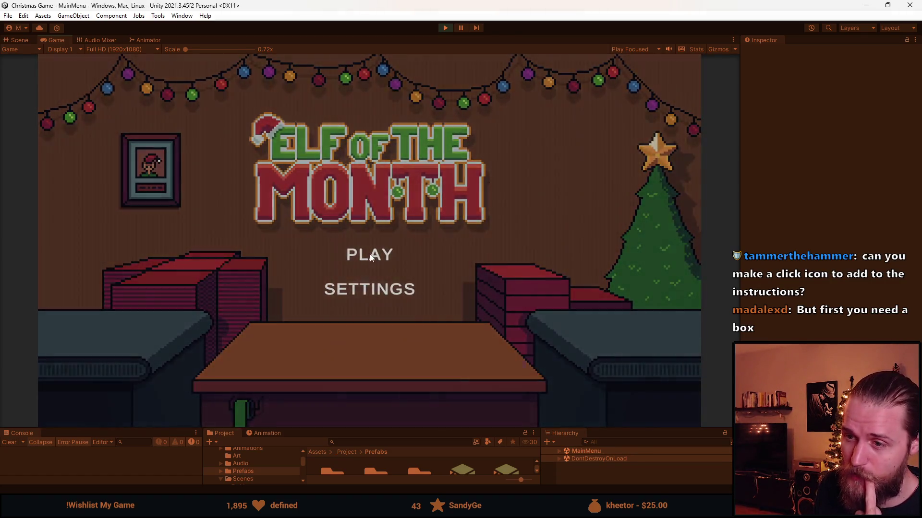
# Step: Start a new round and wrap the duck in red paper on the table
pyautogui.click(370, 256)
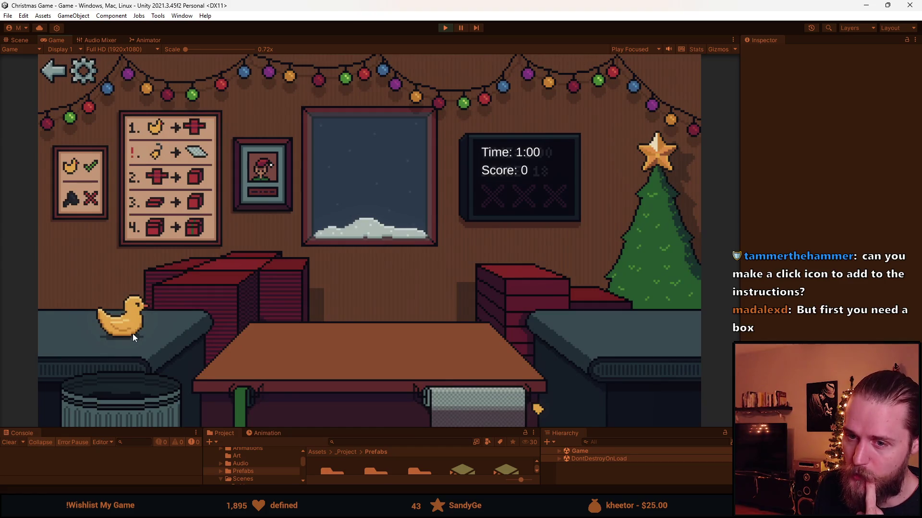
pyautogui.click(136, 326)
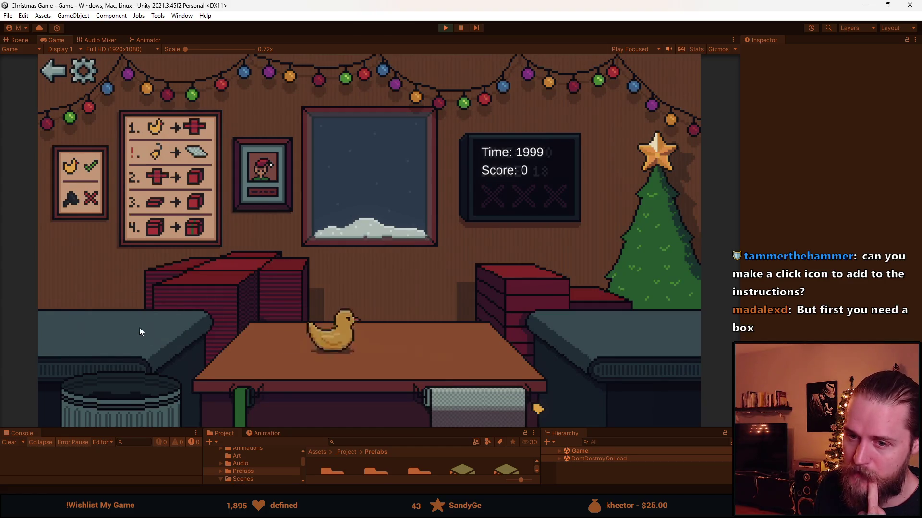
pyautogui.click(234, 276)
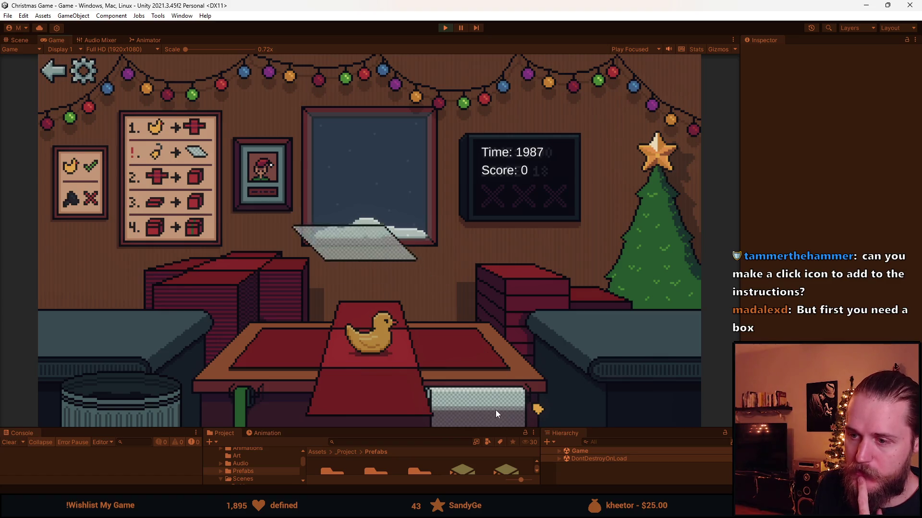
pyautogui.moveTo(496, 409); pyautogui.dragTo(384, 328)
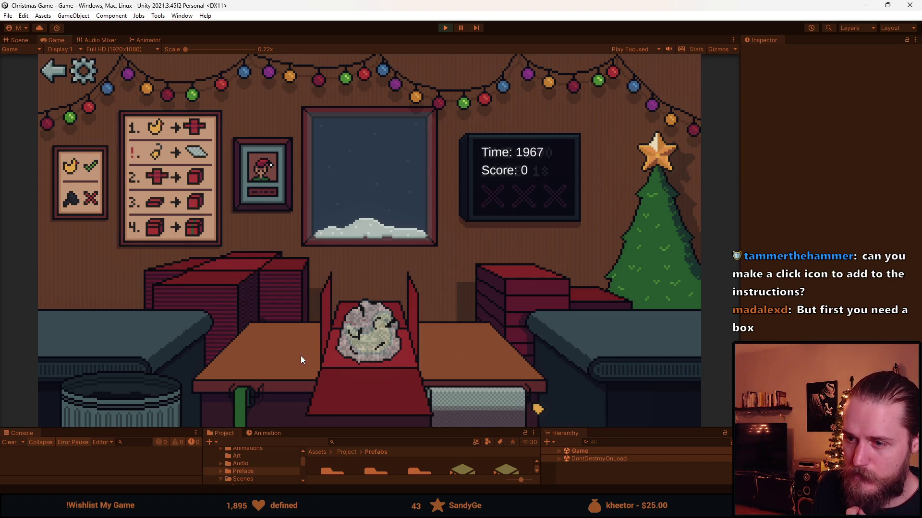
# Step: Box the wrapped duck, put on the lid, and tie a green ribbon
pyautogui.click(362, 395)
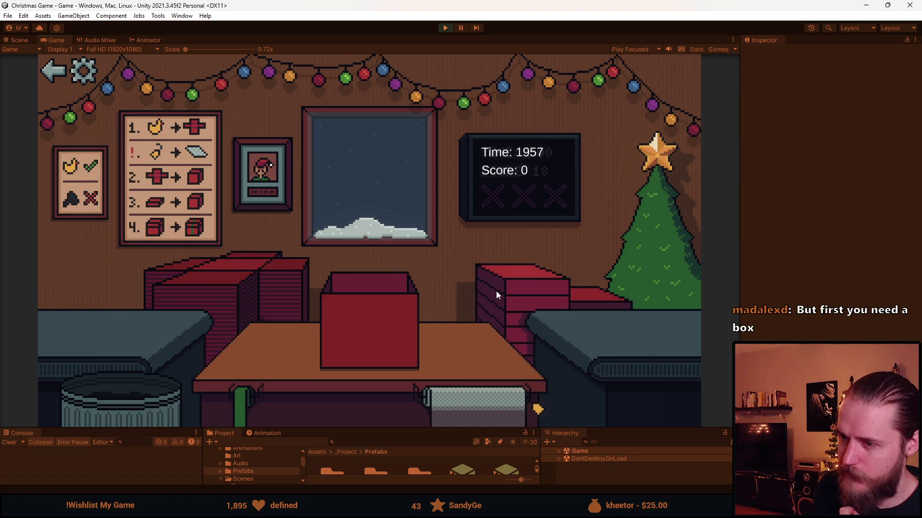
pyautogui.click(521, 280)
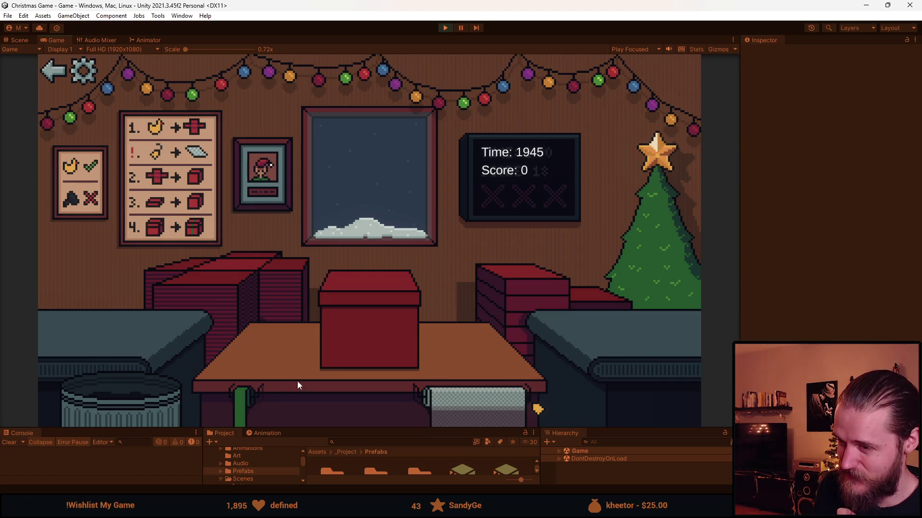
pyautogui.click(380, 318)
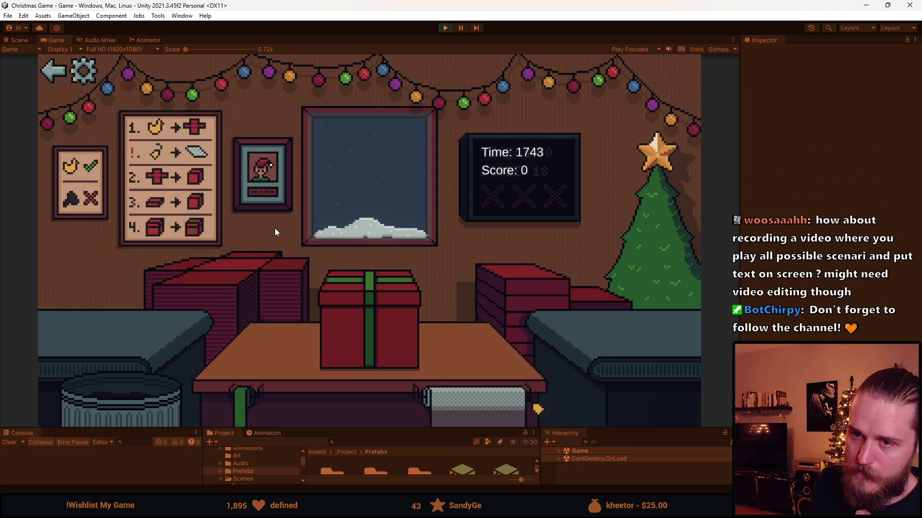
pyautogui.click(373, 331)
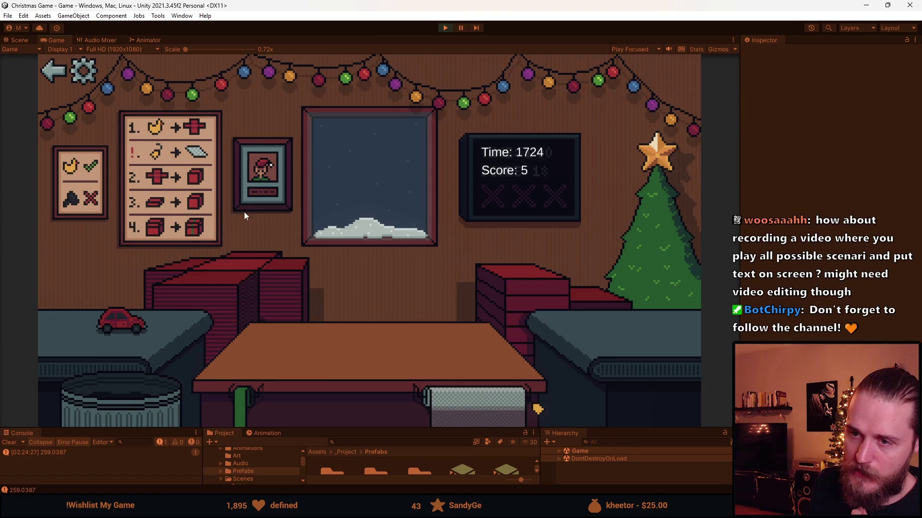
# Step: Wrap the toy car in red paper, box it, lid it, ribbon it, and ship it
pyautogui.click(241, 270)
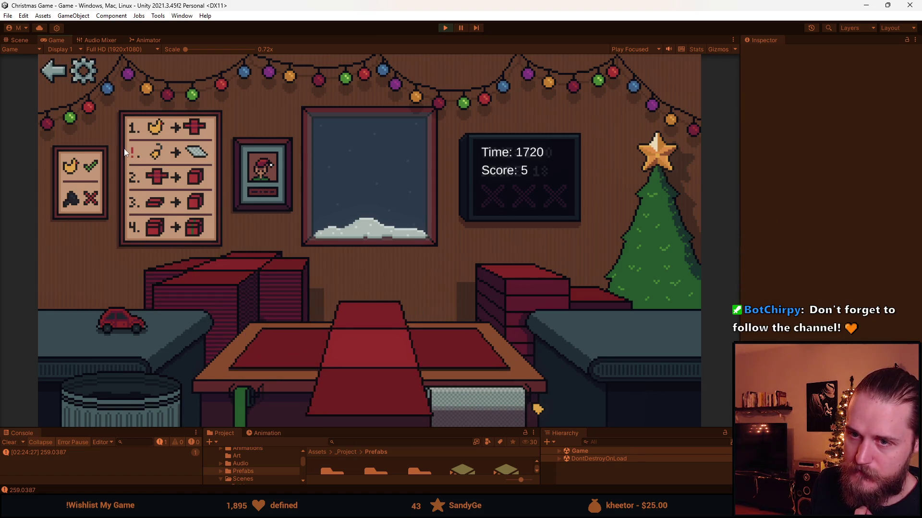
pyautogui.click(121, 325)
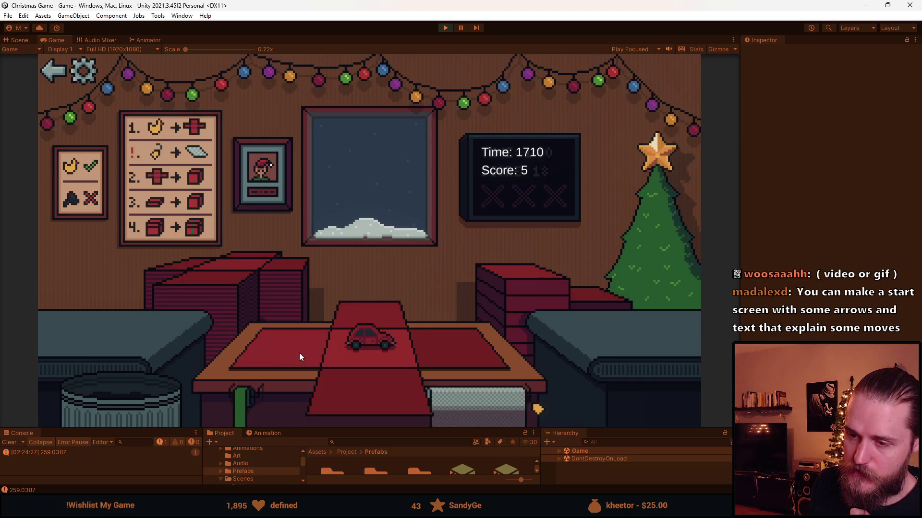
pyautogui.click(377, 396)
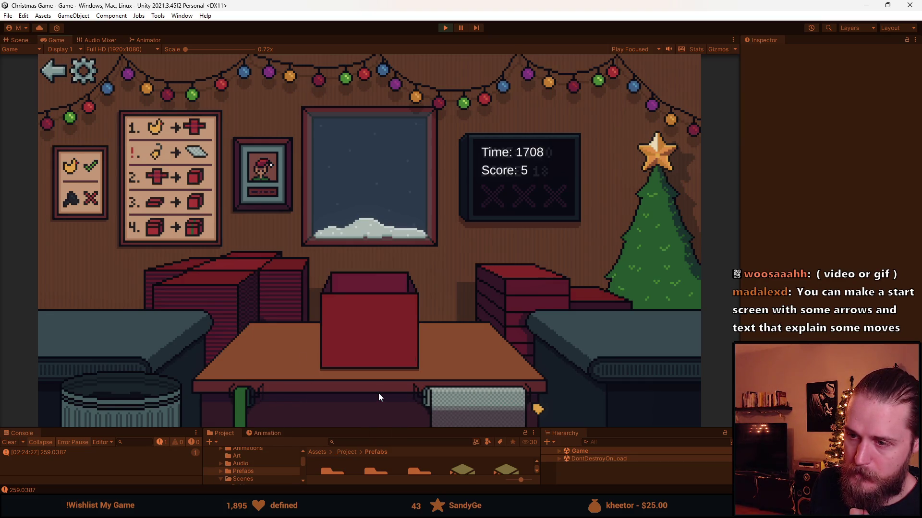
pyautogui.click(498, 290)
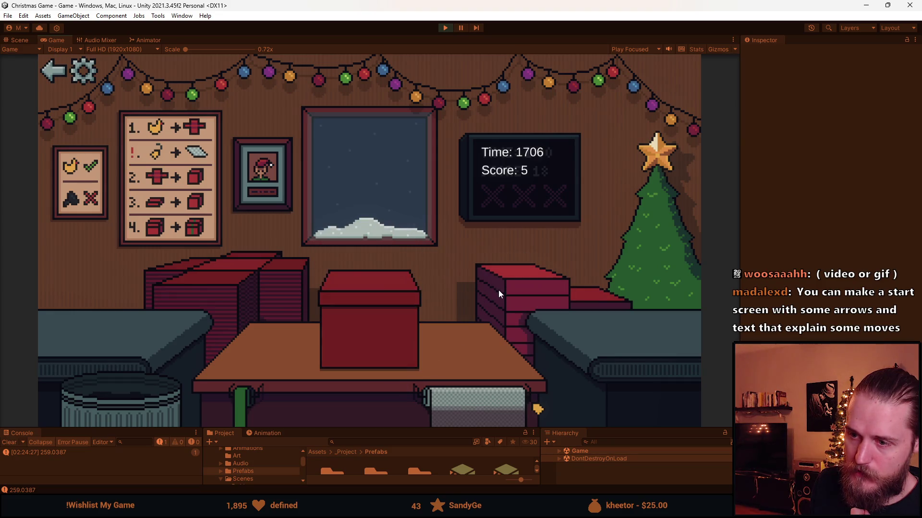
pyautogui.click(369, 315)
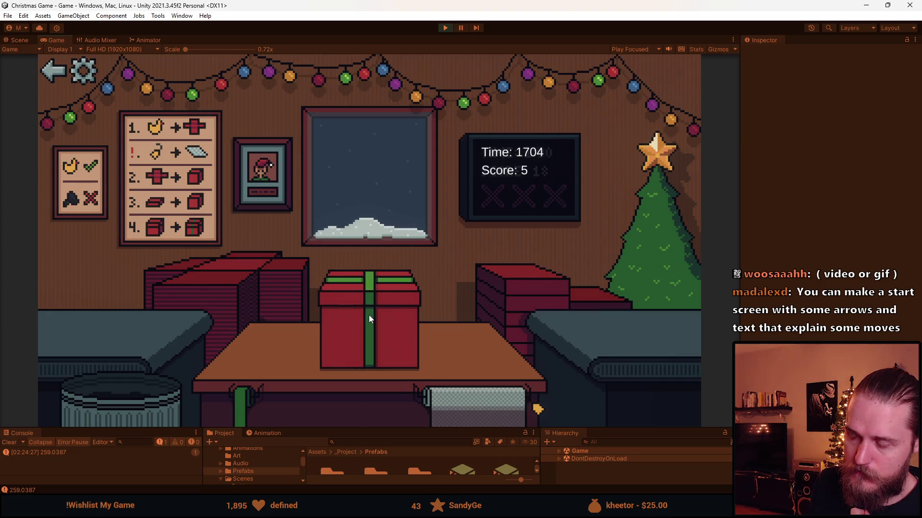
pyautogui.click(371, 315)
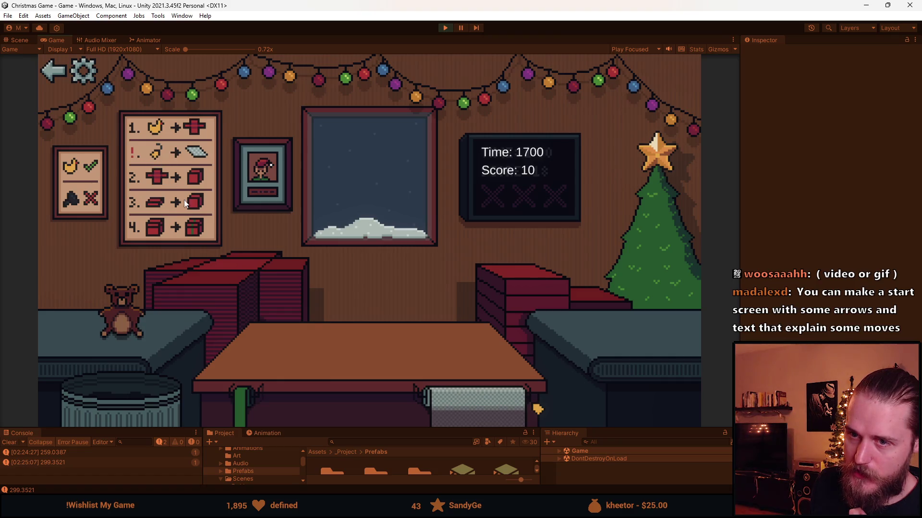
# Step: Wrap the teddy bear with paper and filler, box and ribbon it, then ship it
pyautogui.click(238, 272)
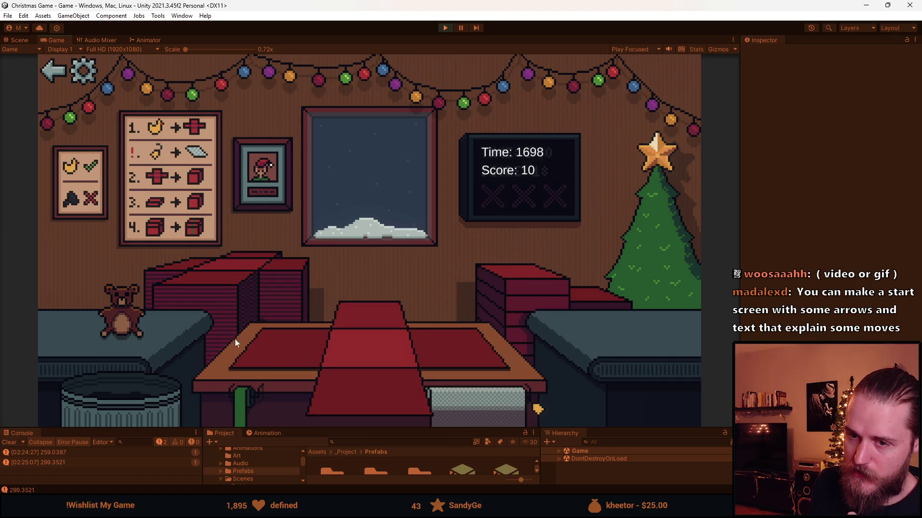
pyautogui.click(136, 323)
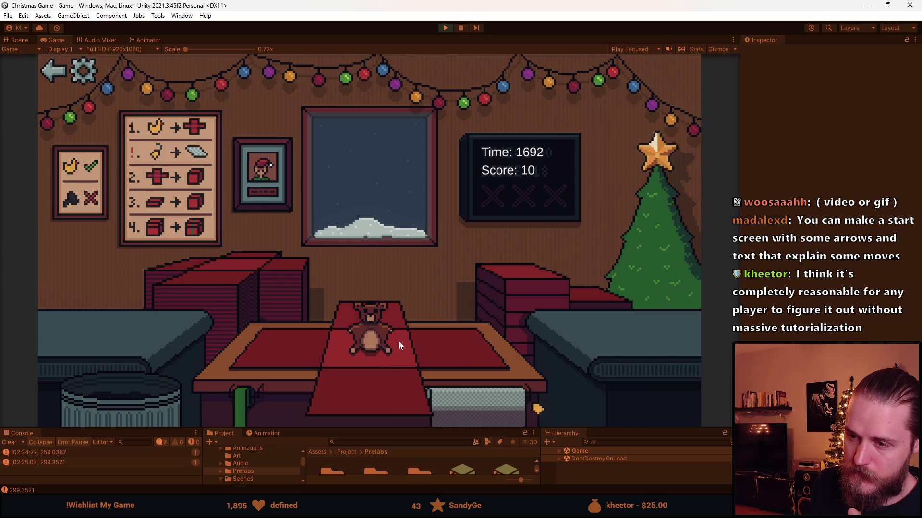
pyautogui.click(484, 404)
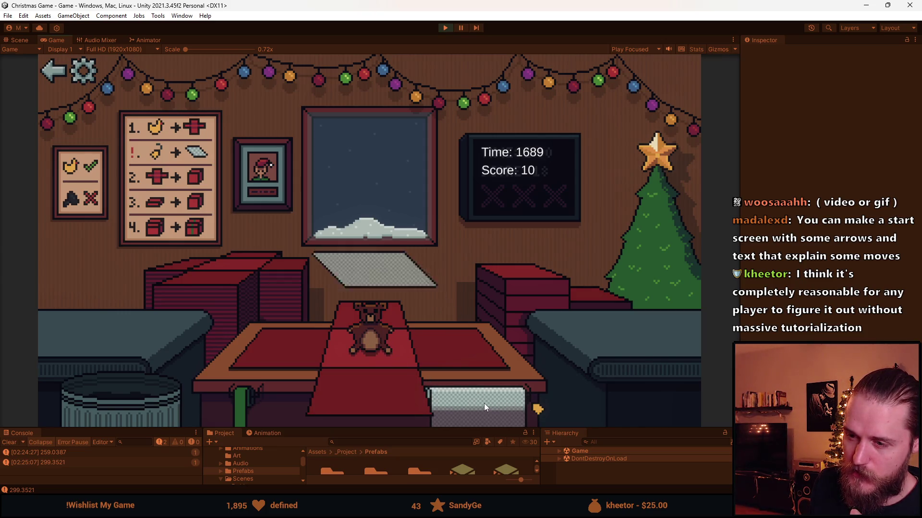
pyautogui.click(282, 353)
pyautogui.click(375, 321)
pyautogui.click(378, 326)
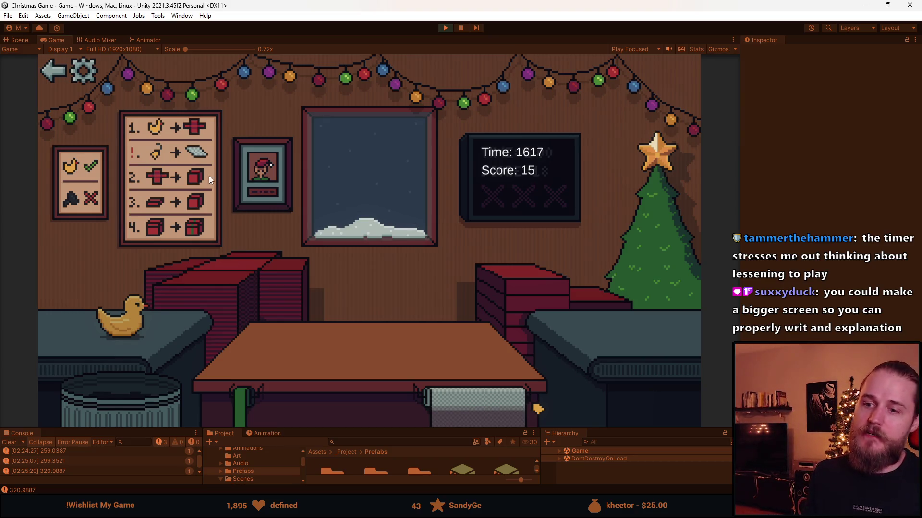
# Step: Wrap the duck on red paper, box it, and drag the lid onto the box
pyautogui.click(243, 277)
pyautogui.click(139, 319)
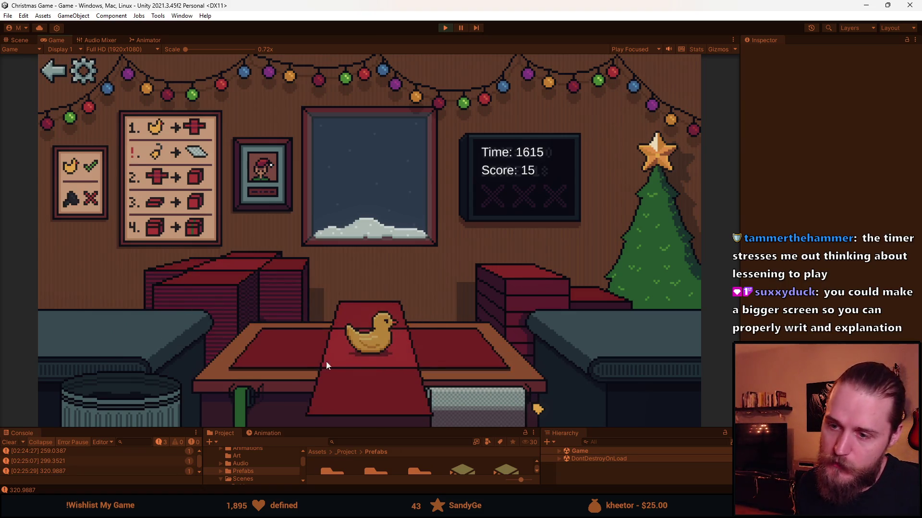
pyautogui.click(339, 374)
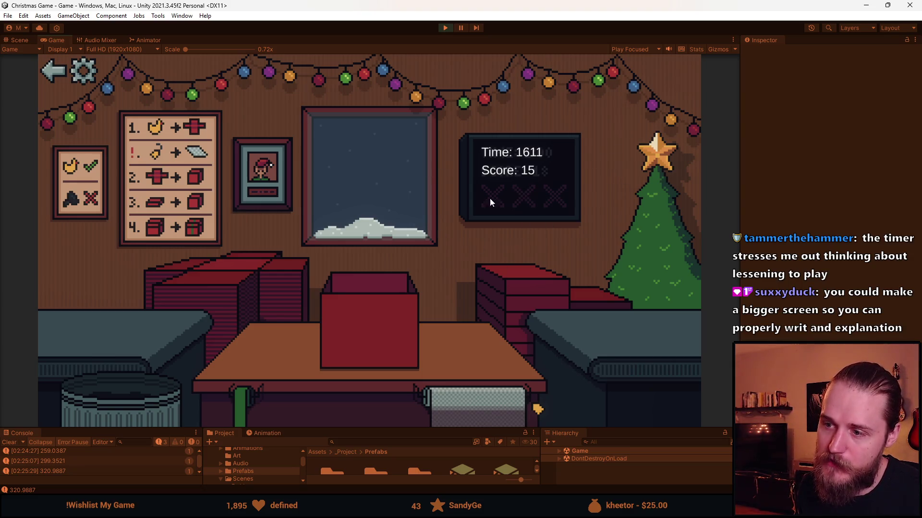
pyautogui.moveTo(534, 297); pyautogui.dragTo(341, 304)
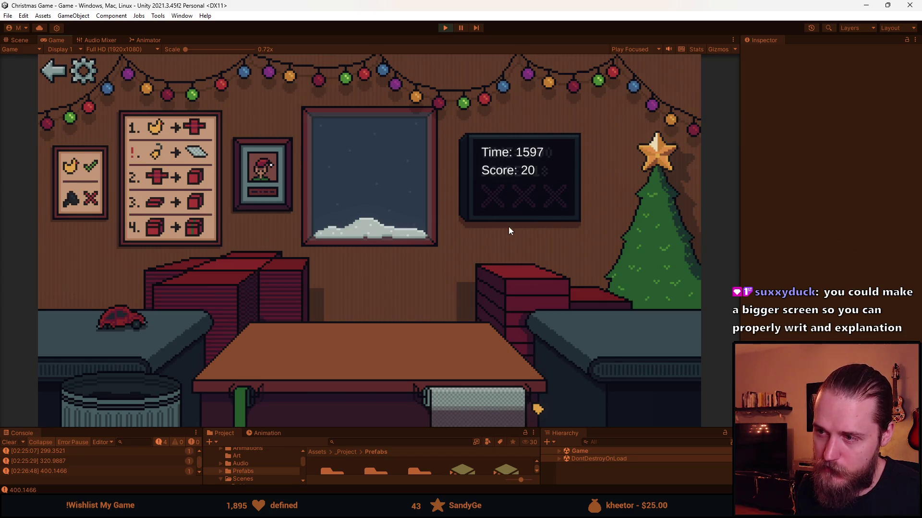
# Step: Trash the toy car and coal, then wrap the sunglasses with box, lid and green ribbon
pyautogui.click(213, 273)
pyautogui.moveTo(128, 324); pyautogui.dragTo(142, 399)
pyautogui.moveTo(135, 325); pyautogui.dragTo(134, 407)
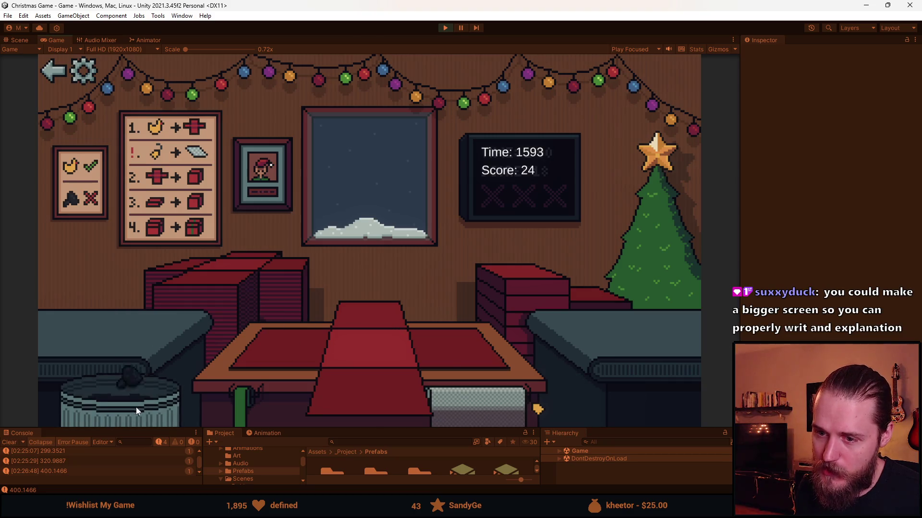
pyautogui.moveTo(98, 334); pyautogui.dragTo(395, 385)
pyautogui.click(497, 306)
pyautogui.click(377, 320)
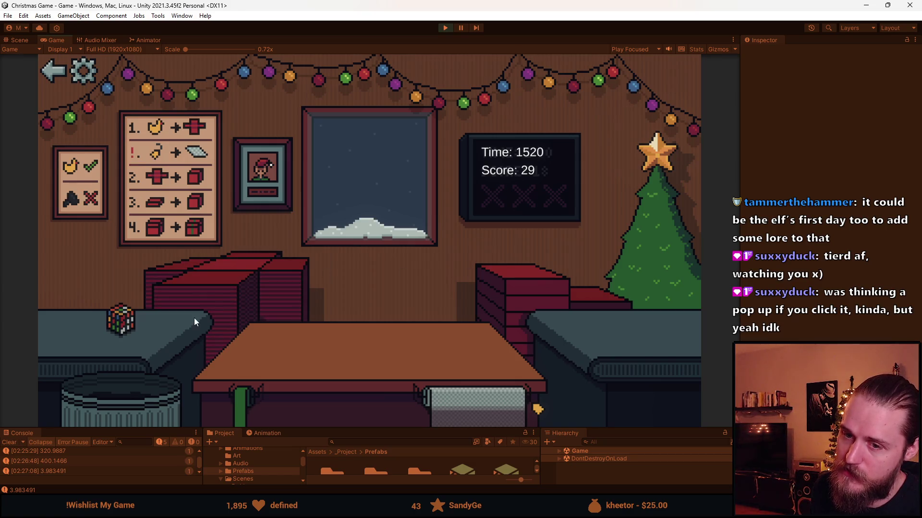
# Step: Pack the Rubik's cube into a red box with lid and green ribbon, and send it off
pyautogui.click(119, 319)
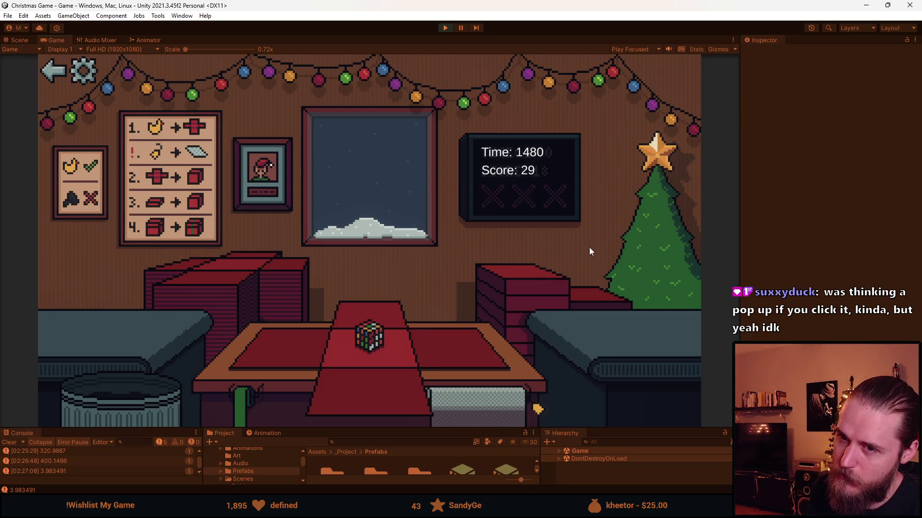
pyautogui.click(540, 286)
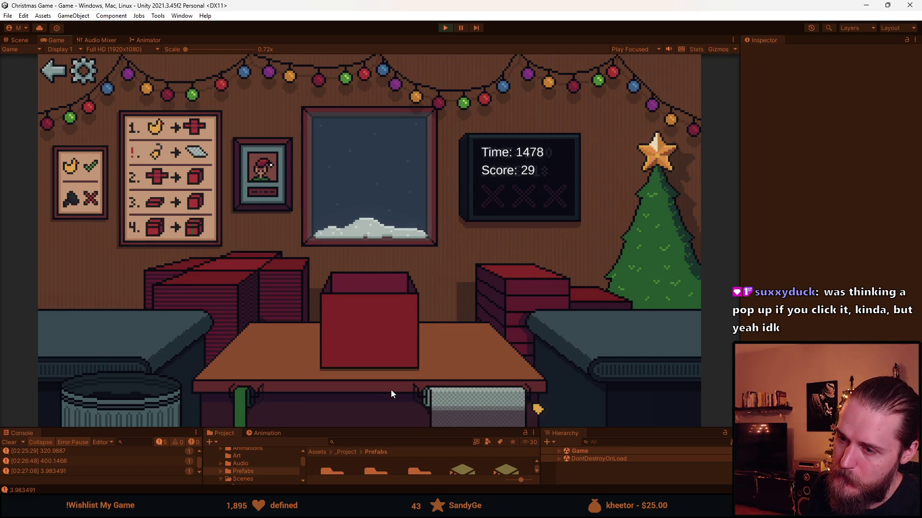
pyautogui.click(522, 288)
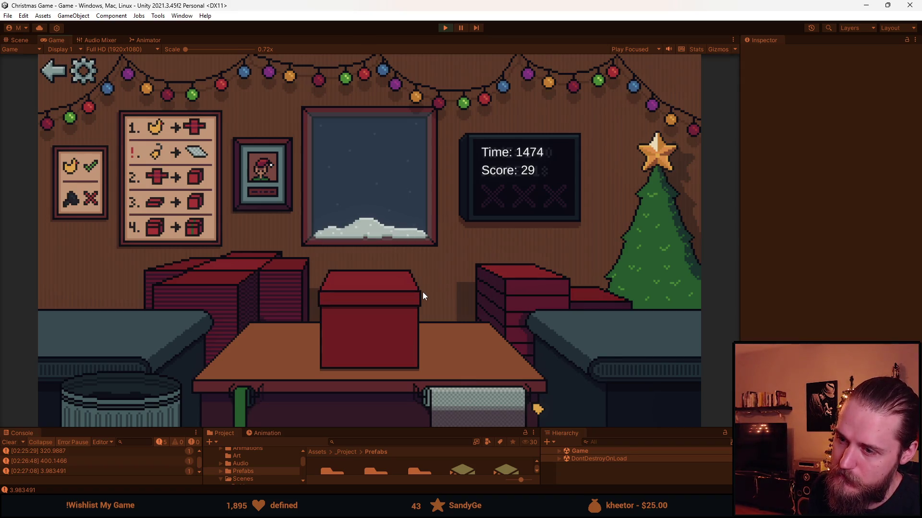
pyautogui.click(376, 334)
pyautogui.click(377, 334)
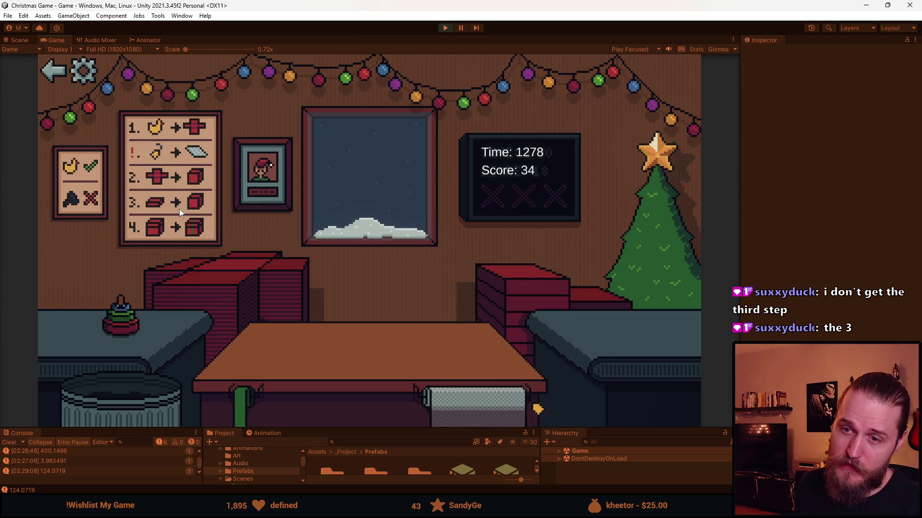
# Step: Wrap the stacking-ring toy in a red box with lid and ribbon, then switch to Aseprite
pyautogui.click(231, 280)
pyautogui.click(140, 326)
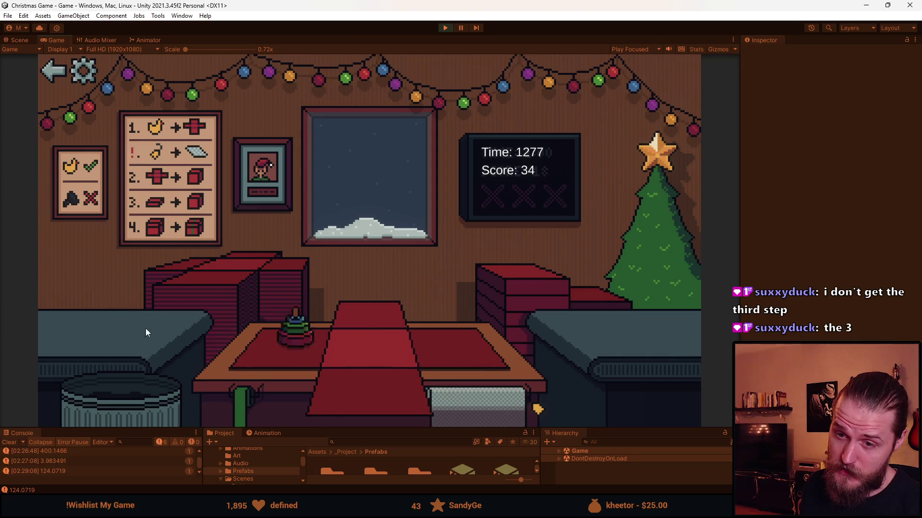
pyautogui.click(367, 377)
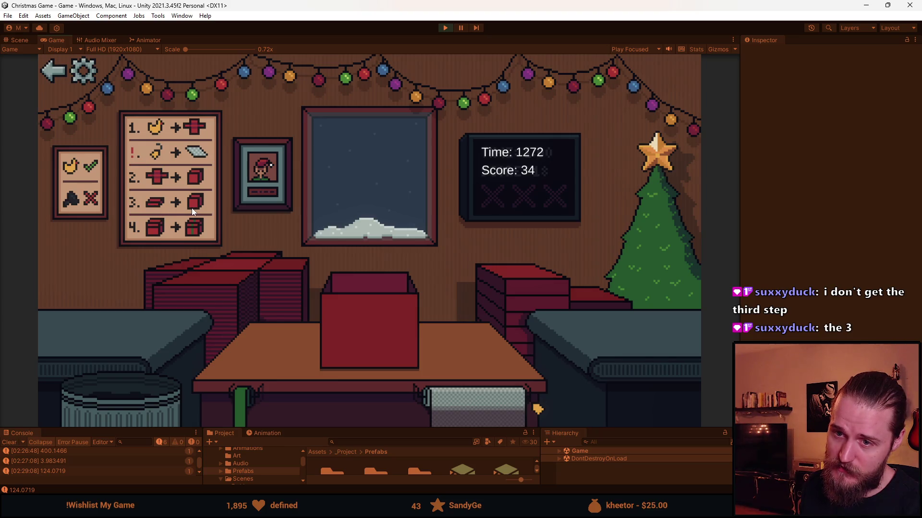
pyautogui.click(509, 298)
pyautogui.click(318, 254)
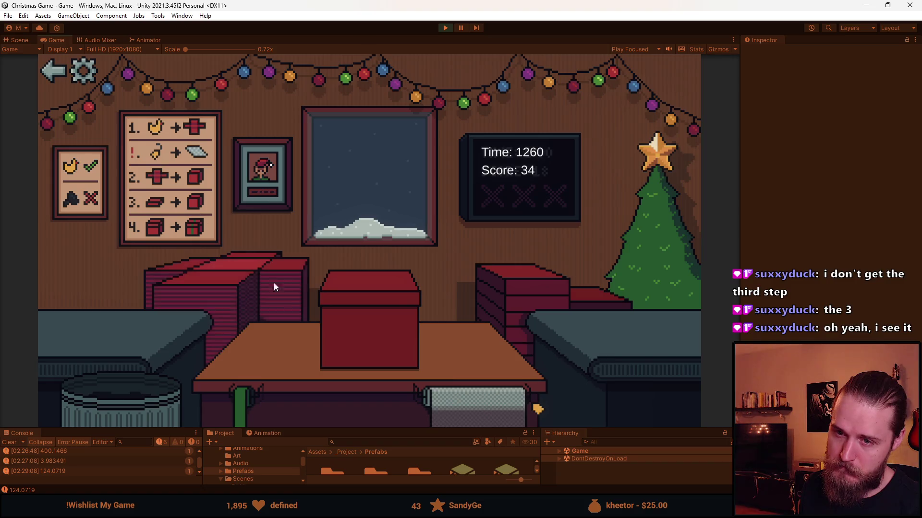
pyautogui.click(377, 325)
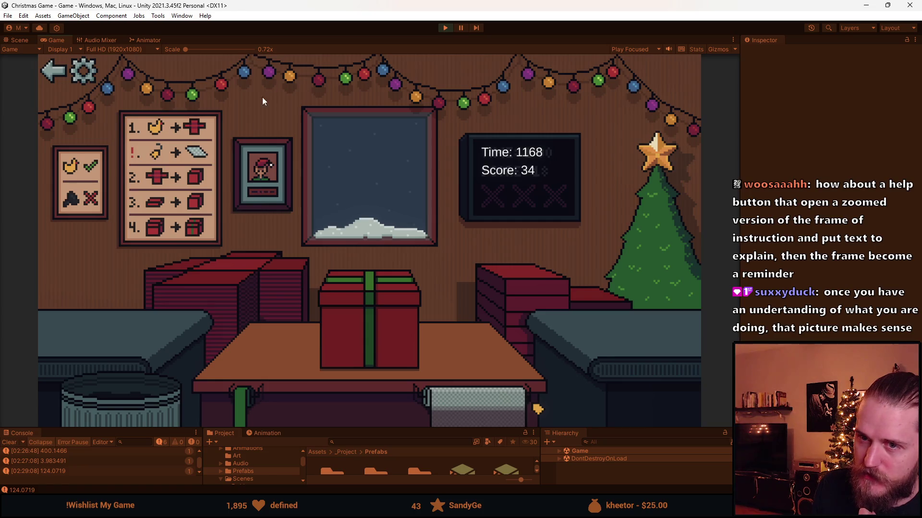
pyautogui.hotkey('alt', 'Tab')
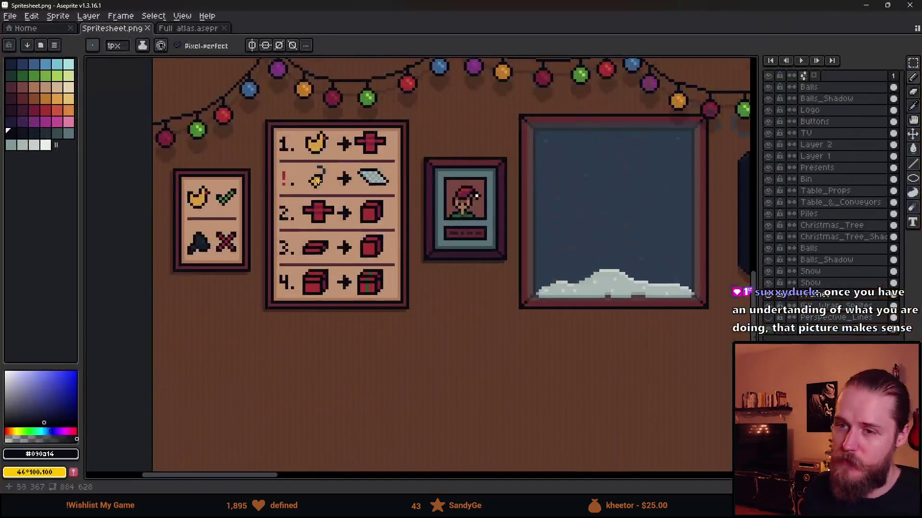
# Step: Paint tan gaps along the divider line under row 1 of the poster
pyautogui.scroll(4, 303, 173)
pyautogui.keyDown('alt'); pyautogui.click(269, 159); pyautogui.keyUp('alt')
pyautogui.click(235, 125)
pyautogui.moveTo(293, 125); pyautogui.dragTo(327, 125)
pyautogui.click(397, 125)
pyautogui.click(442, 125)
pyautogui.click(512, 125)
pyautogui.moveTo(557, 126); pyautogui.dragTo(569, 126)
pyautogui.click(624, 125)
# Step: Undo the divider gaps so the line stays solid
pyautogui.scroll(-5, 621, 132)
pyautogui.scroll(2, 449, 192)
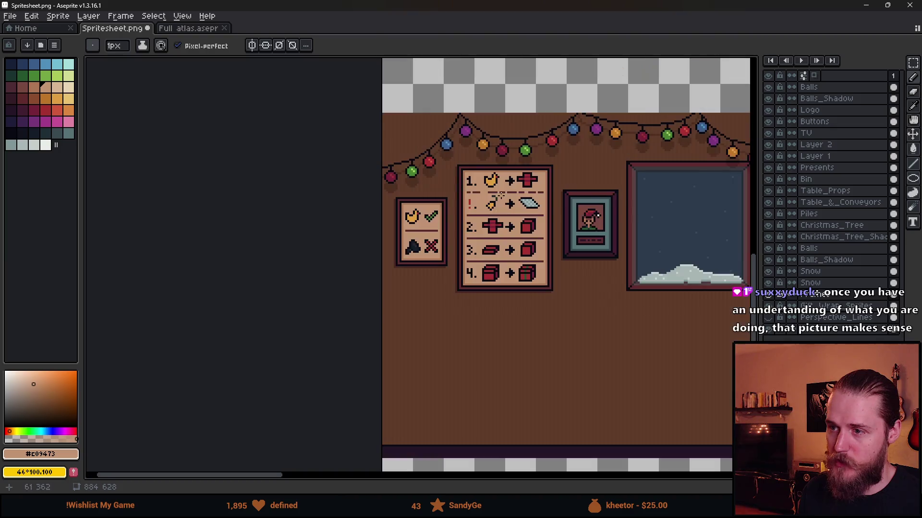
pyautogui.scroll(3, 547, 193)
pyautogui.hotkey('ctrl', 'z')
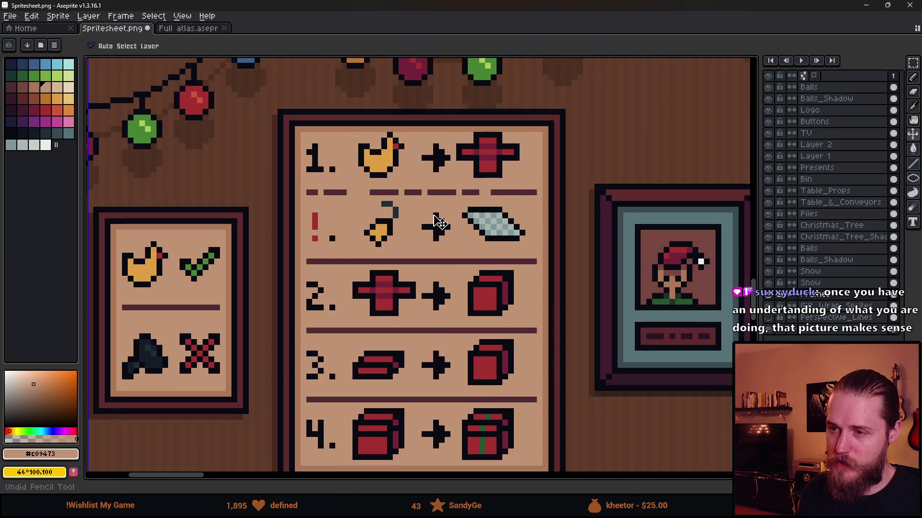
pyautogui.hotkey('ctrl', 'z')
pyautogui.hotkey('ctrl', 'z')
# Step: Repaint row 1's arrow between the duck and red cross as a plus sign
pyautogui.scroll(2, 360, 199)
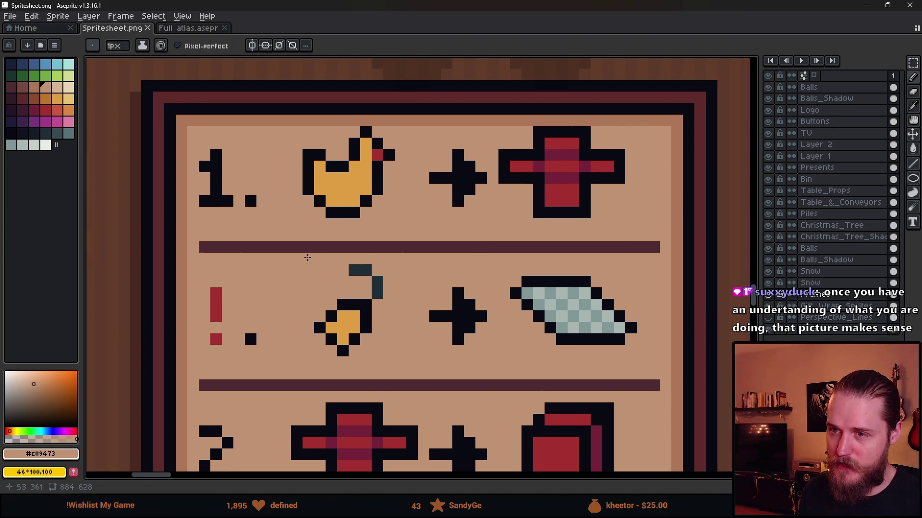
pyautogui.moveTo(305, 279); pyautogui.dragTo(255, 265)
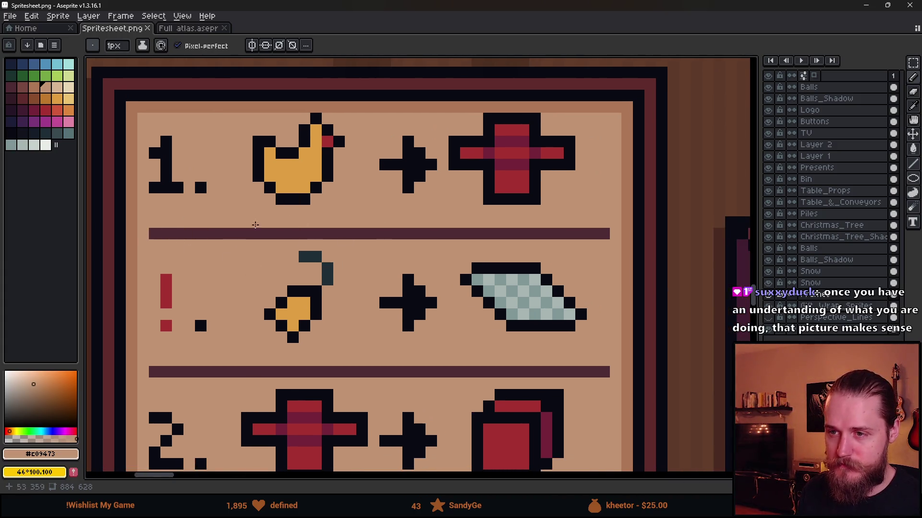
pyautogui.click(419, 165)
pyautogui.click(416, 154)
pyautogui.scroll(-6, 460, 264)
pyautogui.scroll(3, 469, 286)
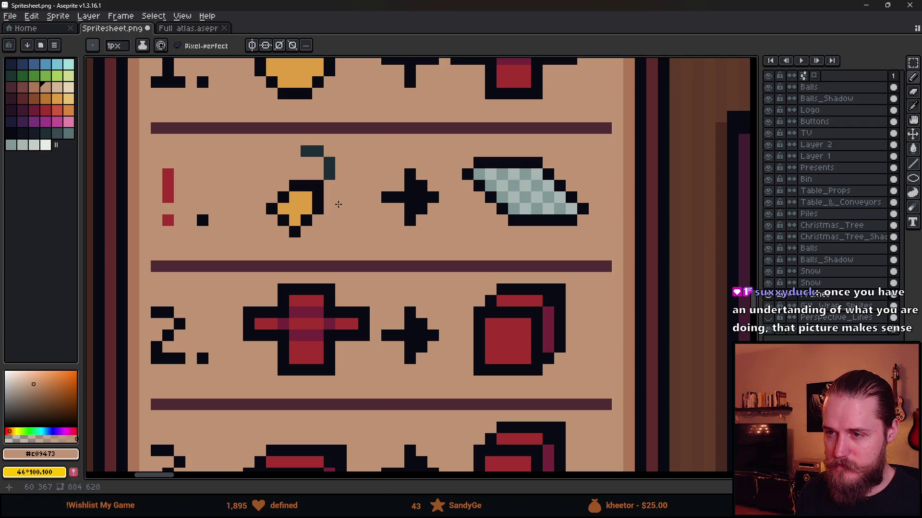
pyautogui.scroll(-2, 338, 204)
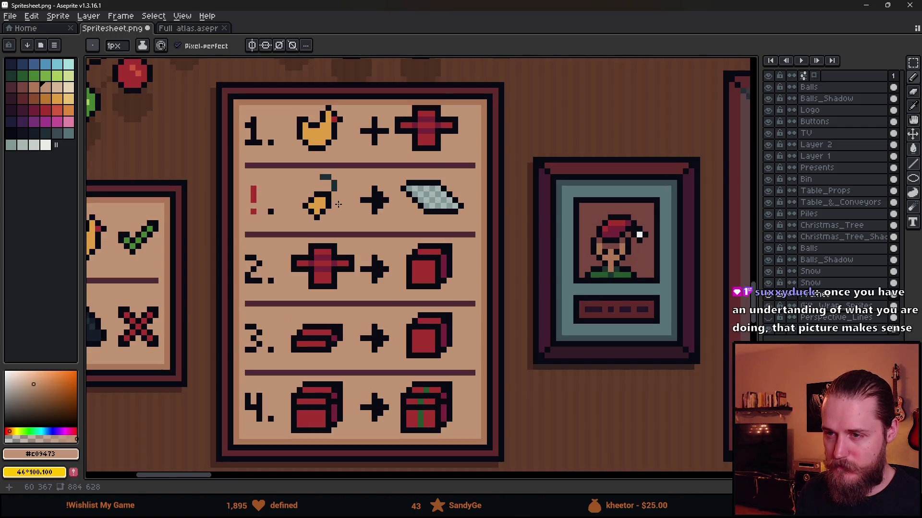
pyautogui.scroll(1, 339, 205)
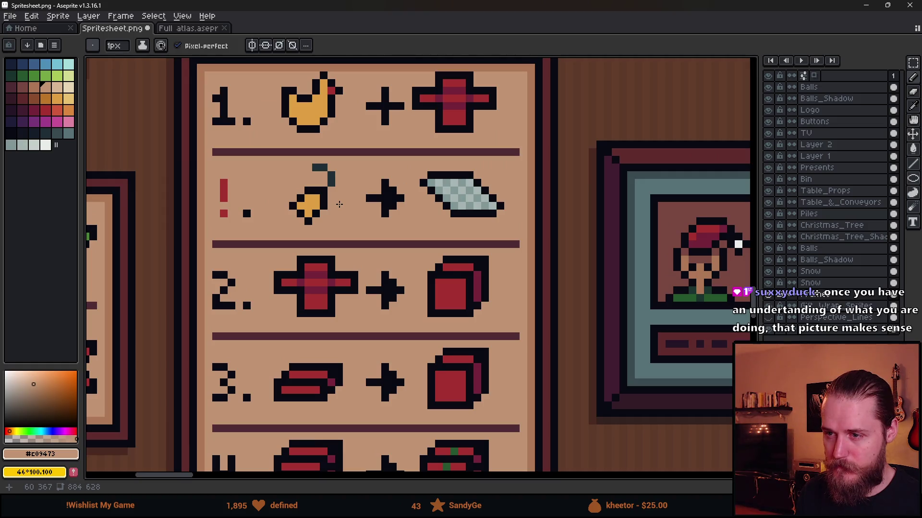
pyautogui.press('m')
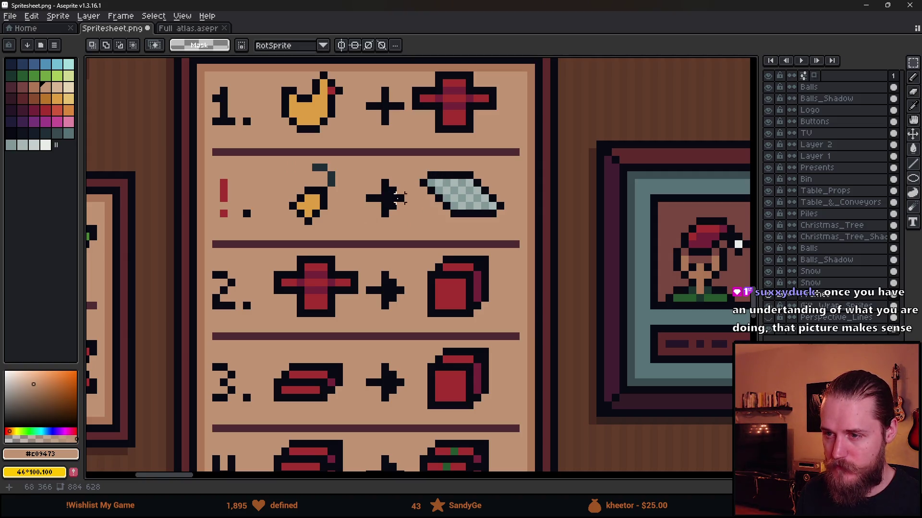
pyautogui.moveTo(369, 183); pyautogui.dragTo(422, 226)
pyautogui.click(469, 229)
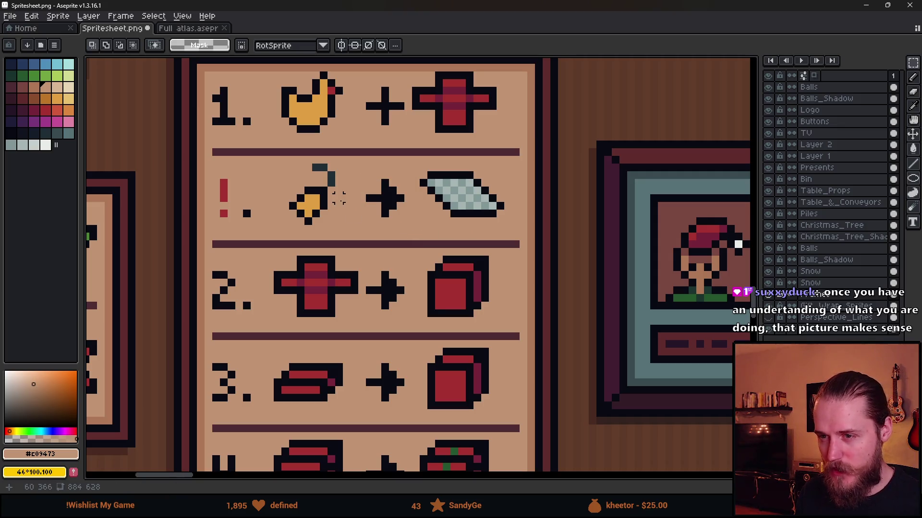
pyautogui.moveTo(408, 160); pyautogui.dragTo(524, 226)
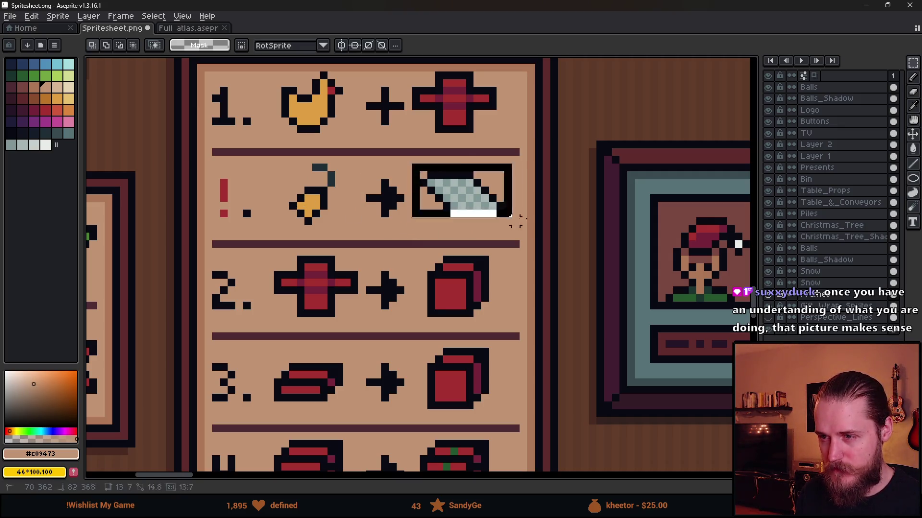
pyautogui.click(408, 236)
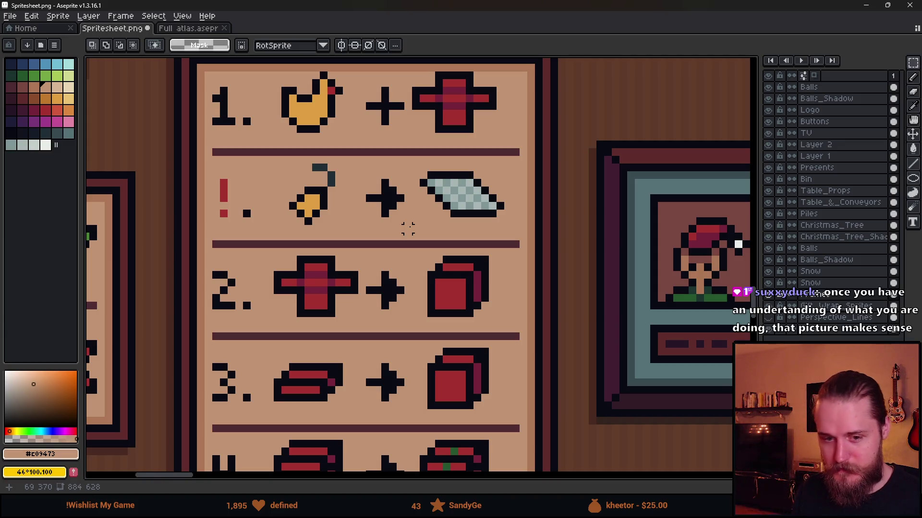
pyautogui.scroll(-1, 408, 221)
pyautogui.scroll(-1, 438, 232)
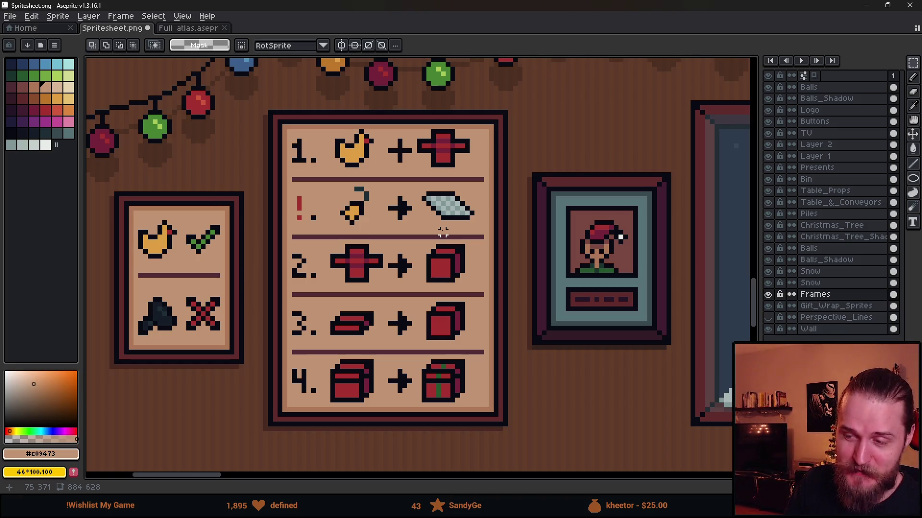
pyautogui.scroll(-3, 443, 232)
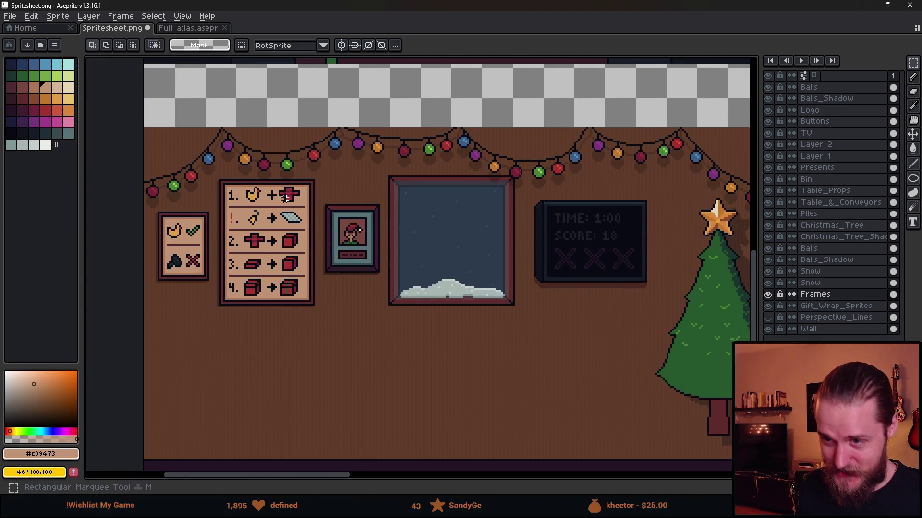
# Step: Draw a rectangular selection around the instruction poster, extended to include the empty wall below
pyautogui.scroll(1, 290, 206)
pyautogui.moveTo(176, 153); pyautogui.dragTo(342, 389)
pyautogui.click(400, 384)
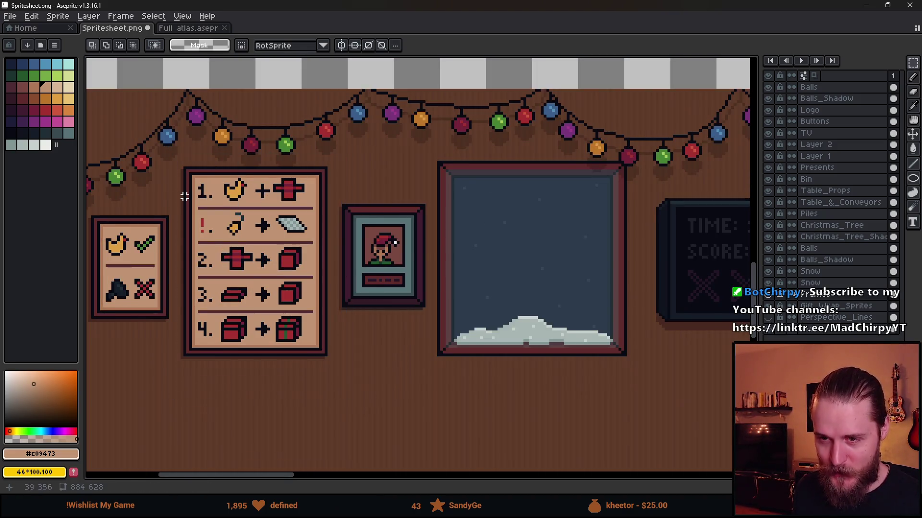
pyautogui.moveTo(177, 151)
pyautogui.mouseDown()
pyautogui.moveTo(321, 384)
pyautogui.moveTo(336, 390)
pyautogui.mouseUp()
pyautogui.hotkey('ctrl', 'd')
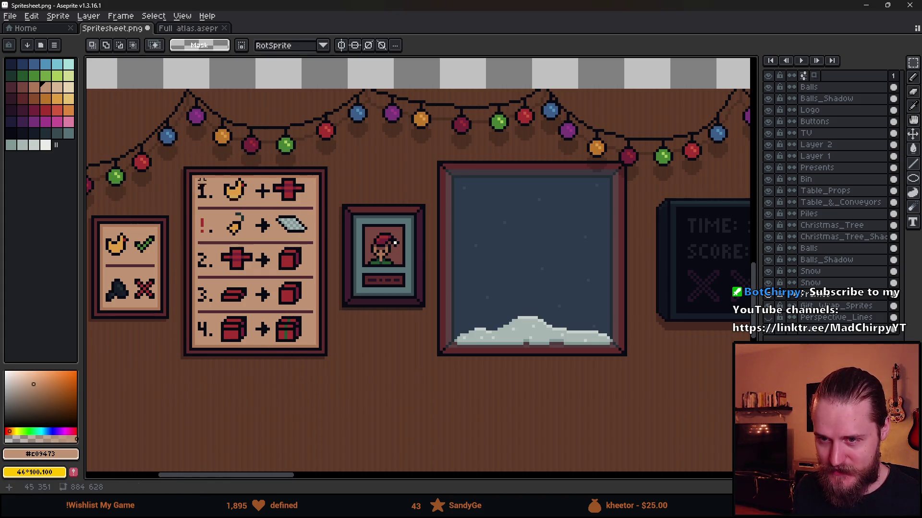
pyautogui.moveTo(168, 156)
pyautogui.mouseDown()
pyautogui.moveTo(245, 367)
pyautogui.moveTo(331, 414)
pyautogui.mouseUp()
pyautogui.hotkey('ctrl', 'd')
pyautogui.moveTo(173, 157)
pyautogui.mouseDown()
pyautogui.moveTo(360, 419)
pyautogui.moveTo(336, 424)
pyautogui.mouseUp()
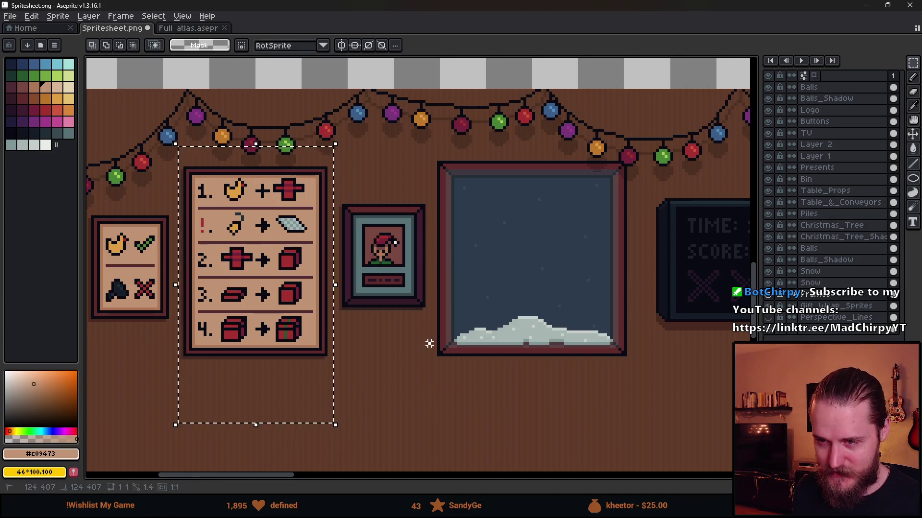
pyautogui.scroll(-3, 340, 258)
pyautogui.scroll(2, 316, 269)
pyautogui.scroll(-2, 291, 222)
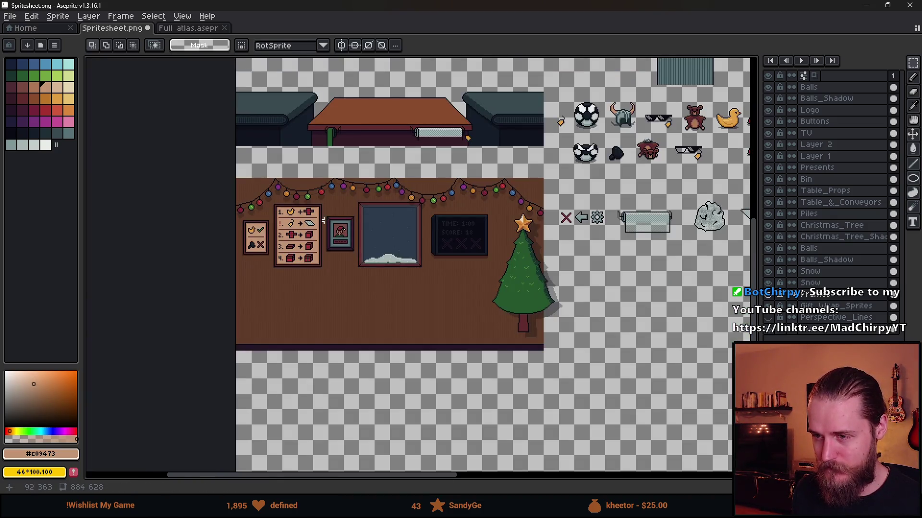
# Step: Pan across the spritesheet, try selections on the room and props, then clear them
pyautogui.scroll(2, 346, 225)
pyautogui.scroll(-2, 341, 281)
pyautogui.moveTo(588, 219)
pyautogui.mouseDown()
pyautogui.moveTo(551, 238)
pyautogui.moveTo(400, 241)
pyautogui.mouseUp()
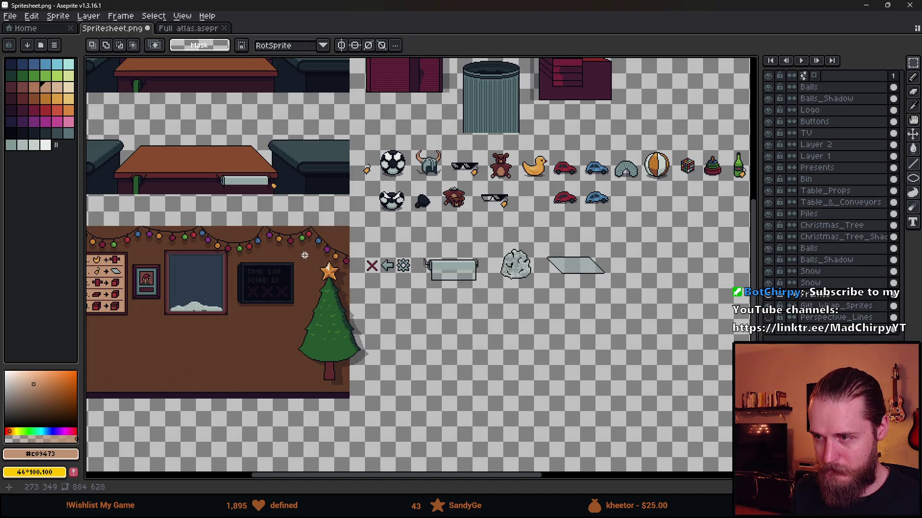
pyautogui.moveTo(114, 227); pyautogui.dragTo(254, 388)
pyautogui.moveTo(519, 147)
pyautogui.mouseDown()
pyautogui.moveTo(638, 327)
pyautogui.moveTo(646, 325)
pyautogui.mouseUp()
pyautogui.hotkey('ctrl', 'd')
# Step: Pan the canvas to bring the room wall and toy props into view
pyautogui.moveTo(305, 291); pyautogui.dragTo(380, 277)
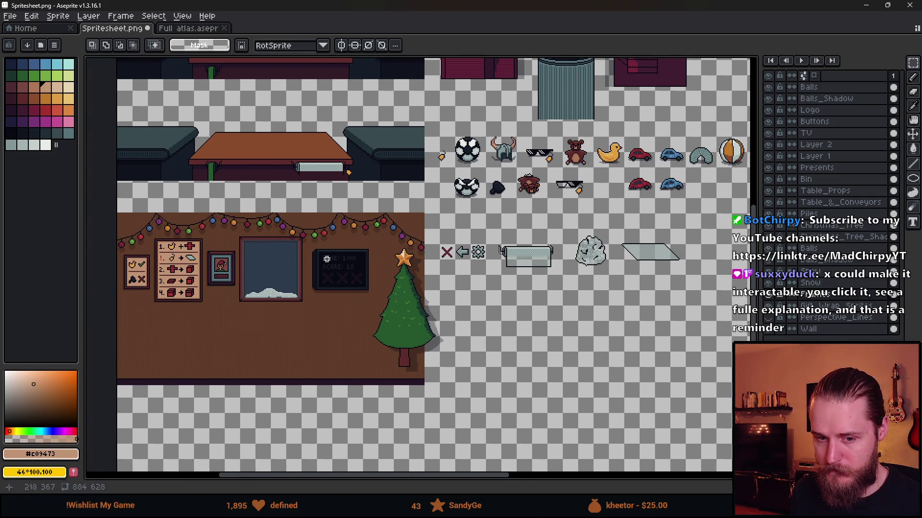
pyautogui.moveTo(286, 248); pyautogui.dragTo(351, 252)
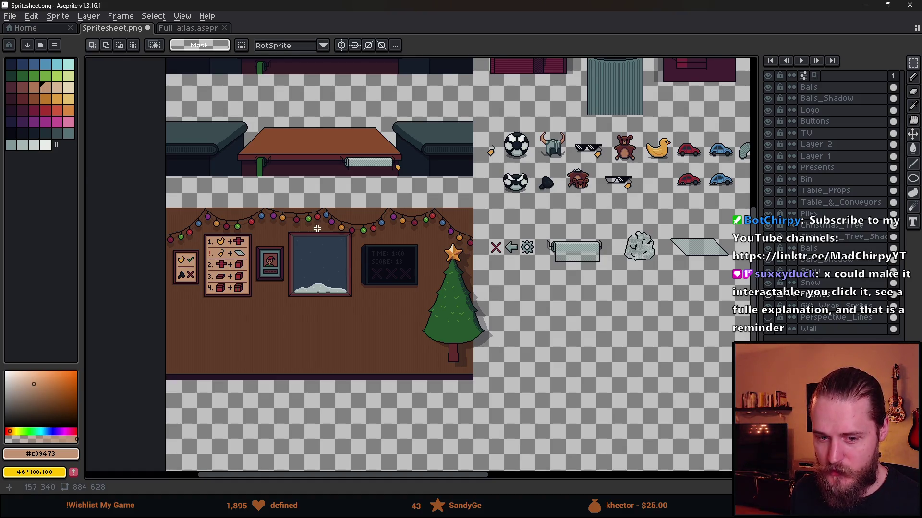
pyautogui.scroll(2, 317, 229)
pyautogui.scroll(-2, 310, 258)
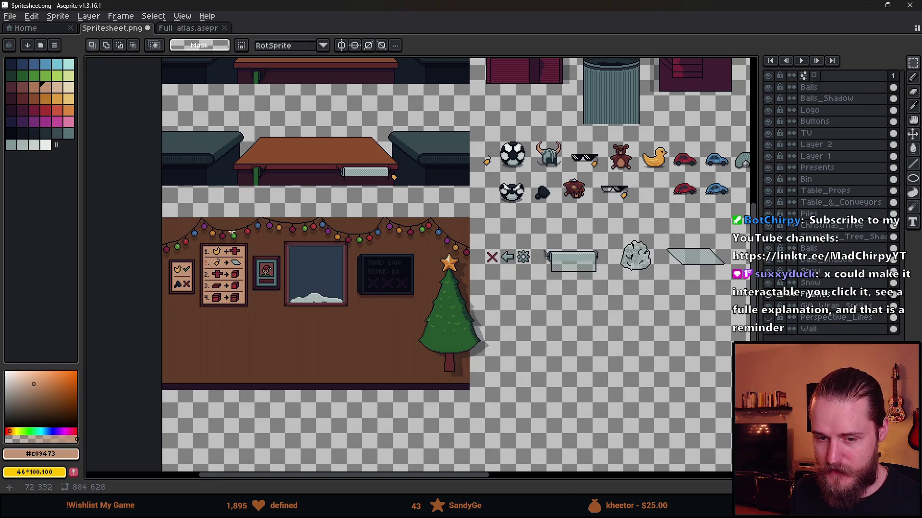
pyautogui.scroll(-2, 244, 312)
pyautogui.scroll(4, 247, 304)
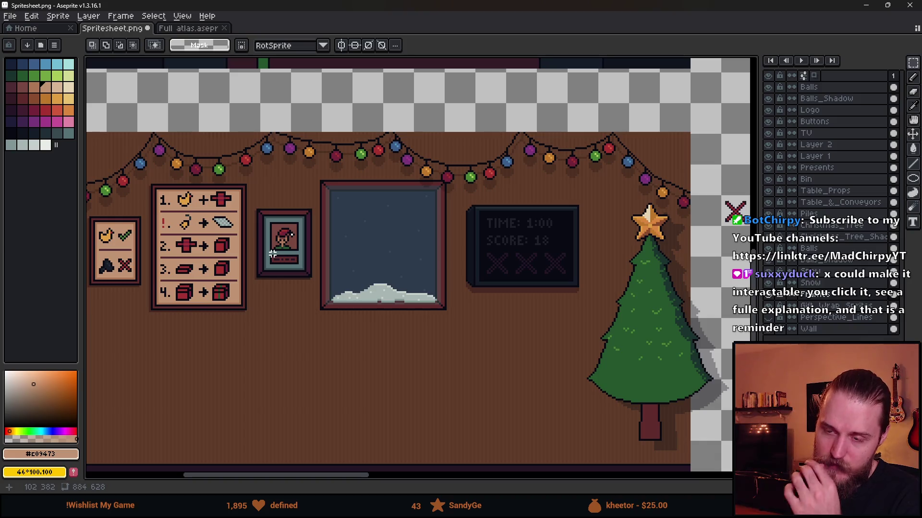
pyautogui.scroll(-2, 270, 245)
pyautogui.scroll(1, 352, 274)
pyautogui.moveTo(424, 168); pyautogui.dragTo(461, 210)
# Step: Select the rubber duck sprite, pan to the presents and toys, then deselect it
pyautogui.moveTo(267, 327); pyautogui.dragTo(507, 274)
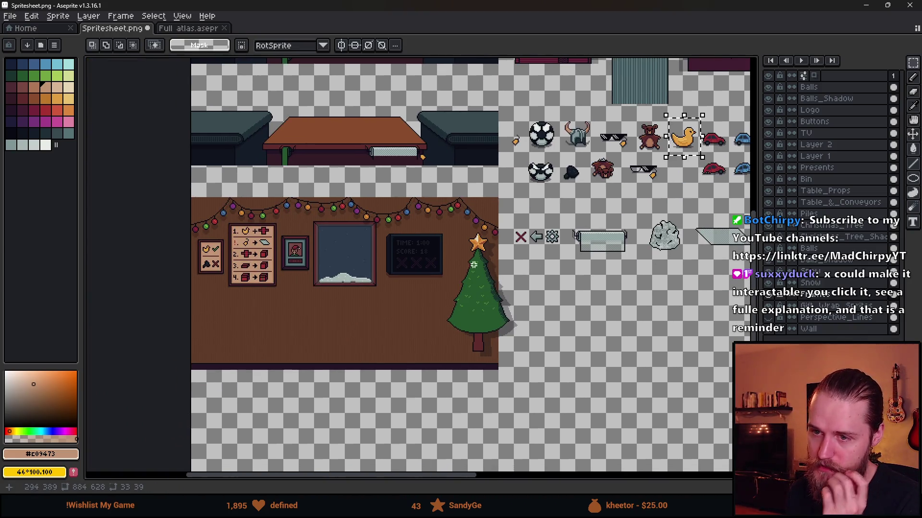
pyautogui.scroll(4, 263, 230)
pyautogui.scroll(-1, 287, 242)
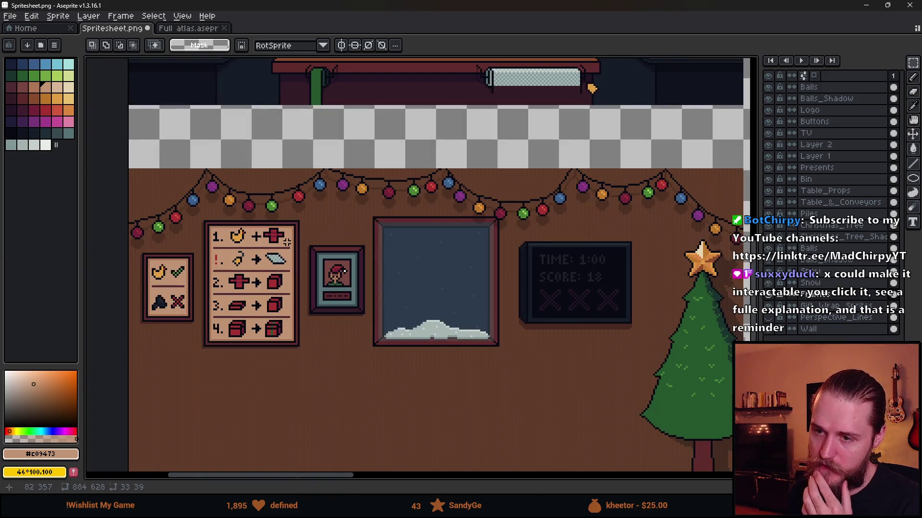
pyautogui.scroll(-2, 281, 331)
pyautogui.hscroll(10, 293, 320)
pyautogui.scroll(4, 293, 319)
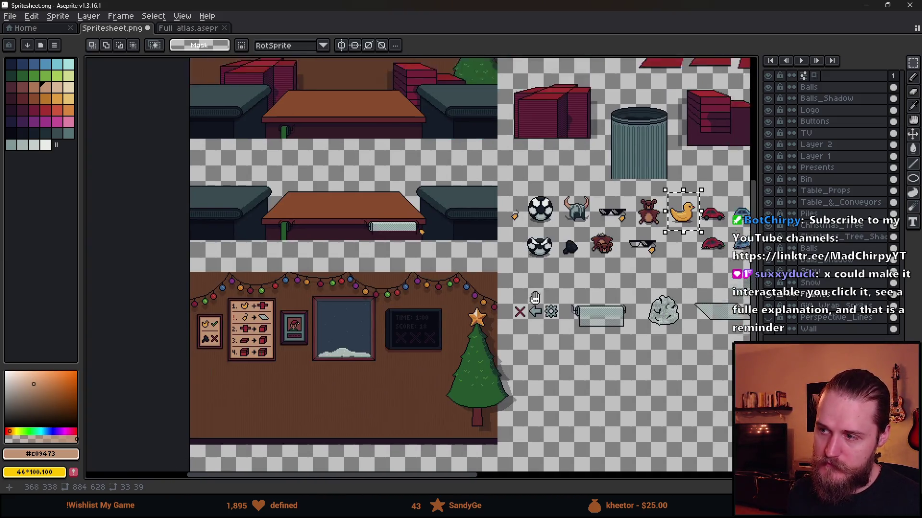
pyautogui.scroll(-5, 432, 240)
pyautogui.hscroll(-8, 432, 240)
pyautogui.scroll(5, 528, 168)
pyautogui.hscroll(9, 528, 168)
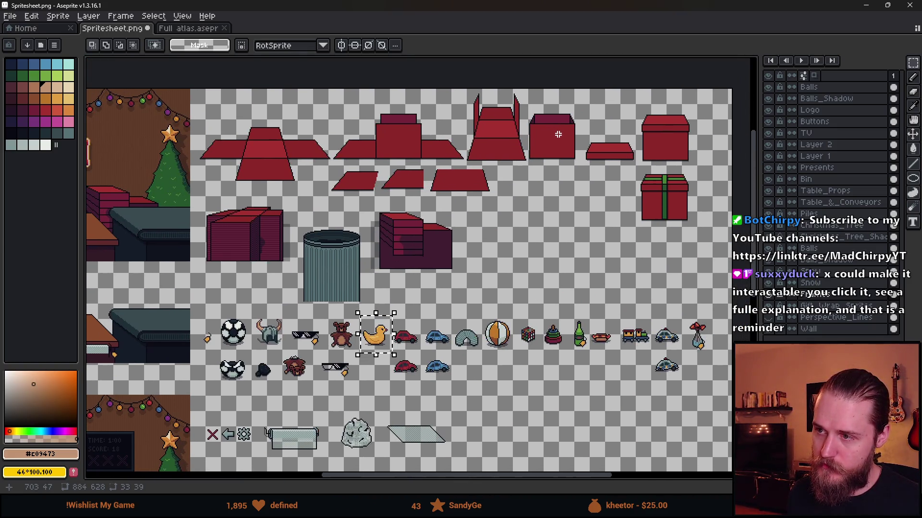
pyautogui.moveTo(288, 378)
pyautogui.mouseDown()
pyautogui.moveTo(474, 277)
pyautogui.moveTo(534, 258)
pyautogui.moveTo(429, 333)
pyautogui.moveTo(278, 412)
pyautogui.mouseUp()
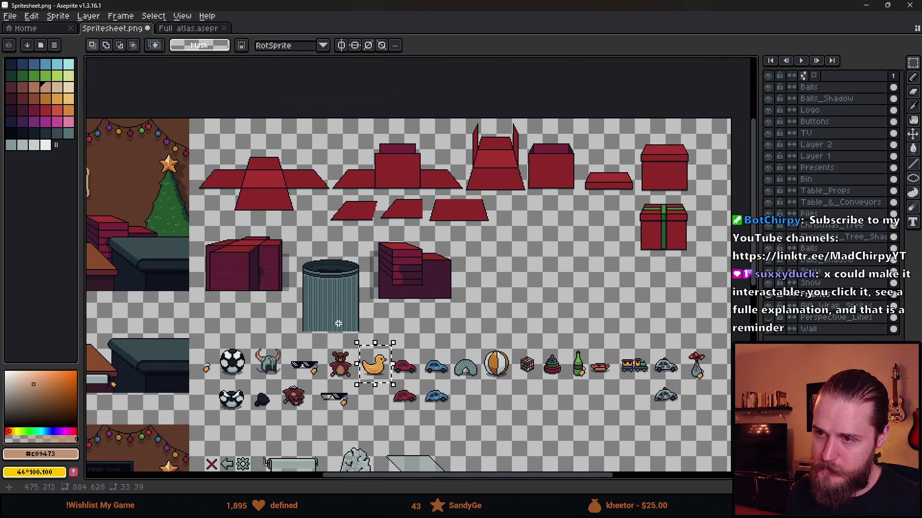
pyautogui.hotkey('ctrl', 'd')
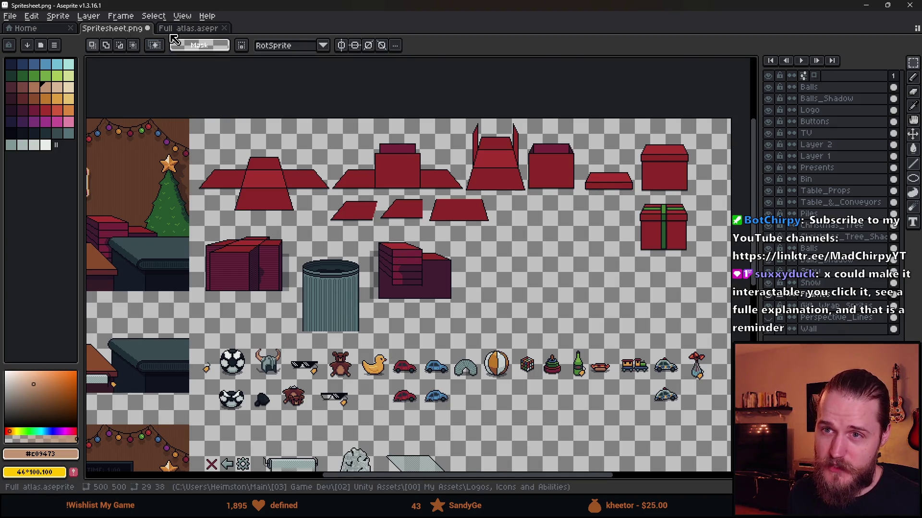
# Step: Open IGUI.png from the [3] Art folder via the start page
pyautogui.click(182, 29)
pyautogui.scroll(-2, 322, 184)
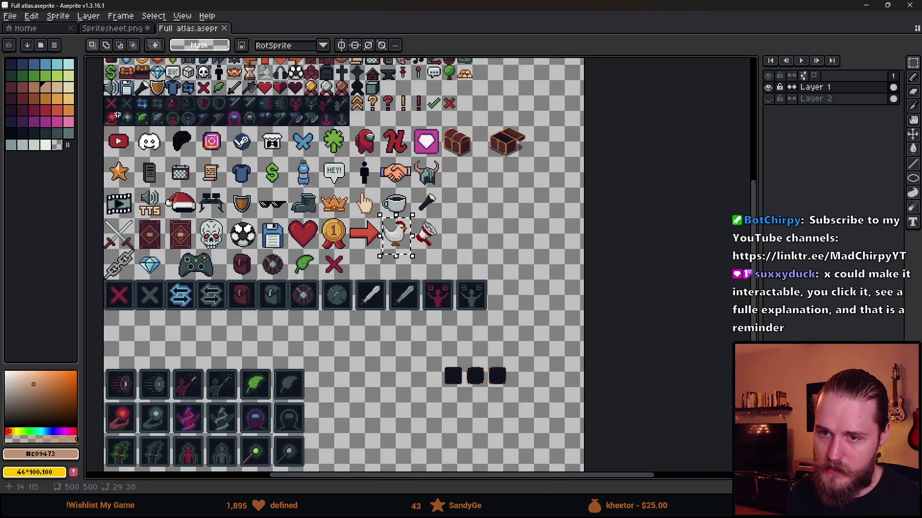
pyautogui.click(30, 31)
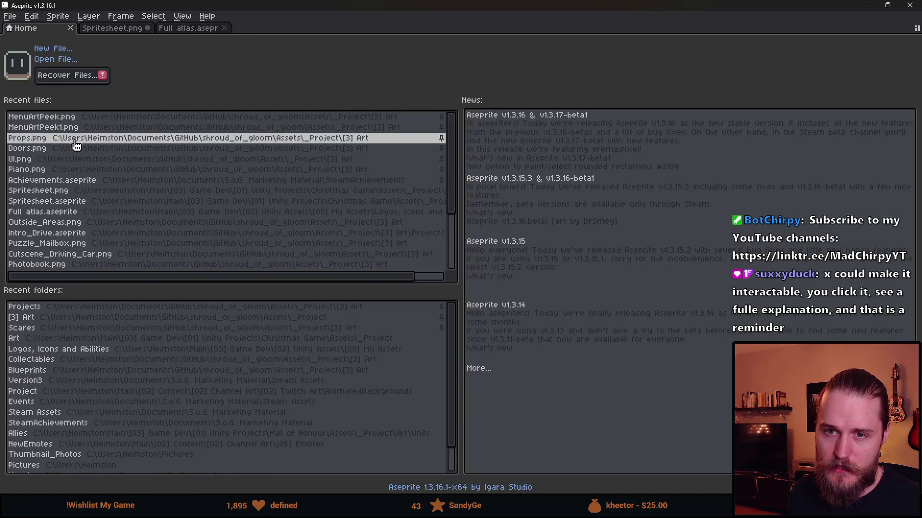
pyautogui.scroll(-5, 81, 202)
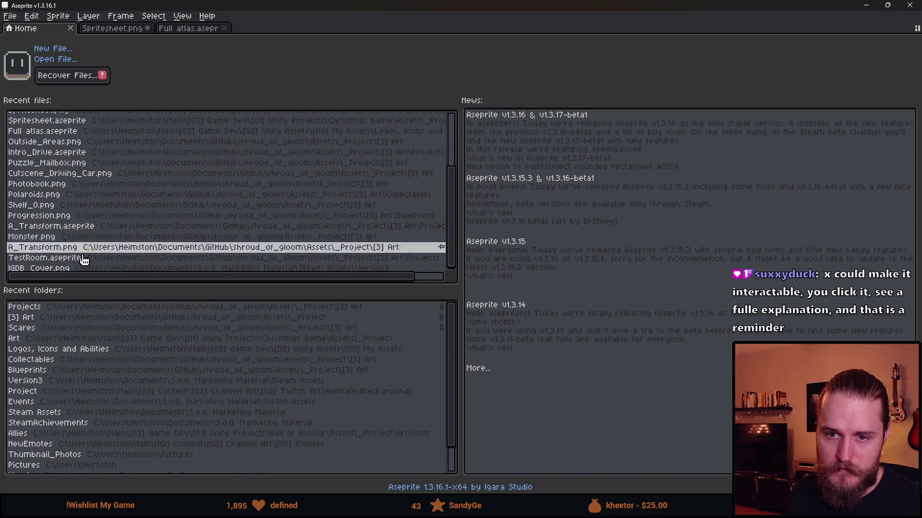
pyautogui.click(120, 317)
pyautogui.scroll(-8, 316, 188)
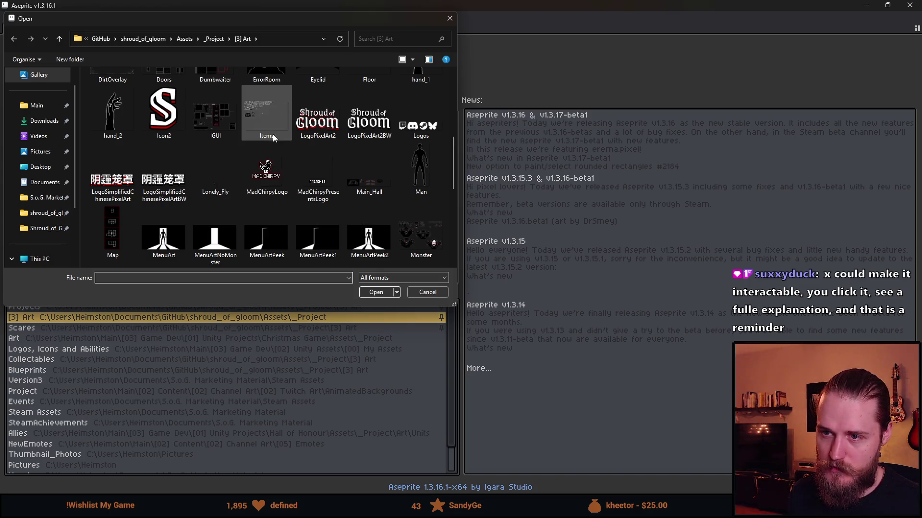
pyautogui.scroll(-5, 295, 186)
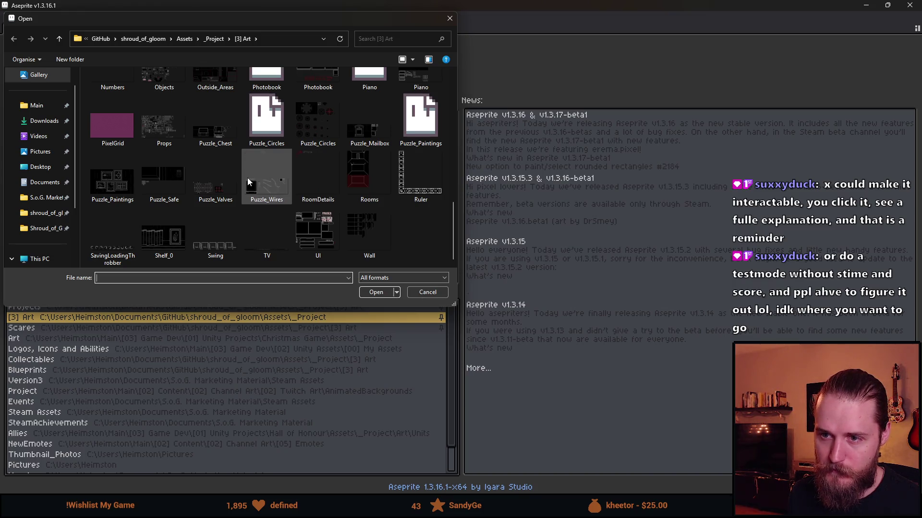
pyautogui.scroll(5, 238, 188)
pyautogui.click(238, 186)
pyautogui.press('i')
pyautogui.press('i')
pyautogui.press('i')
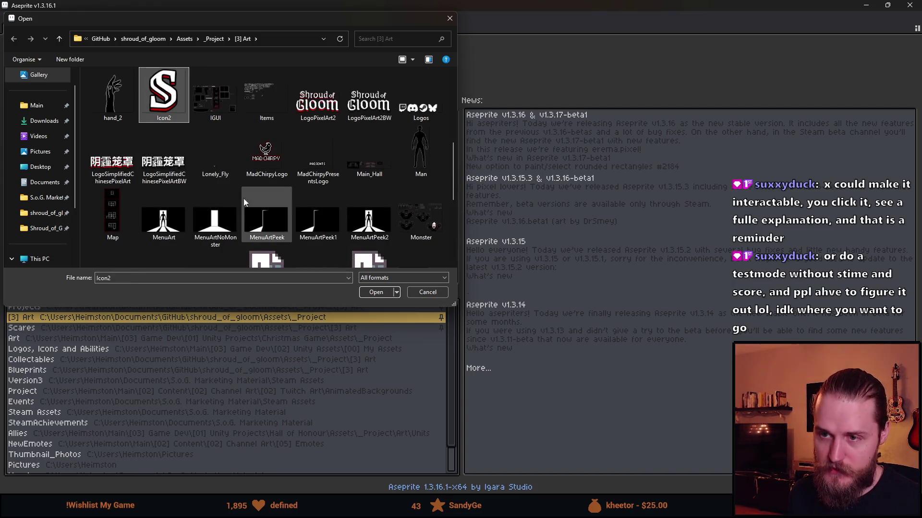
pyautogui.press('Left')
pyautogui.press('Return')
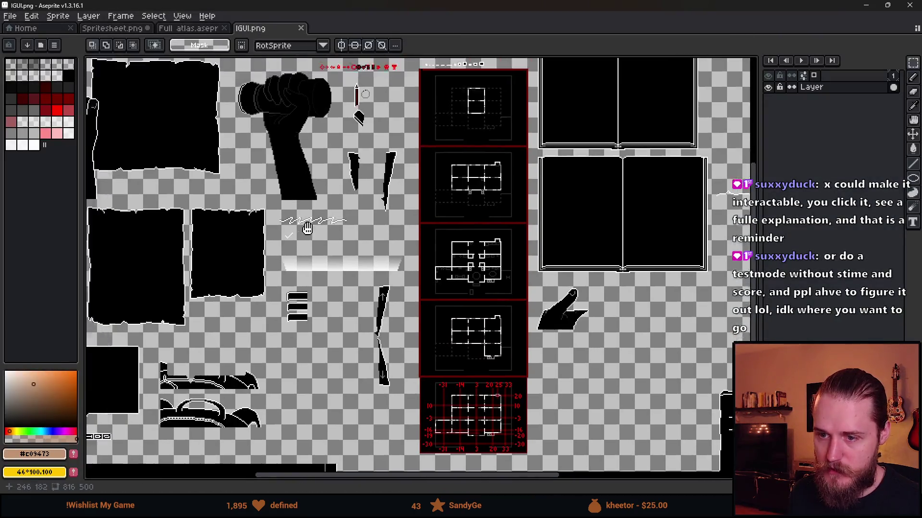
# Step: Open UI.png from the start page's recent files
pyautogui.scroll(-3, 595, 250)
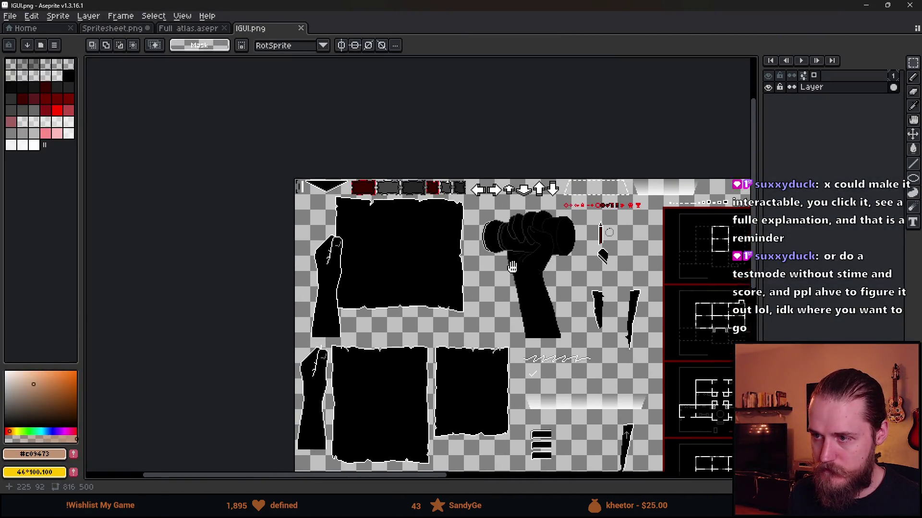
pyautogui.scroll(1, 534, 229)
pyautogui.scroll(3, 538, 269)
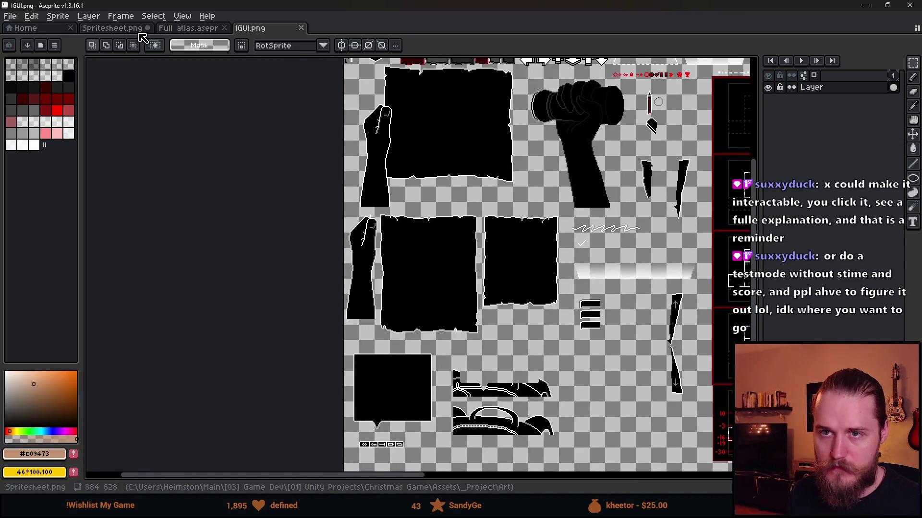
pyautogui.click(18, 32)
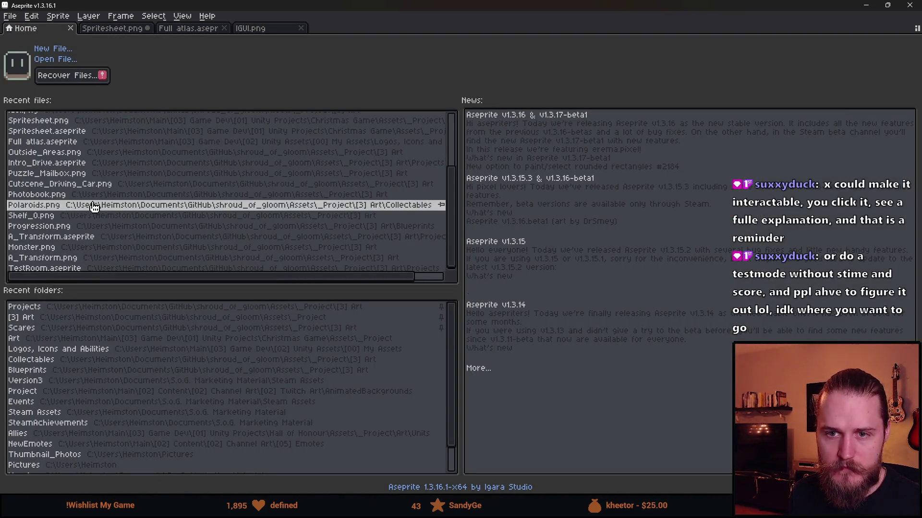
pyautogui.scroll(-1, 74, 226)
pyautogui.scroll(5, 74, 226)
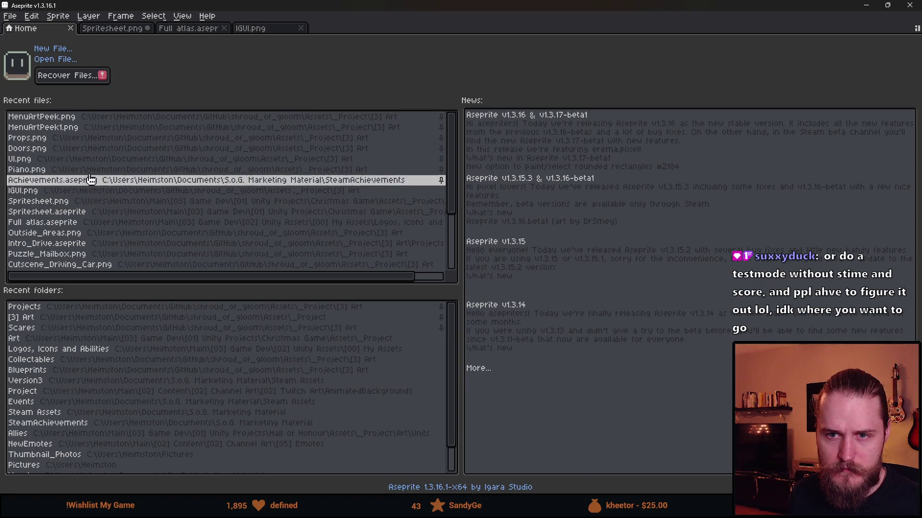
pyautogui.click(92, 181)
# Step: Select the second arrow icon in UI.png, then return to Spritesheet.png
pyautogui.scroll(3, 446, 150)
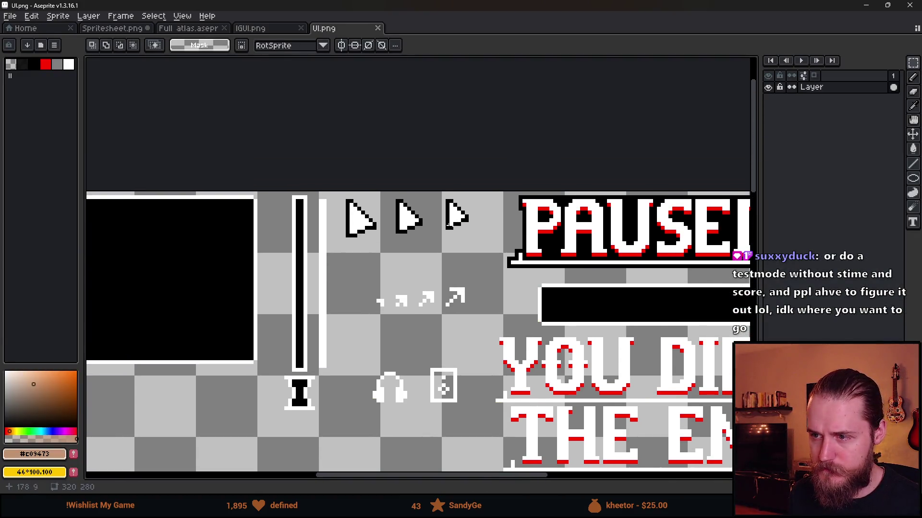
pyautogui.scroll(2, 384, 192)
pyautogui.scroll(-1, 384, 194)
pyautogui.moveTo(397, 205)
pyautogui.mouseDown()
pyautogui.moveTo(430, 273)
pyautogui.moveTo(447, 278)
pyautogui.mouseUp()
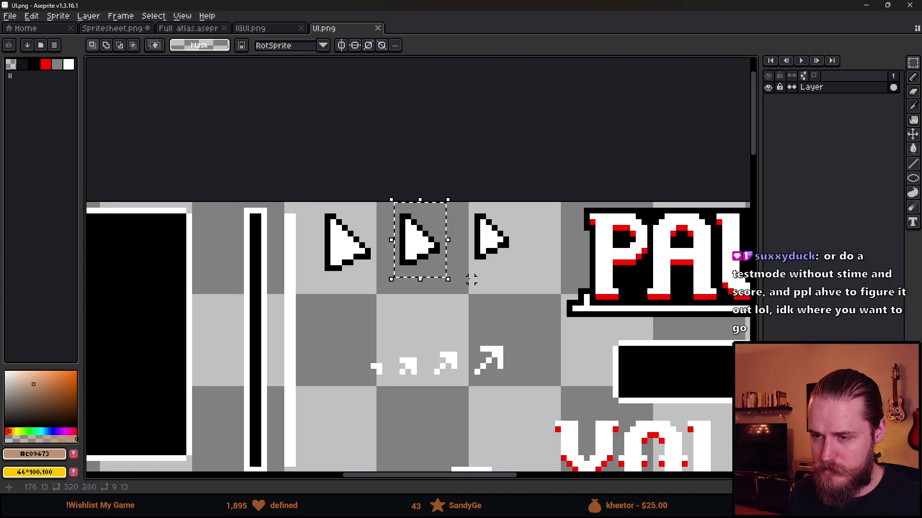
pyautogui.click(259, 30)
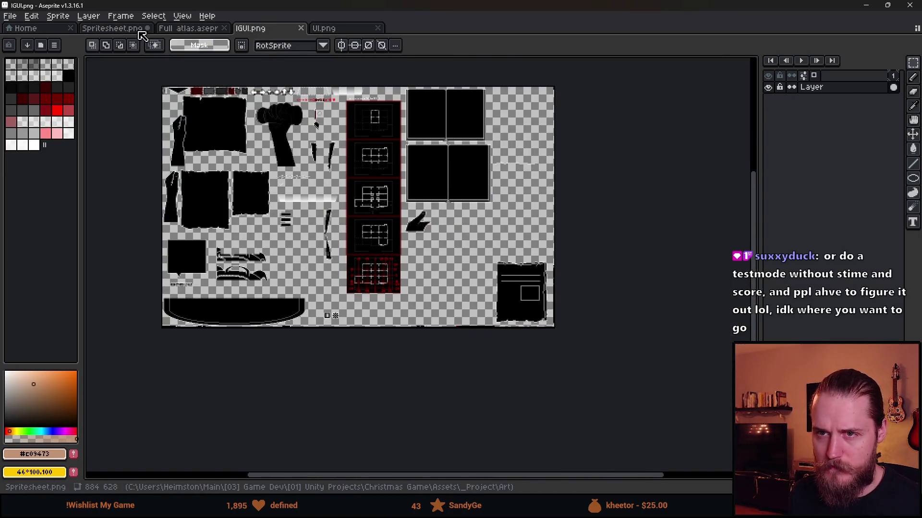
pyautogui.click(115, 29)
pyautogui.moveTo(392, 264); pyautogui.dragTo(348, 192)
pyautogui.scroll(-5, 349, 192)
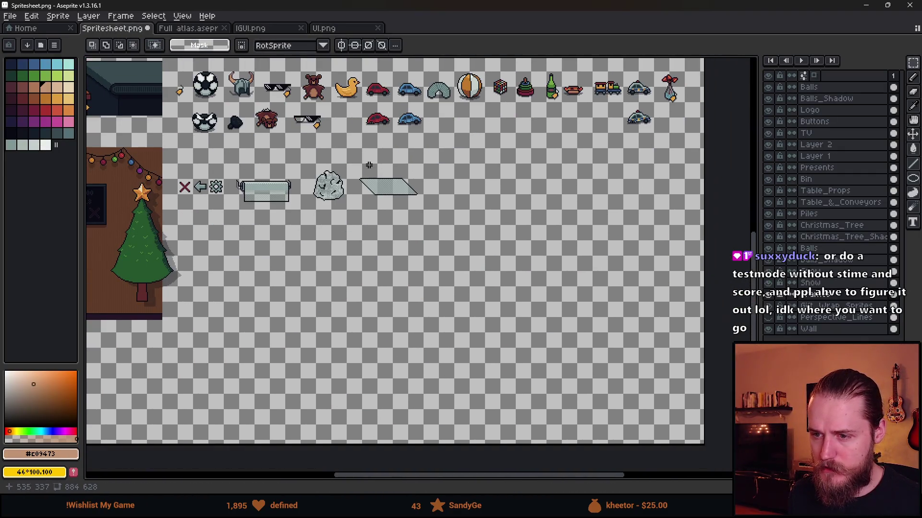
# Step: Paste the copied arrow into the spritesheet and place it in an empty spot
pyautogui.hotkey('ctrl', 'v')
pyautogui.moveTo(418, 266)
pyautogui.mouseDown()
pyautogui.moveTo(225, 295)
pyautogui.moveTo(238, 294)
pyautogui.mouseUp()
pyautogui.click(225, 298)
# Step: Select a tall rectangle of the wall around the snowy window
pyautogui.scroll(1, 225, 298)
pyautogui.scroll(-3, 212, 303)
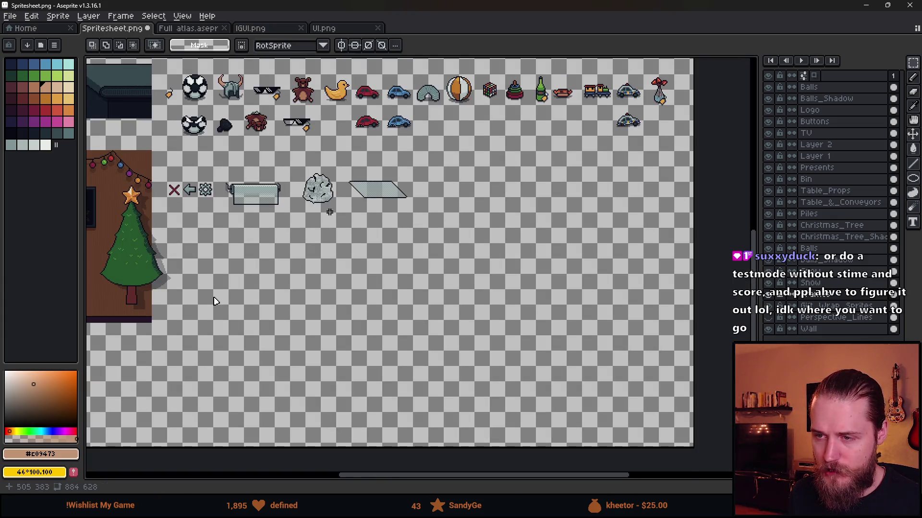
pyautogui.scroll(4, 568, 178)
pyautogui.scroll(-2, 644, 339)
pyautogui.scroll(-2, 613, 312)
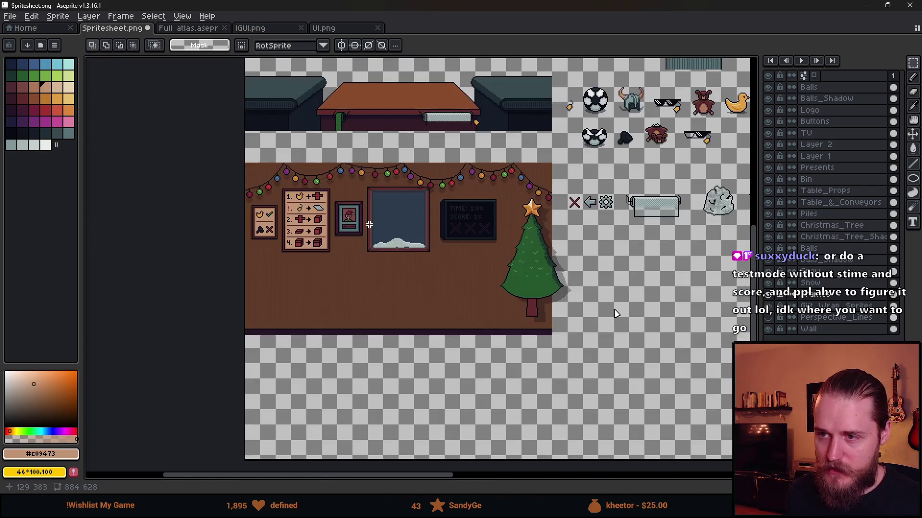
pyautogui.scroll(3, 382, 186)
pyautogui.moveTo(359, 198)
pyautogui.mouseDown()
pyautogui.moveTo(354, 155)
pyautogui.moveTo(381, 155)
pyautogui.mouseUp()
pyautogui.moveTo(338, 104)
pyautogui.mouseDown()
pyautogui.moveTo(528, 384)
pyautogui.moveTo(595, 361)
pyautogui.moveTo(596, 411)
pyautogui.mouseUp()
pyautogui.hotkey('ctrl', 'd')
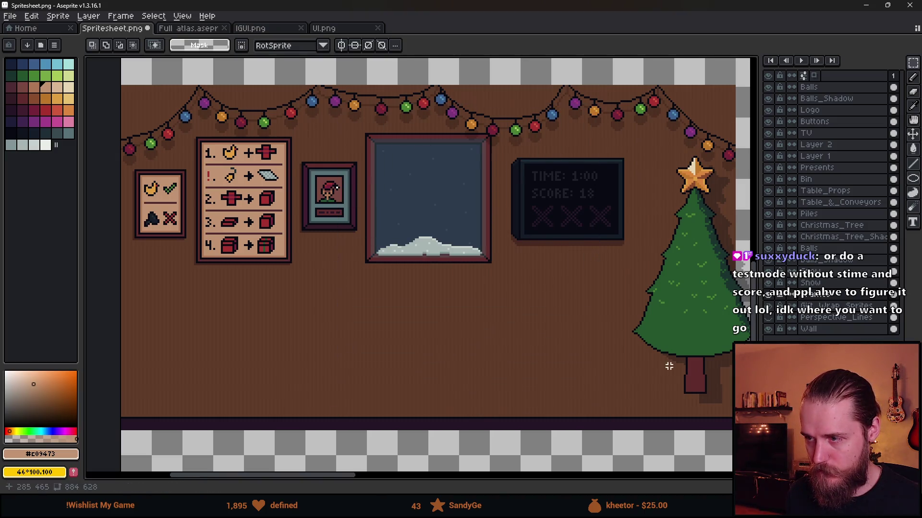
pyautogui.moveTo(327, 100)
pyautogui.mouseDown()
pyautogui.moveTo(473, 333)
pyautogui.moveTo(547, 404)
pyautogui.moveTo(575, 406)
pyautogui.mouseUp()
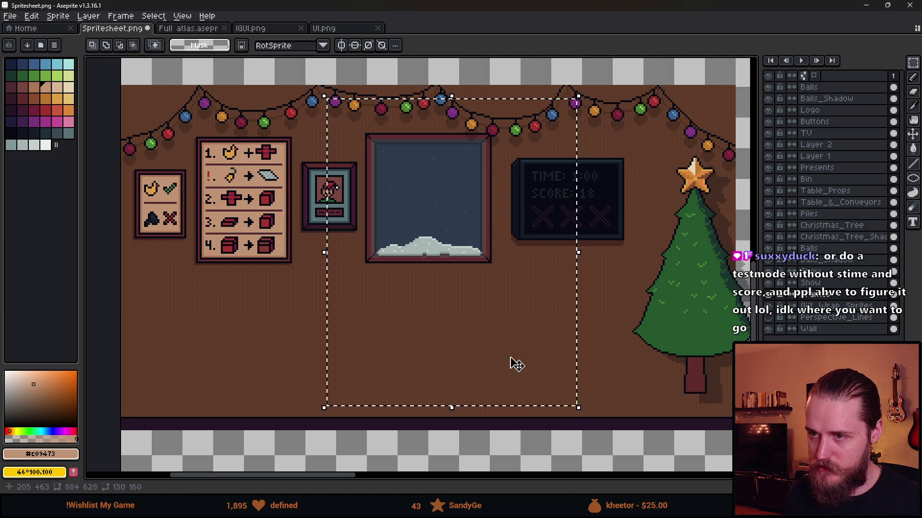
# Step: Add a new layer above Balls and move the marked rectangle onto empty canvas beside the scene
pyautogui.scroll(-2, 521, 355)
pyautogui.click(824, 90)
pyautogui.hotkey('shift', 'n')
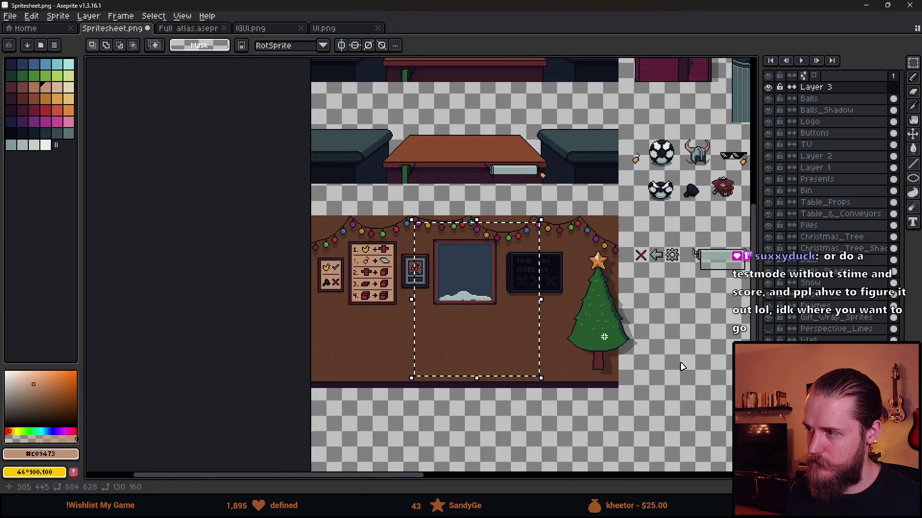
pyautogui.moveTo(679, 366); pyautogui.dragTo(521, 282)
pyautogui.moveTo(354, 273)
pyautogui.mouseDown()
pyautogui.moveTo(521, 354)
pyautogui.moveTo(603, 379)
pyautogui.mouseUp()
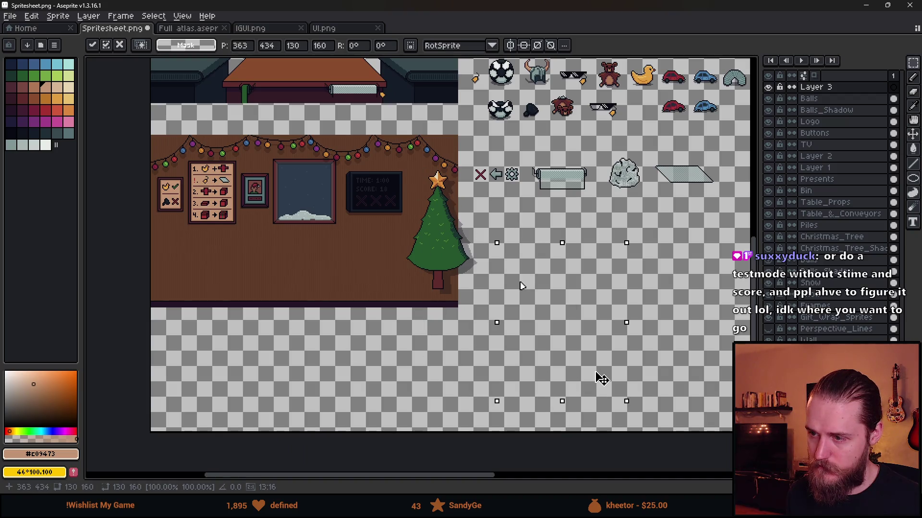
pyautogui.moveTo(581, 336); pyautogui.dragTo(547, 305)
pyautogui.scroll(4, 169, 139)
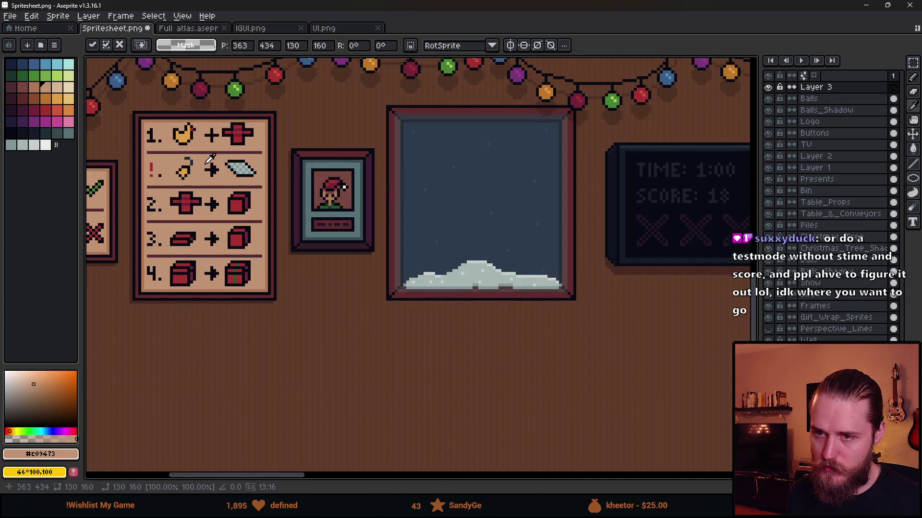
pyautogui.scroll(-4, 307, 208)
# Step: Fill the rectangle tan and sample the poster's near-black #090a14 colour
pyautogui.press('g')
pyautogui.click(609, 312)
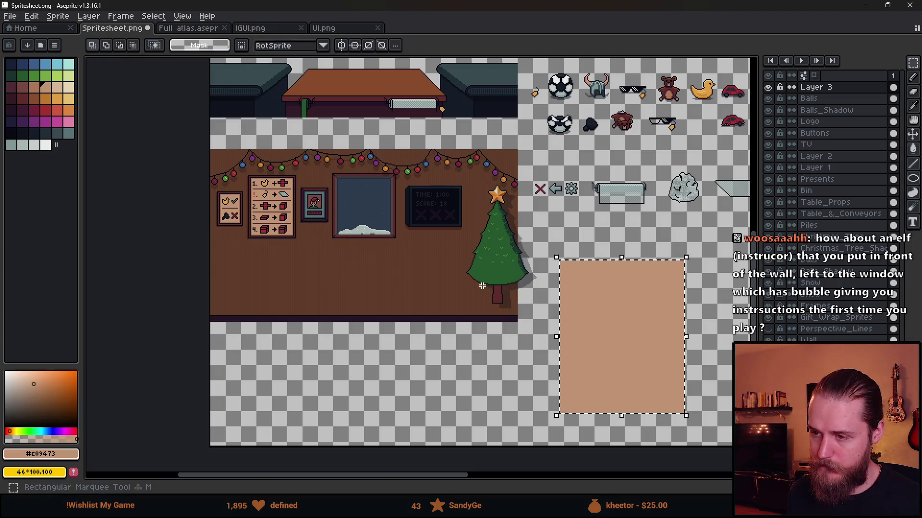
pyautogui.scroll(5, 263, 184)
pyautogui.press('i')
pyautogui.click(224, 148)
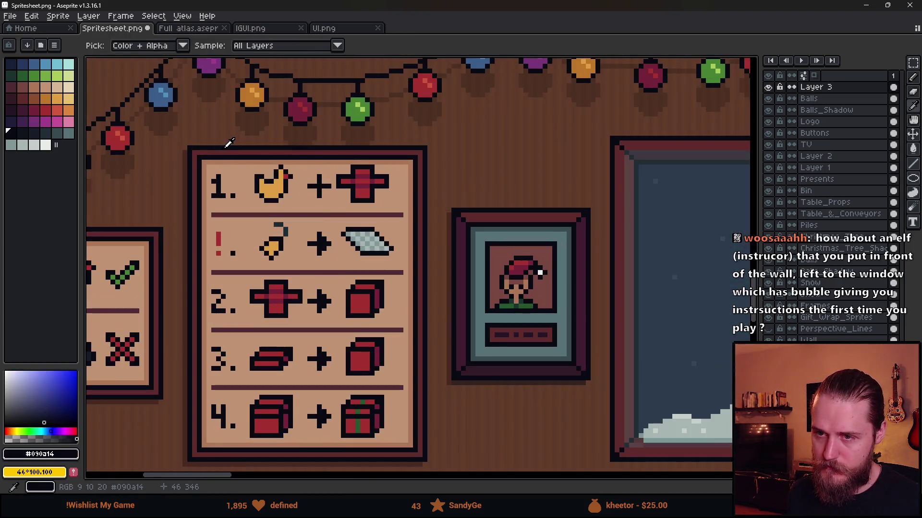
# Step: Deselect and give the tan rectangle a near-black outline with the square matrix
pyautogui.press('m')
pyautogui.scroll(-4, 326, 213)
pyautogui.scroll(4, 485, 191)
pyautogui.hotkey('ctrl', 'd')
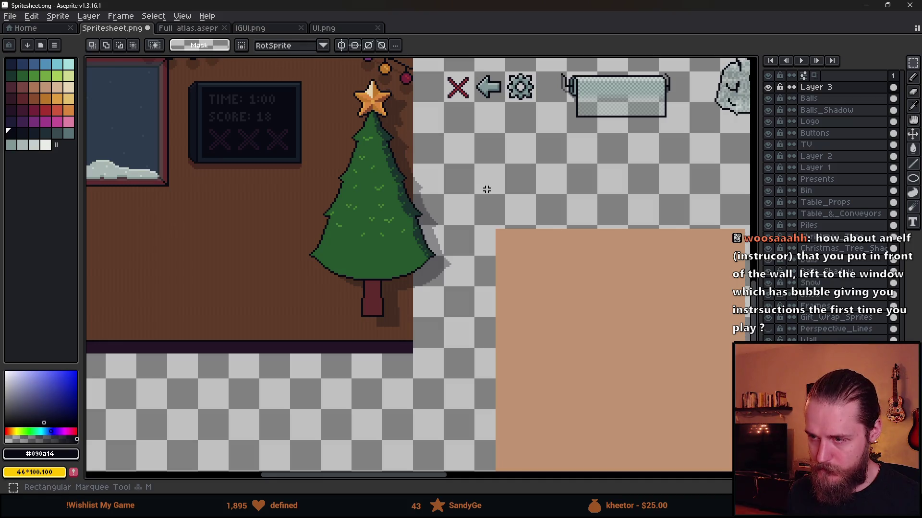
pyautogui.hotkey('shift', 'o')
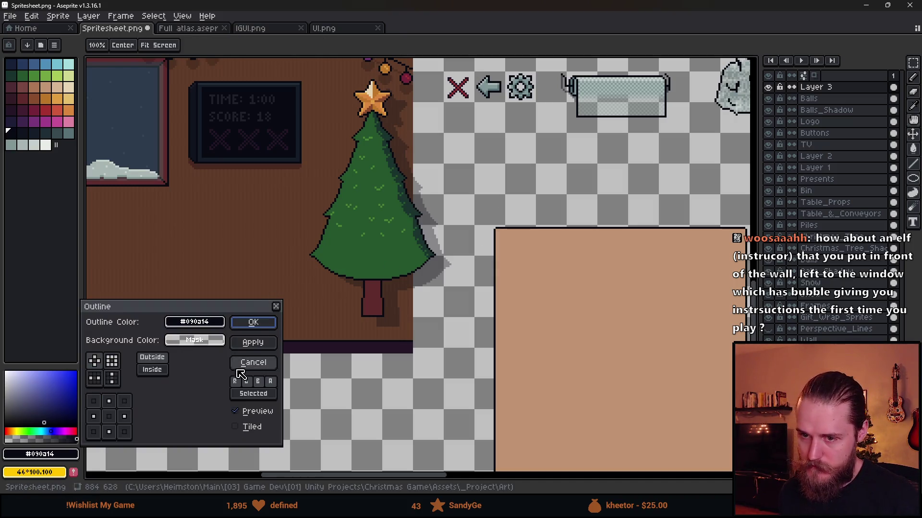
pyautogui.click(112, 360)
pyautogui.click(253, 322)
pyautogui.scroll(-3, 223, 247)
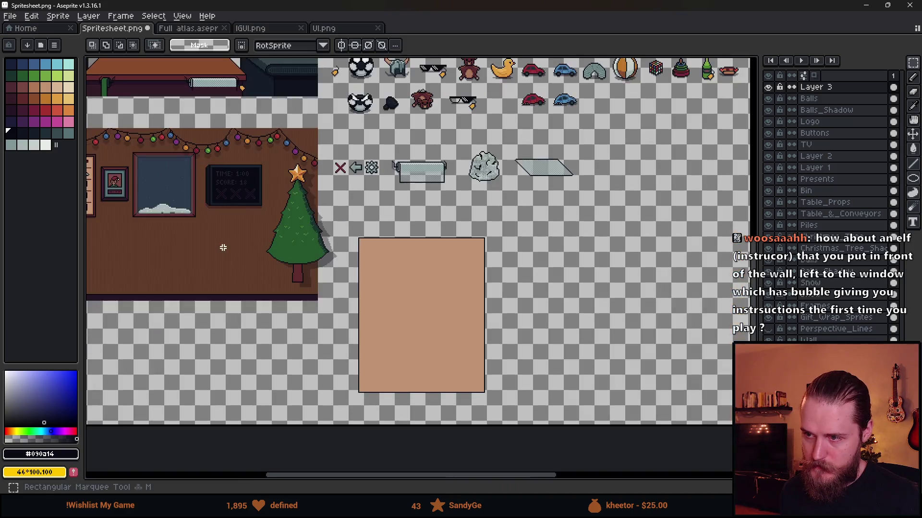
pyautogui.scroll(4, 214, 211)
pyautogui.scroll(-1, 317, 186)
pyautogui.moveTo(560, 301); pyautogui.dragTo(333, 207)
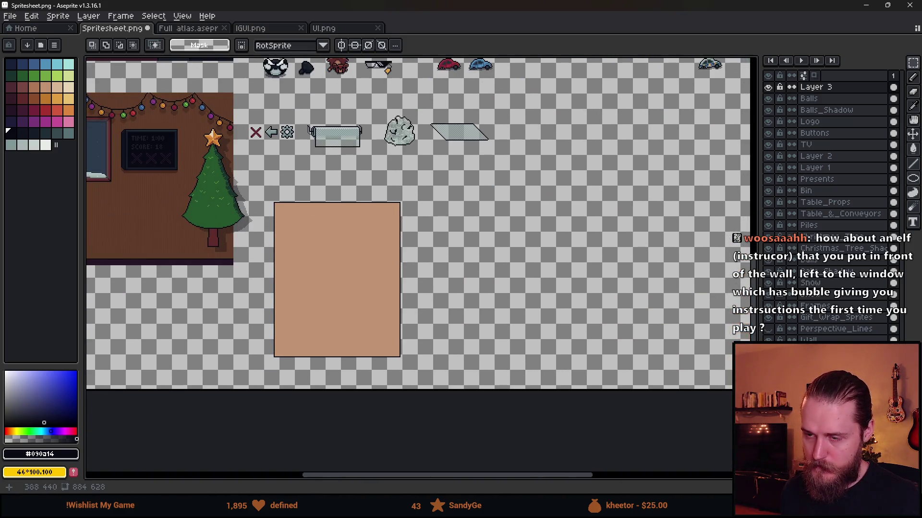
# Step: Draw a dark rectangular border inside the tan panel, undoing a stray diagonal line
pyautogui.scroll(1, 301, 224)
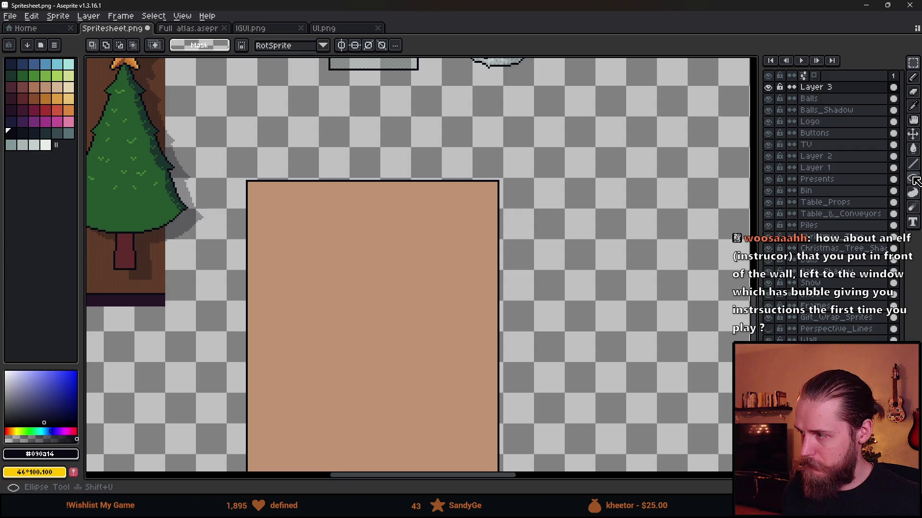
pyautogui.press('u')
pyautogui.press('b')
pyautogui.moveTo(262, 192); pyautogui.dragTo(369, 334)
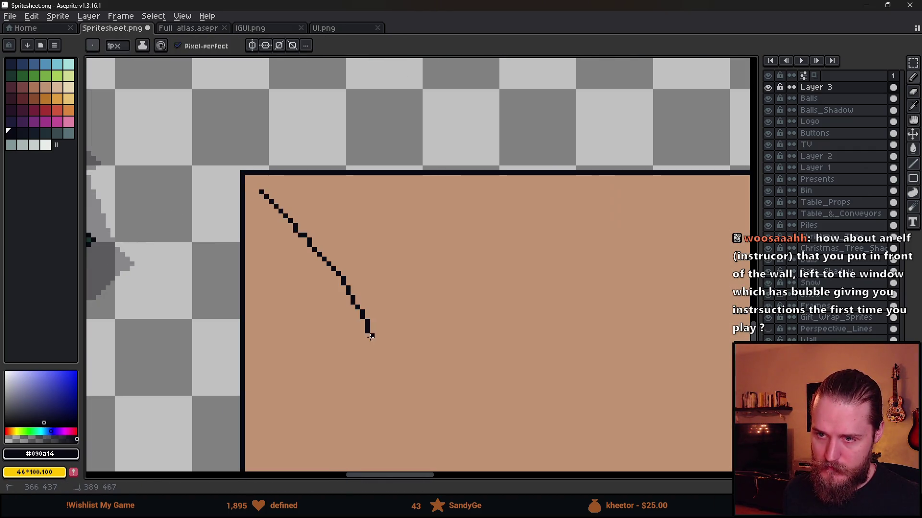
pyautogui.hotkey('ctrl', 'z')
pyautogui.click(913, 178)
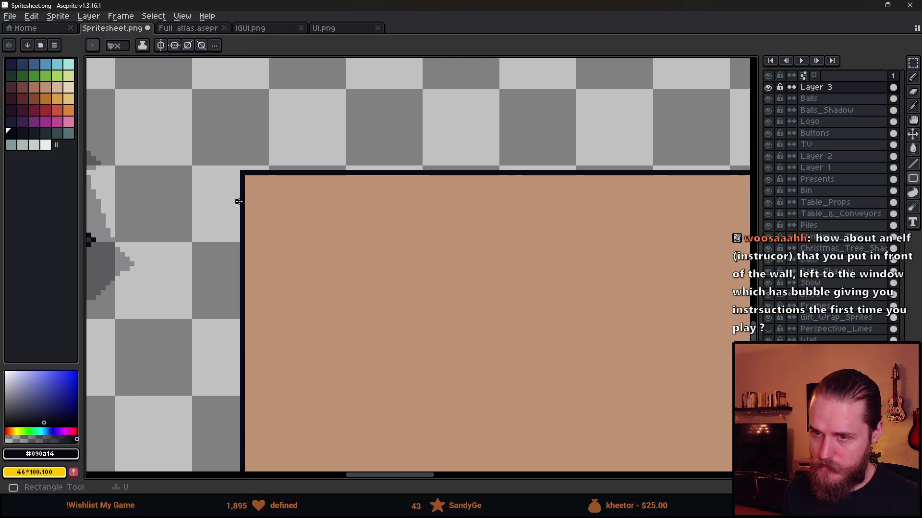
pyautogui.moveTo(259, 193)
pyautogui.mouseDown()
pyautogui.moveTo(412, 337)
pyautogui.moveTo(538, 400)
pyautogui.moveTo(572, 318)
pyautogui.moveTo(490, 211)
pyautogui.mouseUp()
pyautogui.scroll(-4, 412, 337)
pyautogui.scroll(4, 538, 401)
pyautogui.scroll(-3, 485, 201)
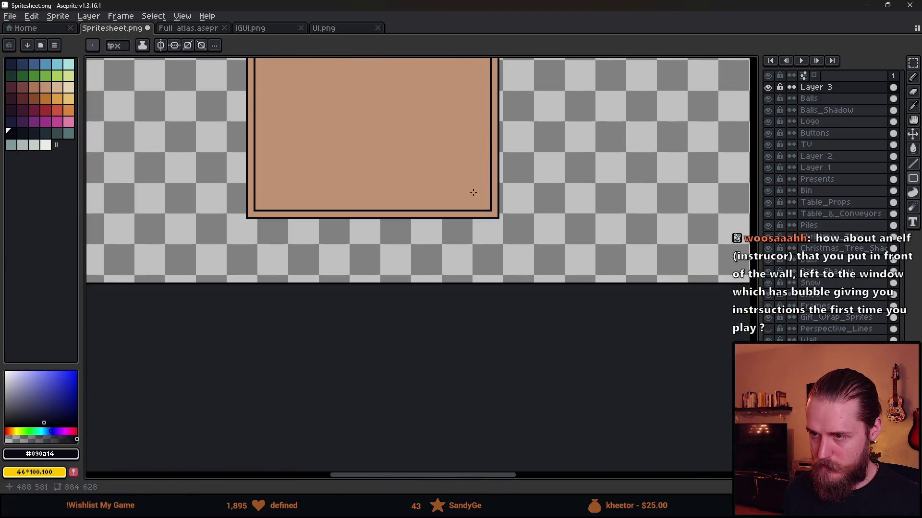
pyautogui.scroll(2, 479, 235)
pyautogui.scroll(-5, 387, 219)
pyautogui.scroll(5, 285, 221)
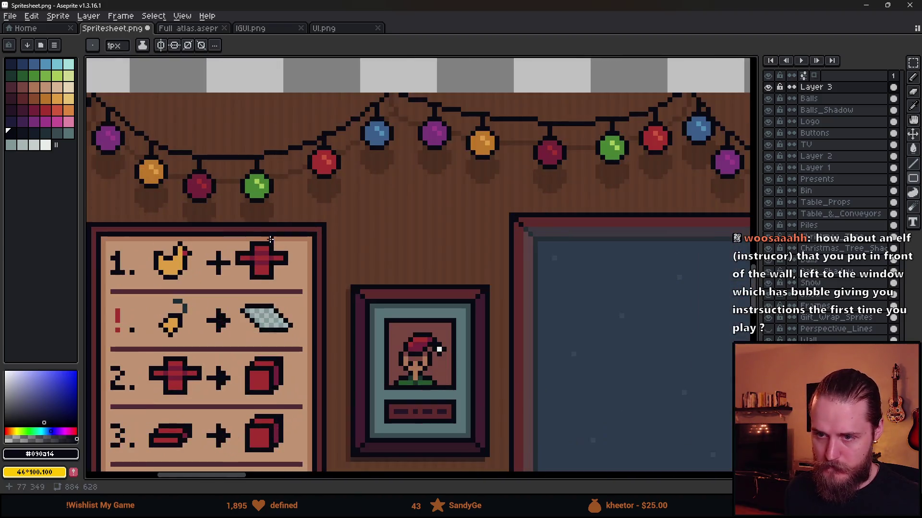
# Step: Sample dark brown, then near-black, and add stepped pixels at the panel's top-left frame corner
pyautogui.keyDown('alt'); pyautogui.click(285, 221); pyautogui.keyUp('alt')
pyautogui.scroll(-2, 288, 223)
pyautogui.hscroll(10, 588, 258)
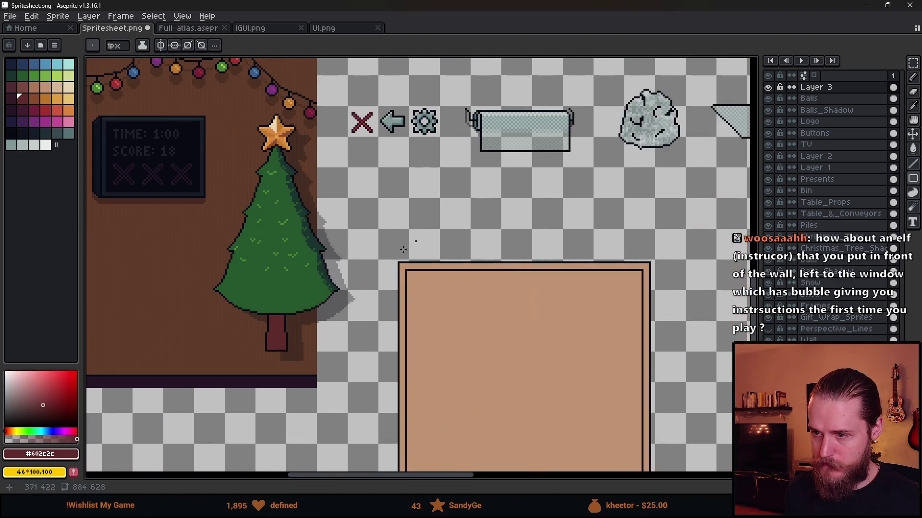
pyautogui.scroll(2, 427, 267)
pyautogui.press('g')
pyautogui.scroll(-2, 397, 244)
pyautogui.scroll(-3, 397, 244)
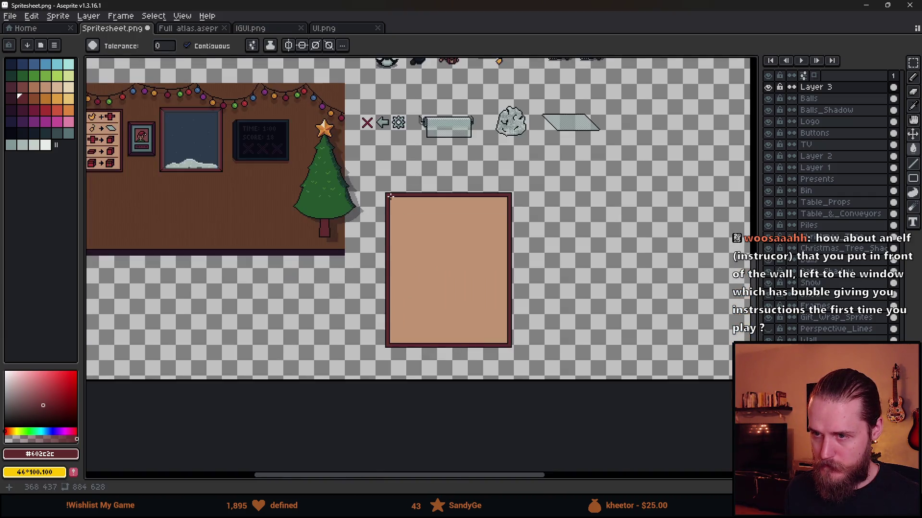
pyautogui.scroll(6, 376, 195)
pyautogui.press('b')
pyautogui.keyDown('alt'); pyautogui.click(376, 195); pyautogui.keyUp('alt')
pyautogui.click(353, 184)
pyautogui.click(342, 171)
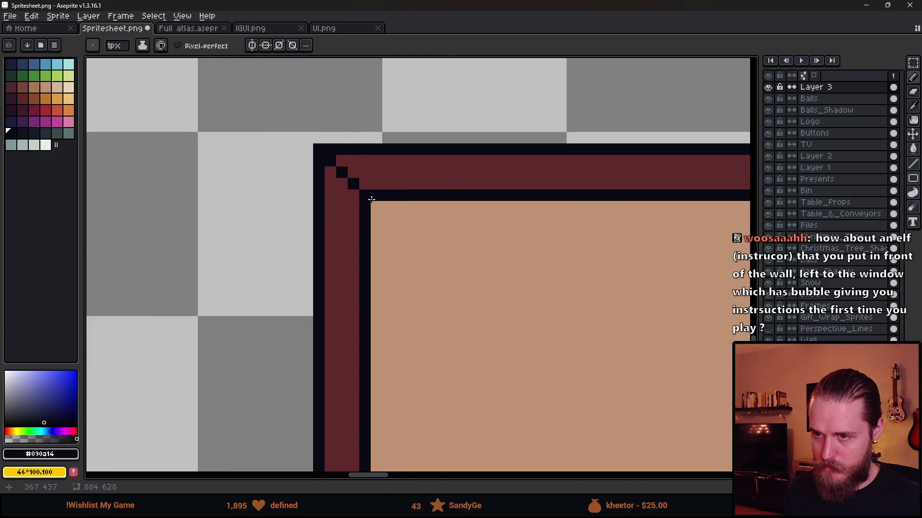
# Step: Add stepped near-black pixels to the top-right and bottom-left frame corners
pyautogui.scroll(-6, 522, 206)
pyautogui.scroll(5, 424, 214)
pyautogui.scroll(1, 360, 179)
pyautogui.click(361, 179)
pyautogui.click(375, 169)
pyautogui.click(379, 165)
pyautogui.scroll(-4, 387, 200)
pyautogui.scroll(-3, 388, 356)
pyautogui.scroll(2, 388, 356)
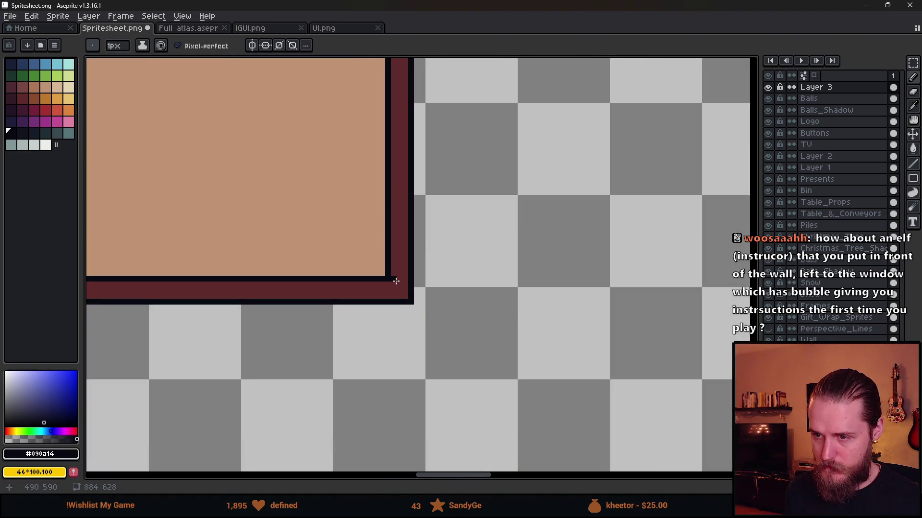
pyautogui.scroll(-3, 395, 286)
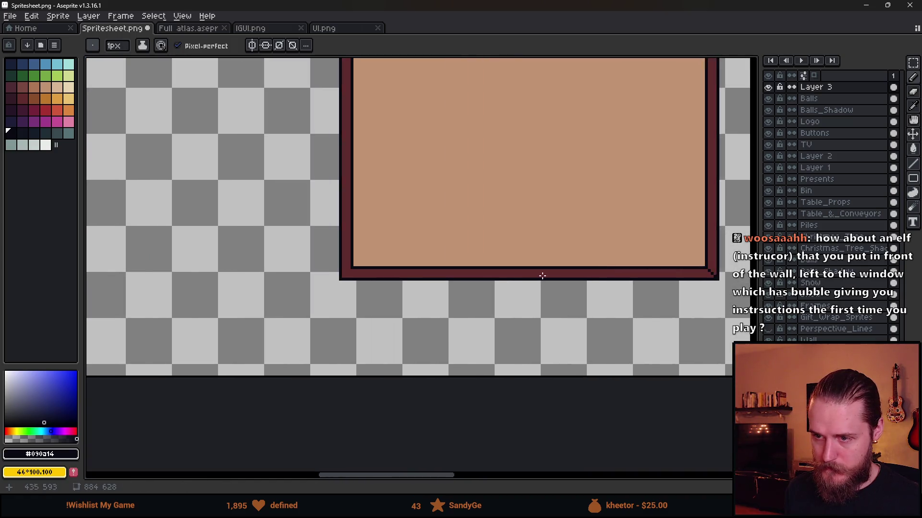
pyautogui.scroll(3, 355, 278)
pyautogui.scroll(-1, 354, 278)
pyautogui.click(310, 275)
pyautogui.moveTo(316, 266); pyautogui.dragTo(335, 245)
pyautogui.scroll(-2, 352, 240)
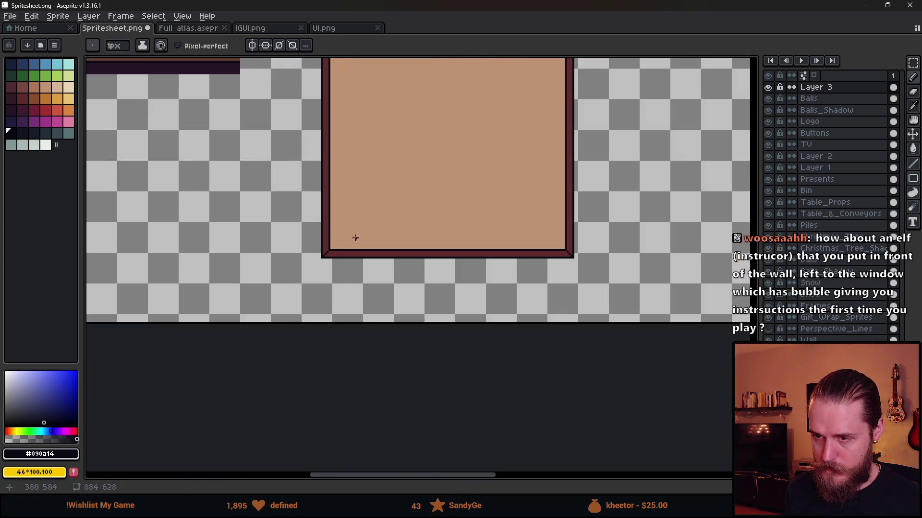
pyautogui.scroll(1, 467, 331)
pyautogui.scroll(-3, 467, 331)
pyautogui.scroll(2, 347, 223)
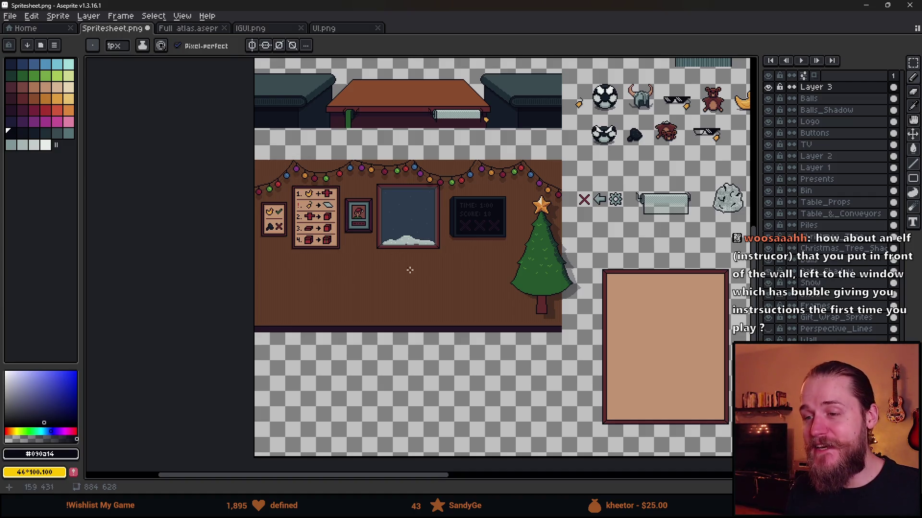
pyautogui.scroll(1, 267, 219)
# Step: Sample the poster's beige background and bring the panel's top edge and the tree into view
pyautogui.press('m')
pyautogui.scroll(1, 361, 163)
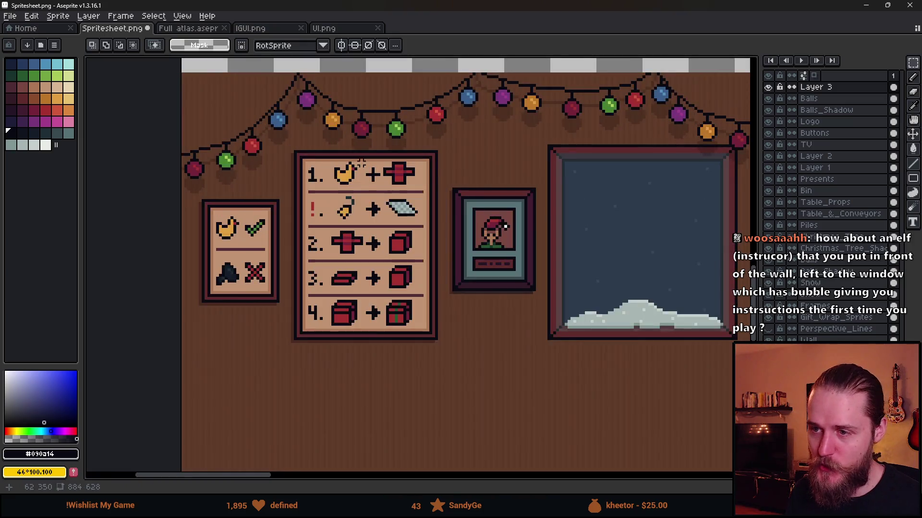
pyautogui.scroll(-2, 355, 190)
pyautogui.scroll(3, 353, 149)
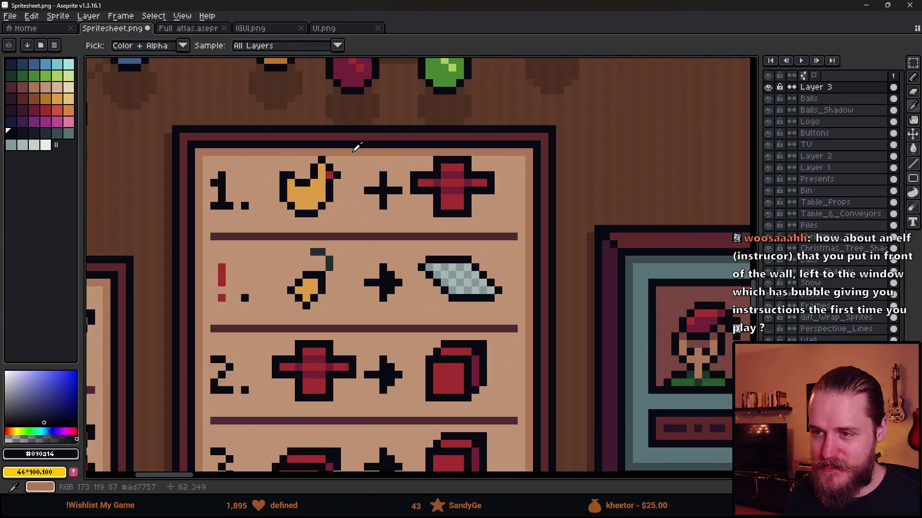
pyautogui.keyDown('alt'); pyautogui.click(354, 148); pyautogui.keyUp('alt')
pyautogui.scroll(-2, 430, 191)
pyautogui.scroll(3, 430, 190)
pyautogui.press('b')
pyautogui.scroll(-1, 333, 160)
pyautogui.scroll(2, 319, 230)
pyautogui.scroll(1, 269, 178)
pyautogui.moveTo(622, 247); pyautogui.dragTo(356, 224)
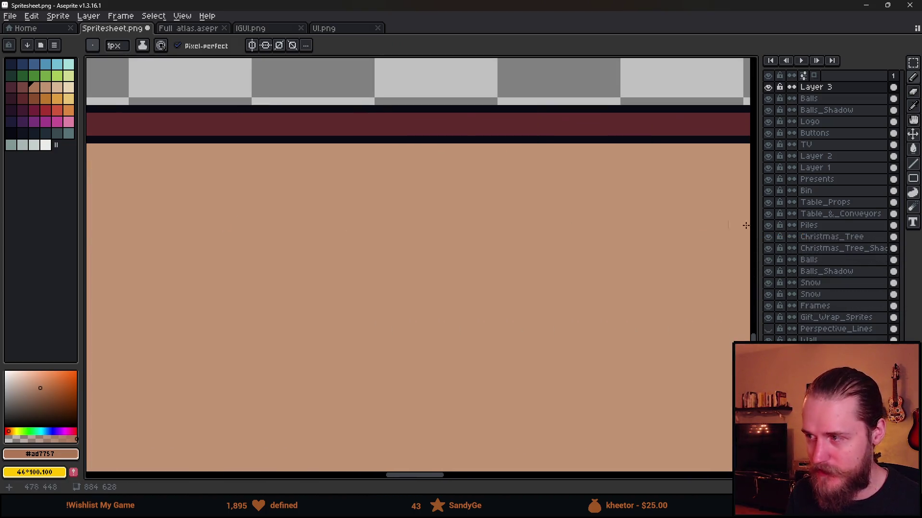
pyautogui.click(913, 179)
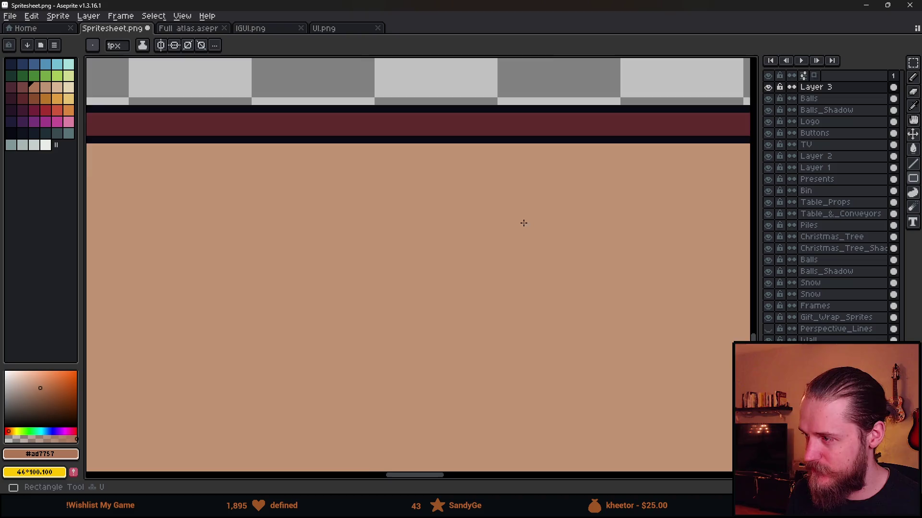
pyautogui.scroll(-1, 578, 220)
pyautogui.moveTo(232, 205)
pyautogui.mouseDown()
pyautogui.moveTo(384, 192)
pyautogui.moveTo(545, 367)
pyautogui.moveTo(605, 394)
pyautogui.moveTo(589, 310)
pyautogui.moveTo(596, 294)
pyautogui.mouseUp()
pyautogui.scroll(-3, 545, 367)
pyautogui.scroll(3, 605, 394)
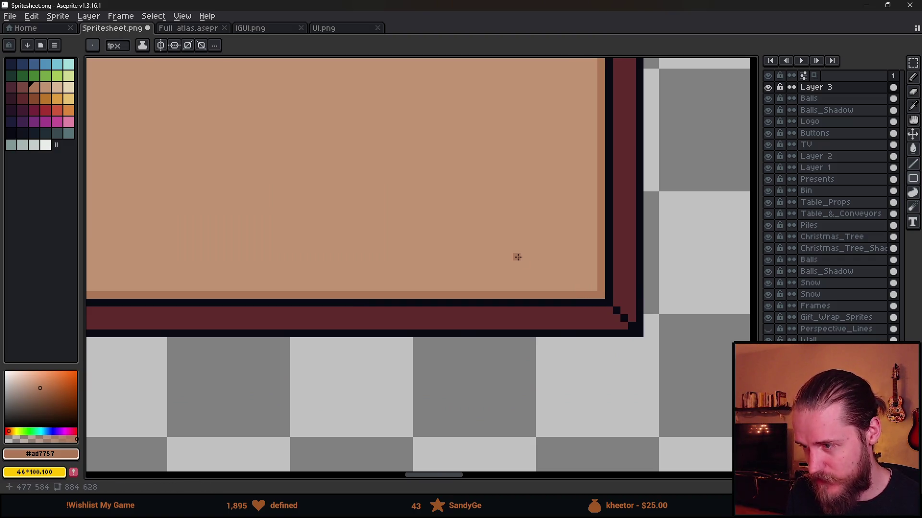
pyautogui.scroll(-3, 516, 257)
pyautogui.scroll(2, 432, 269)
pyautogui.scroll(2, 366, 184)
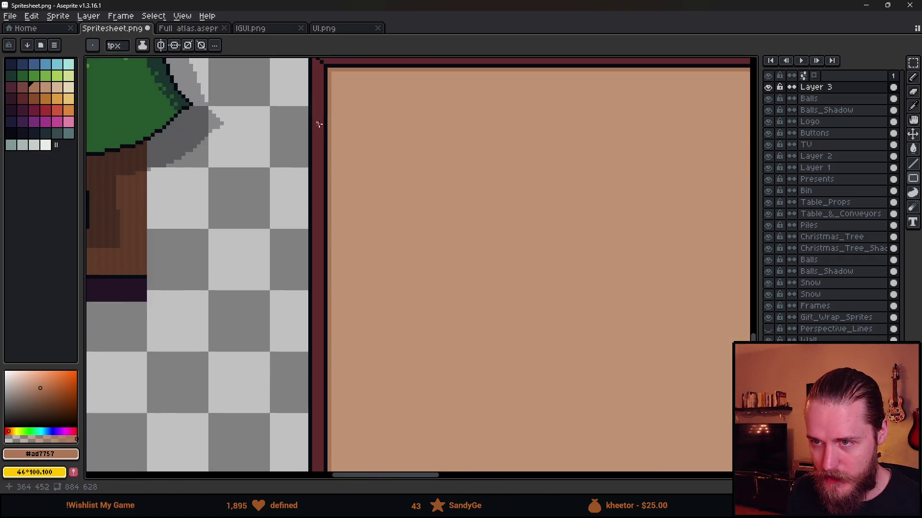
# Step: Pick dark maroon, sample the panel's maroon border, then choose orange from the palette
pyautogui.click(11, 101)
pyautogui.scroll(-2, 374, 367)
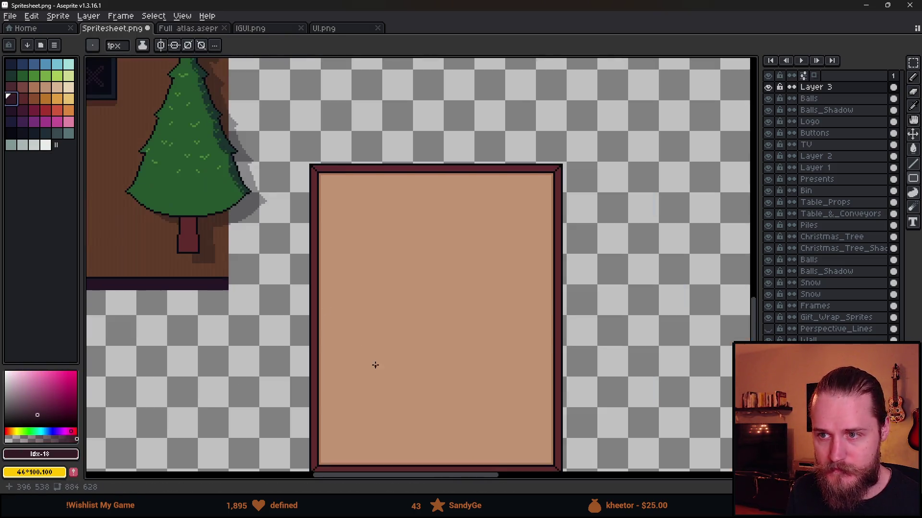
pyautogui.scroll(-3, 354, 319)
pyautogui.scroll(3, 344, 362)
pyautogui.press('b')
pyautogui.hscroll(6, 277, 322)
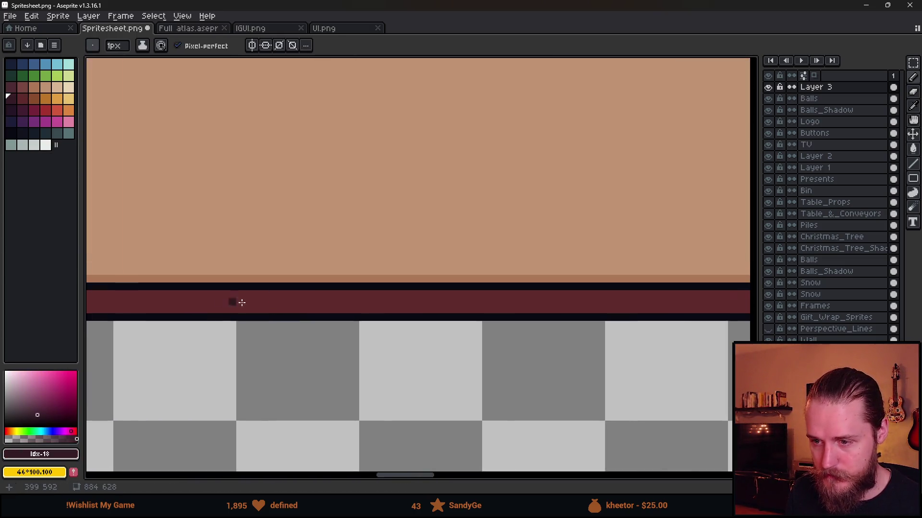
pyautogui.scroll(-3, 590, 284)
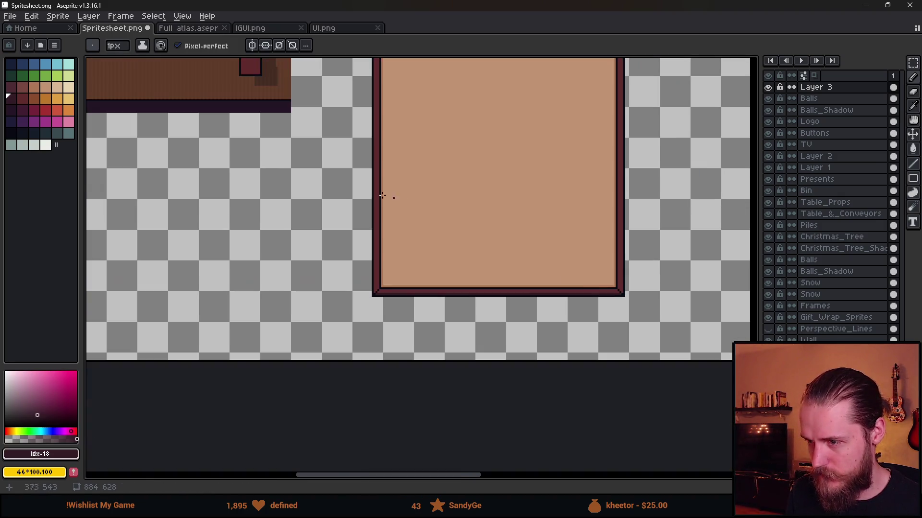
pyautogui.scroll(1, 418, 235)
pyautogui.scroll(2, 391, 119)
pyautogui.scroll(2, 340, 232)
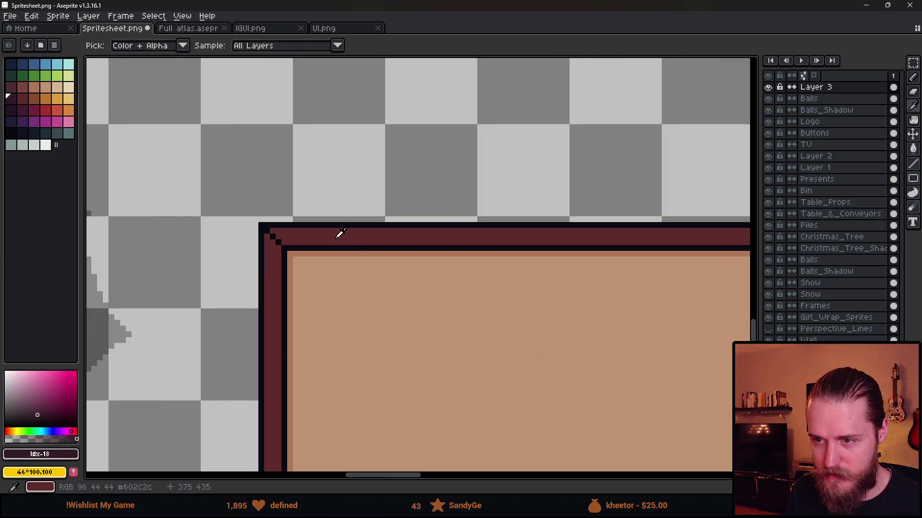
pyautogui.keyDown('alt'); pyautogui.click(340, 236); pyautogui.keyUp('alt')
pyautogui.click(31, 98)
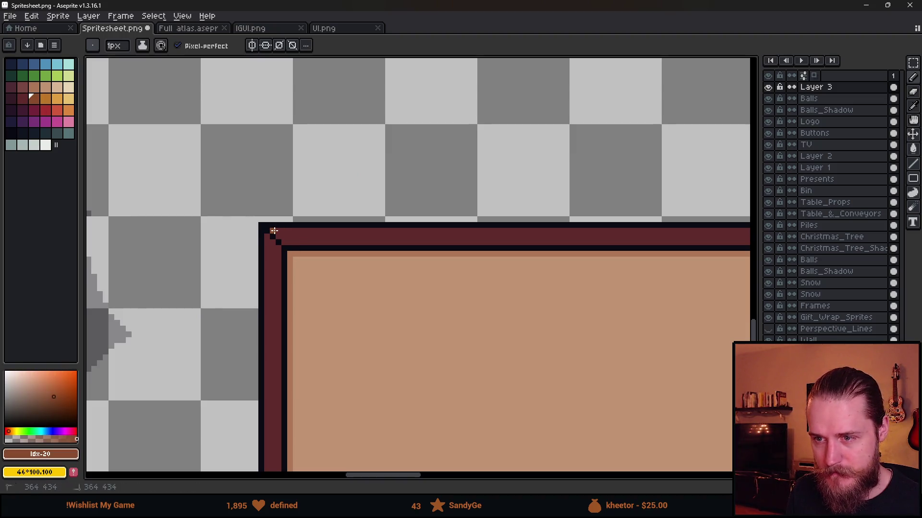
# Step: Sample the near-black #090a14 border near the tree and set the brush to 2px
pyautogui.hscroll(5, 288, 240)
pyautogui.scroll(-3, 655, 242)
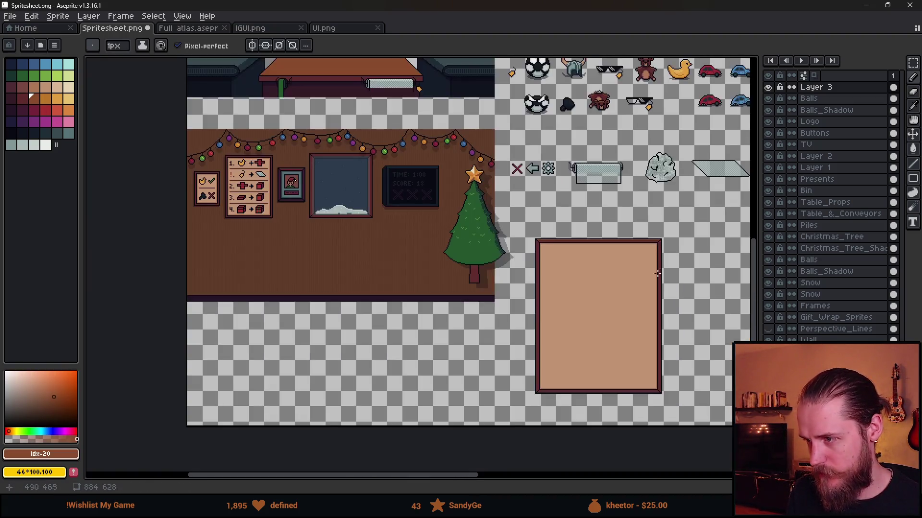
pyautogui.moveTo(641, 317); pyautogui.dragTo(570, 241)
pyautogui.scroll(1, 570, 241)
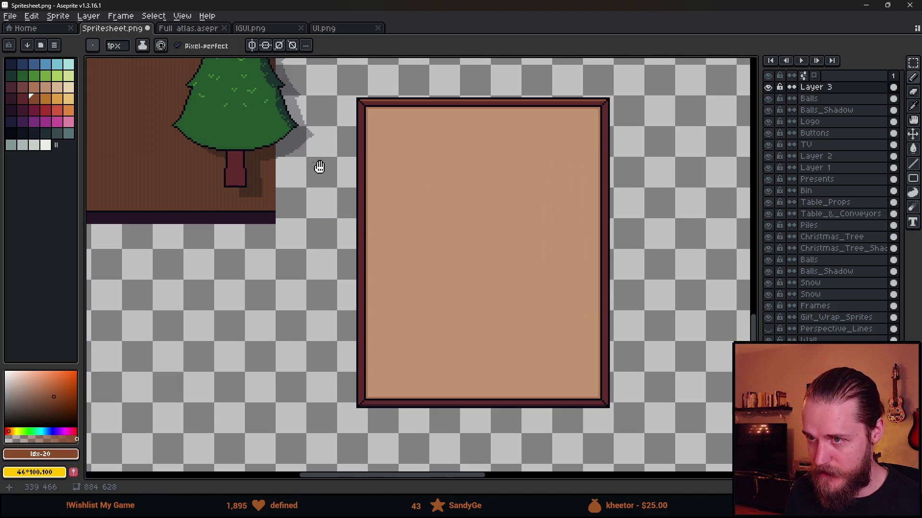
pyautogui.scroll(3, 382, 268)
pyautogui.hscroll(-5, 382, 268)
pyautogui.moveTo(383, 267)
pyautogui.mouseDown()
pyautogui.moveTo(475, 281)
pyautogui.moveTo(166, 182)
pyautogui.mouseUp()
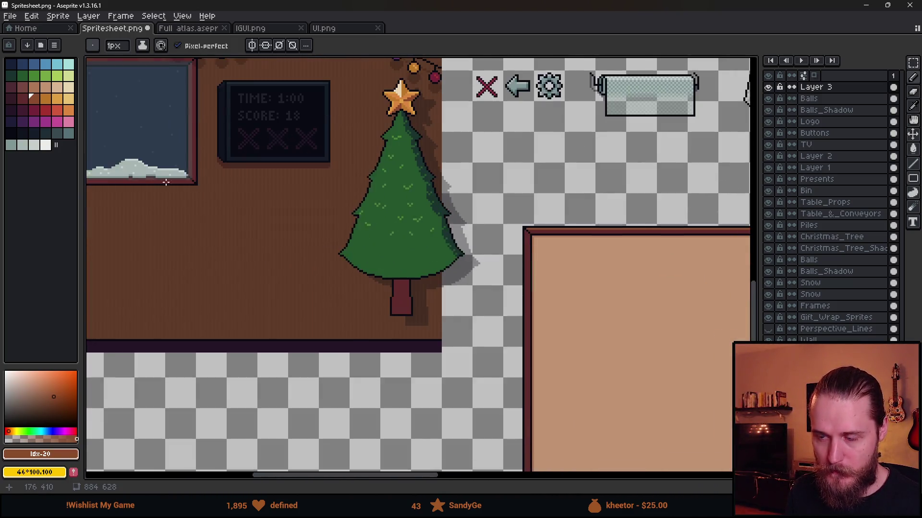
pyautogui.scroll(-3, 401, 179)
pyautogui.hscroll(5, 402, 179)
pyautogui.scroll(1, 313, 171)
pyautogui.scroll(2, 339, 147)
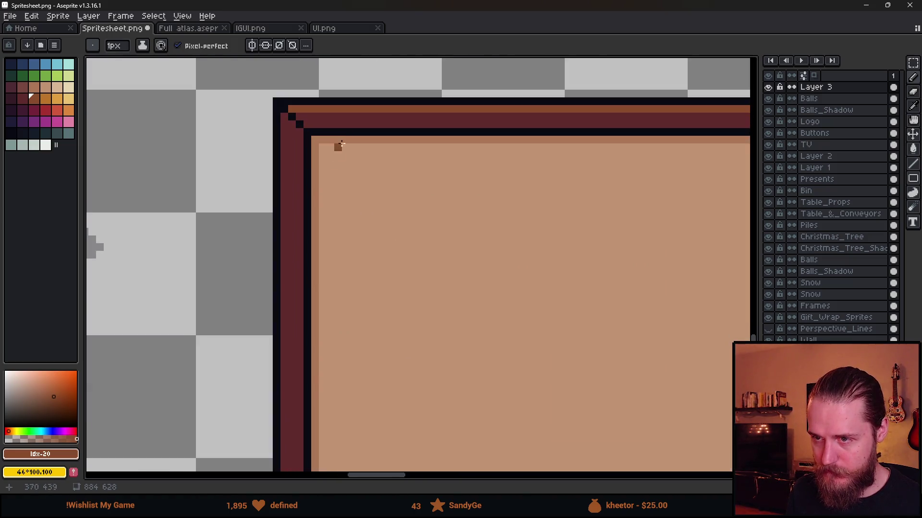
pyautogui.keyDown('alt'); pyautogui.click(350, 129); pyautogui.keyUp('alt')
pyautogui.press('+')
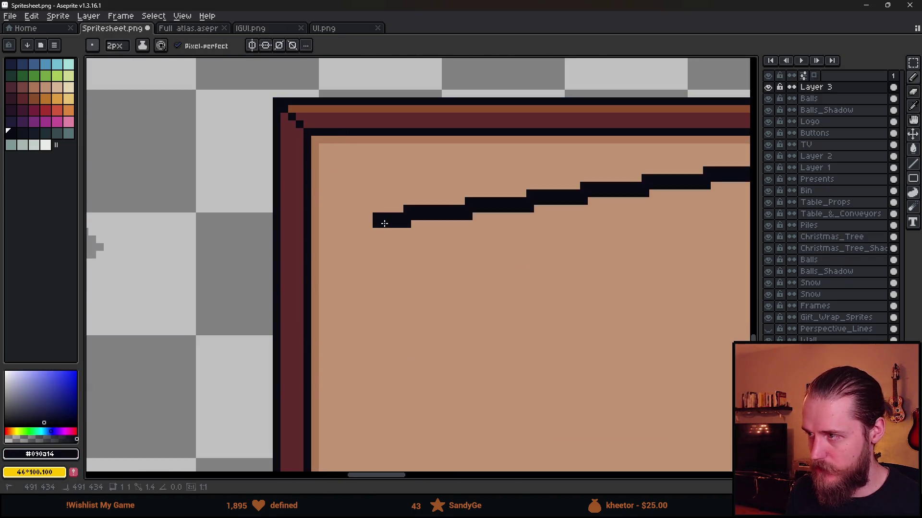
# Step: Add a new Layer 4 and paint the numeral 1 at the top of the panel's left edge
pyautogui.hotkey('shift', 'n')
pyautogui.click(380, 205)
pyautogui.click(364, 205)
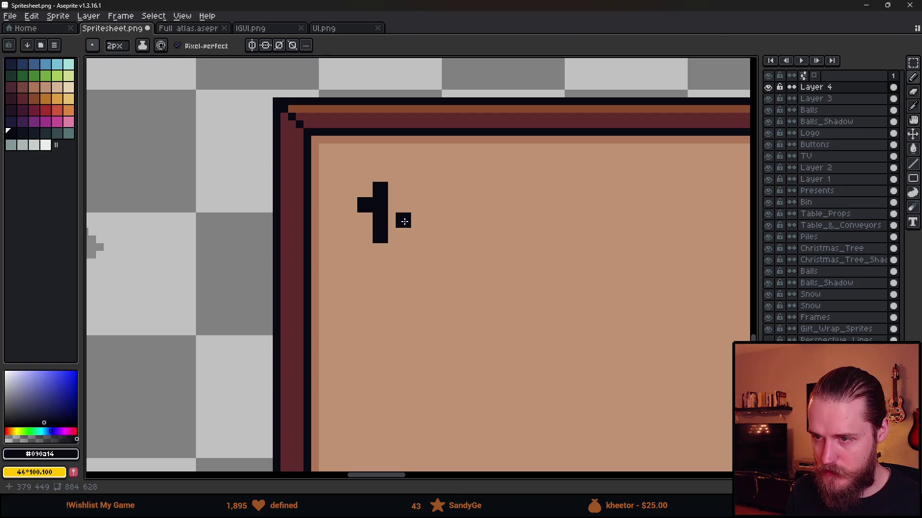
pyautogui.click(382, 258)
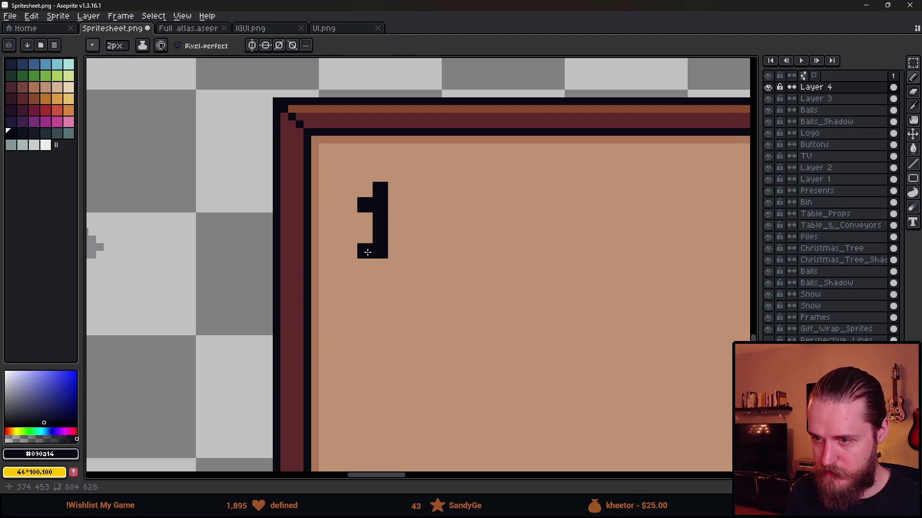
pyautogui.click(395, 251)
pyautogui.scroll(-4, 405, 251)
pyautogui.moveTo(437, 288)
pyautogui.mouseDown()
pyautogui.moveTo(502, 257)
pyautogui.moveTo(372, 251)
pyautogui.mouseUp()
pyautogui.scroll(5, 372, 251)
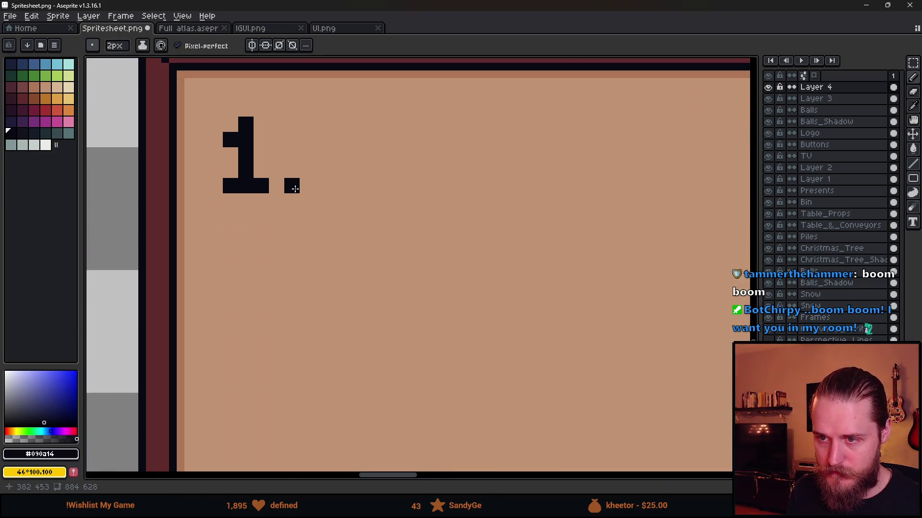
# Step: Paint the numeral 2 with its period below the 1
pyautogui.click(246, 263)
pyautogui.scroll(-1, 246, 263)
pyautogui.scroll(1, 358, 225)
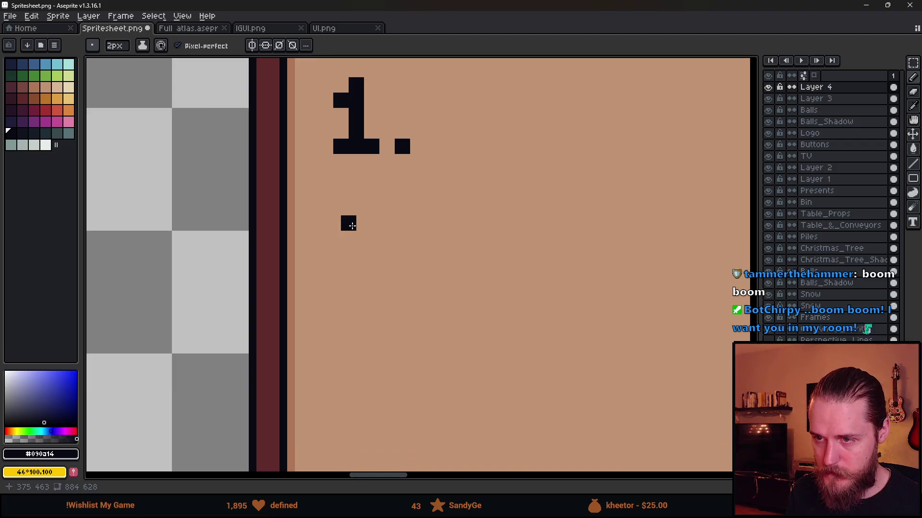
pyautogui.click(374, 240)
pyautogui.click(349, 272)
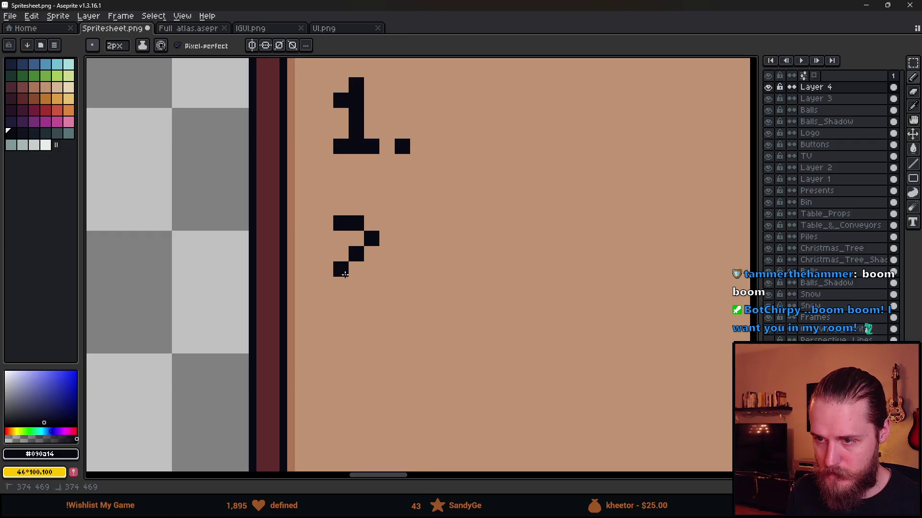
pyautogui.keyDown('shift'); pyautogui.click(377, 286); pyautogui.keyUp('shift')
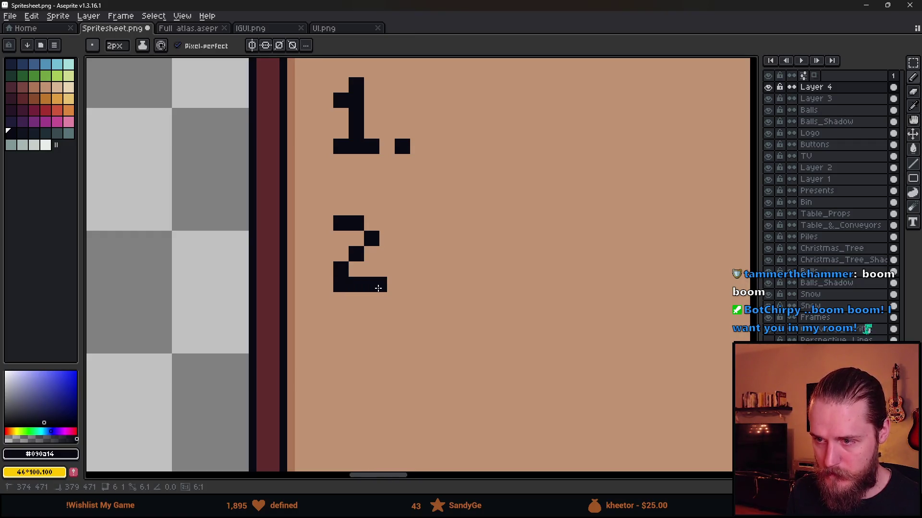
pyautogui.click(400, 289)
pyautogui.scroll(-5, 406, 288)
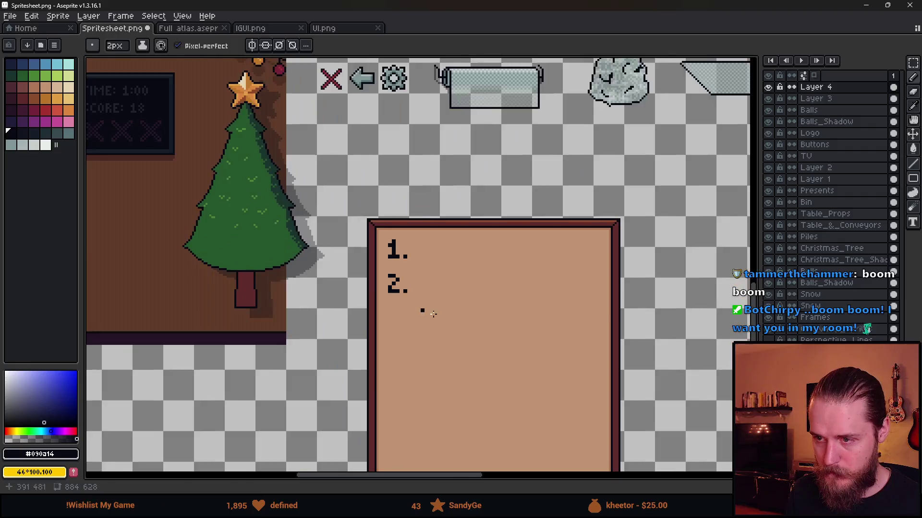
pyautogui.scroll(6, 374, 224)
# Step: Paint the numeral 3 with its period below the 2
pyautogui.click(272, 191)
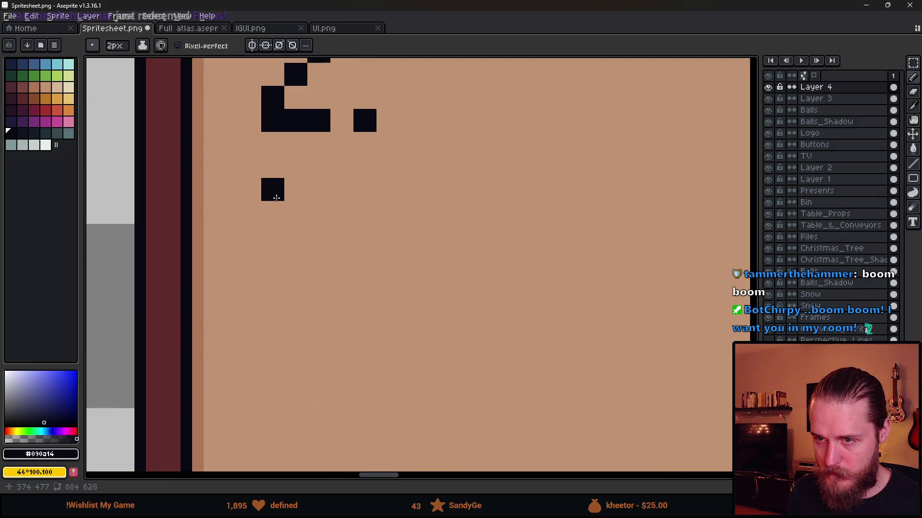
pyautogui.click(301, 195)
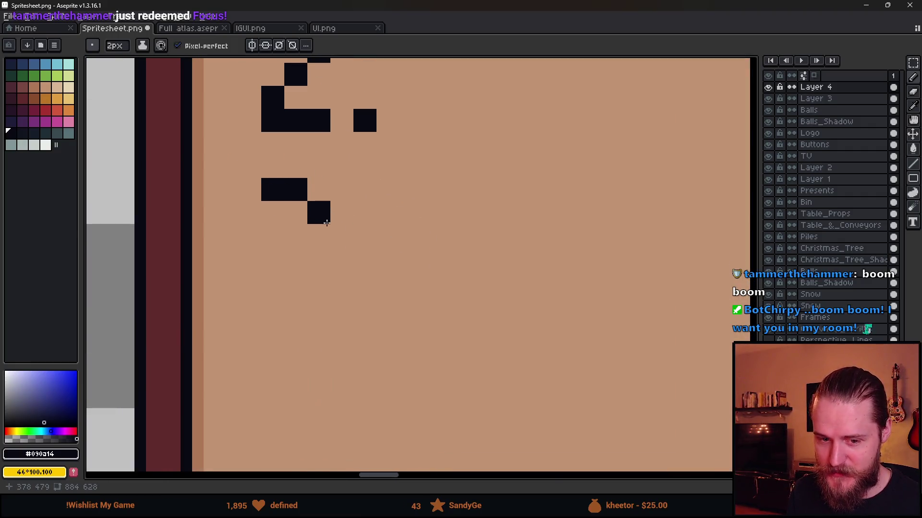
pyautogui.click(324, 217)
pyautogui.moveTo(306, 270); pyautogui.dragTo(372, 286)
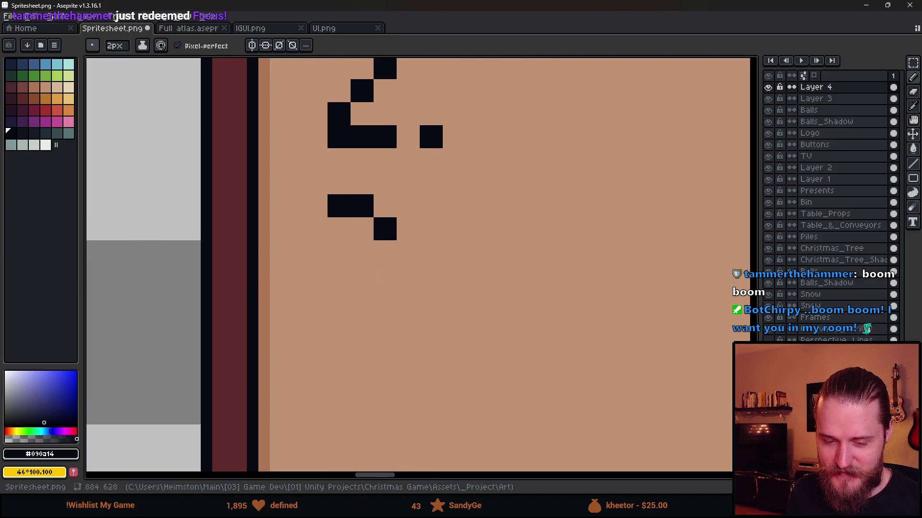
pyautogui.click(360, 252)
pyautogui.click(384, 276)
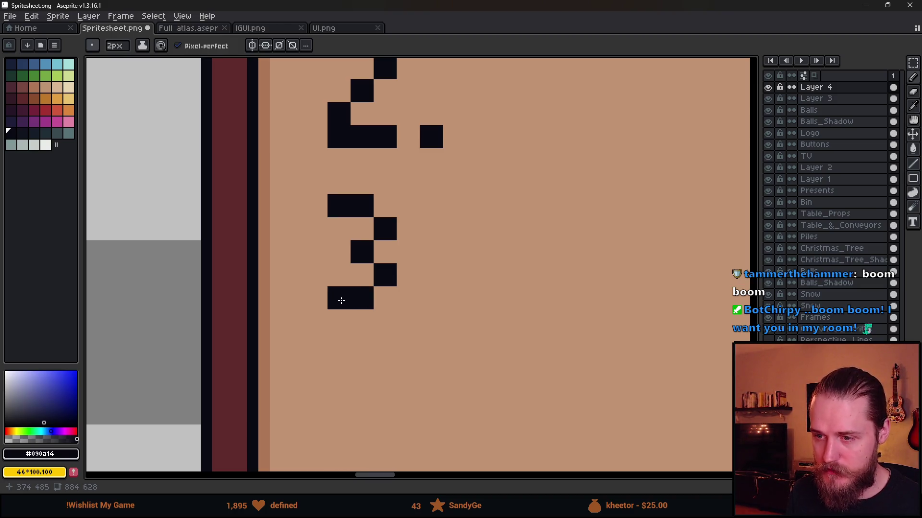
pyautogui.click(340, 299)
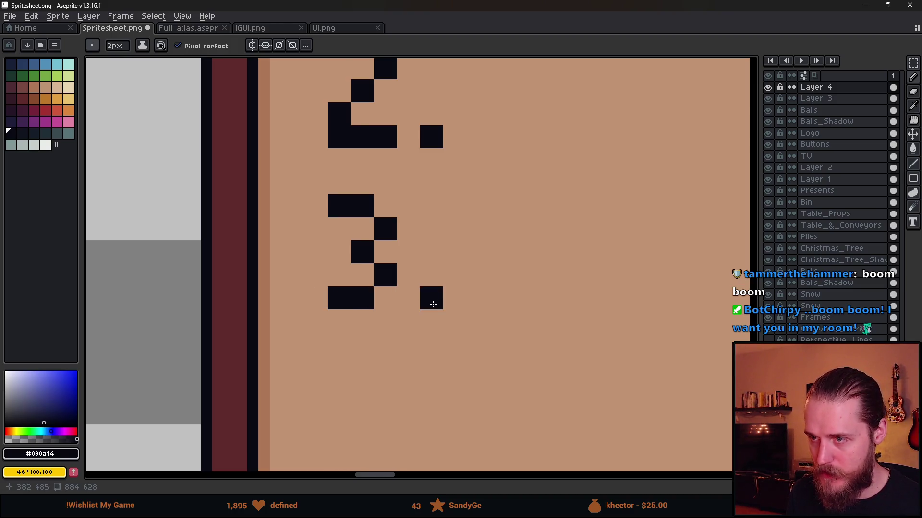
pyautogui.click(433, 304)
pyautogui.scroll(-4, 433, 303)
pyautogui.scroll(3, 413, 317)
# Step: Paint the numeral 4 with its period, then look over the numbered panel on the spritesheet
pyautogui.moveTo(392, 326); pyautogui.dragTo(392, 347)
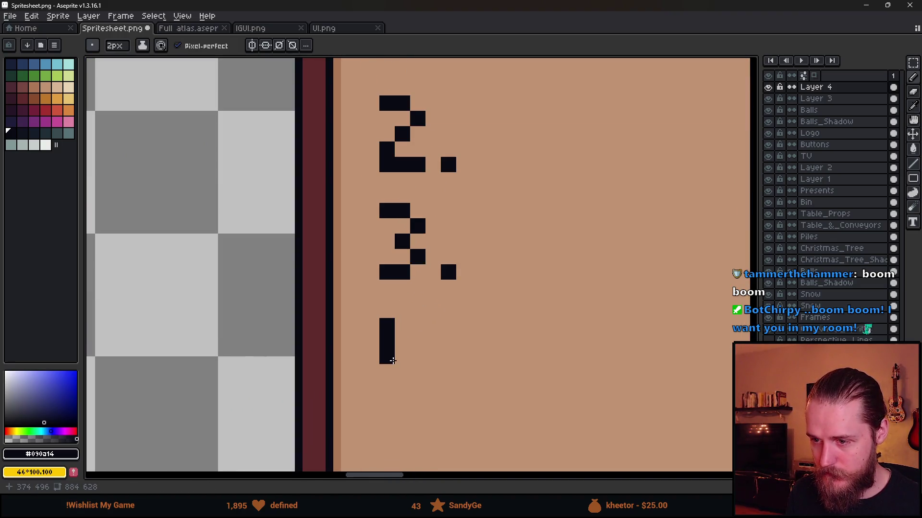
pyautogui.moveTo(420, 329); pyautogui.dragTo(419, 390)
pyautogui.click(412, 333)
pyautogui.scroll(-4, 460, 336)
pyautogui.moveTo(459, 336); pyautogui.dragTo(370, 289)
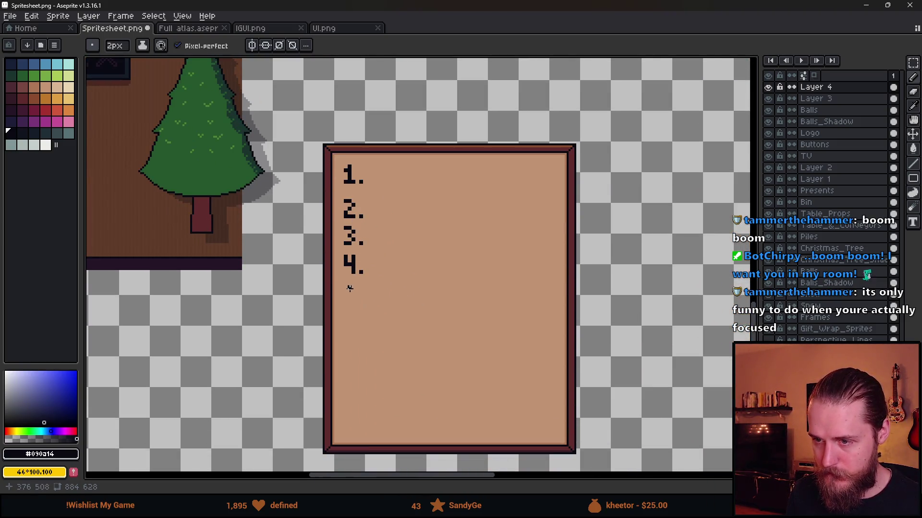
pyautogui.scroll(-2, 350, 288)
pyautogui.moveTo(350, 288); pyautogui.dragTo(628, 364)
pyautogui.scroll(3, 359, 270)
pyautogui.scroll(-3, 359, 270)
pyautogui.moveTo(494, 267); pyautogui.dragTo(434, 263)
pyautogui.scroll(2, 434, 263)
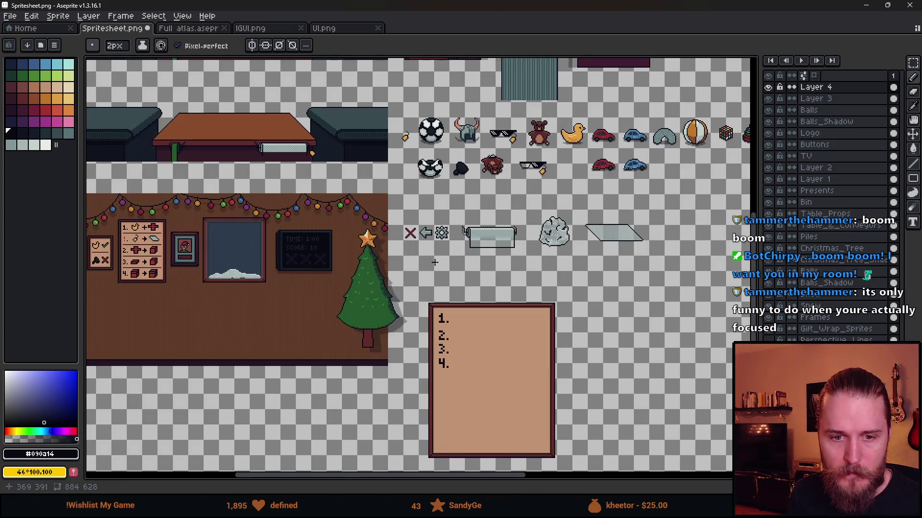
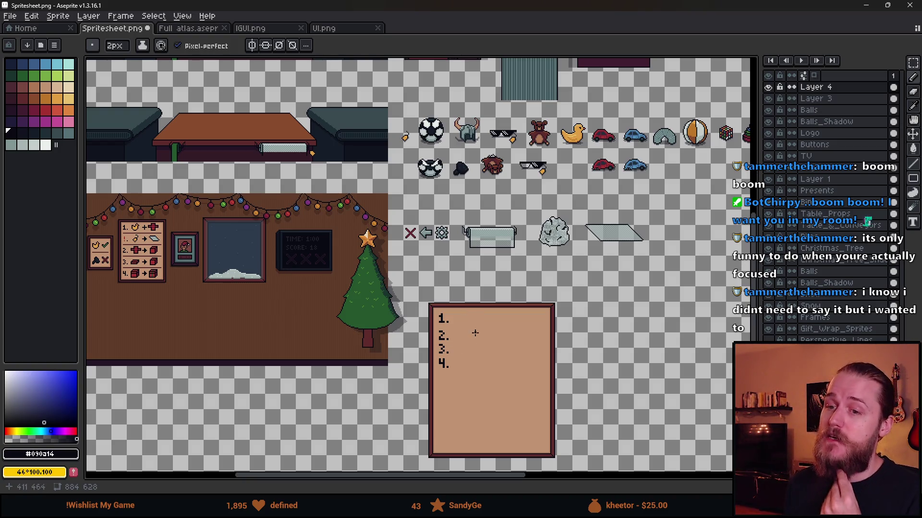
# Step: Marquee-select the numbers 1–4, nudge them up two pixels and deselect
pyautogui.scroll(-3, 466, 249)
pyautogui.hscroll(-3, 466, 248)
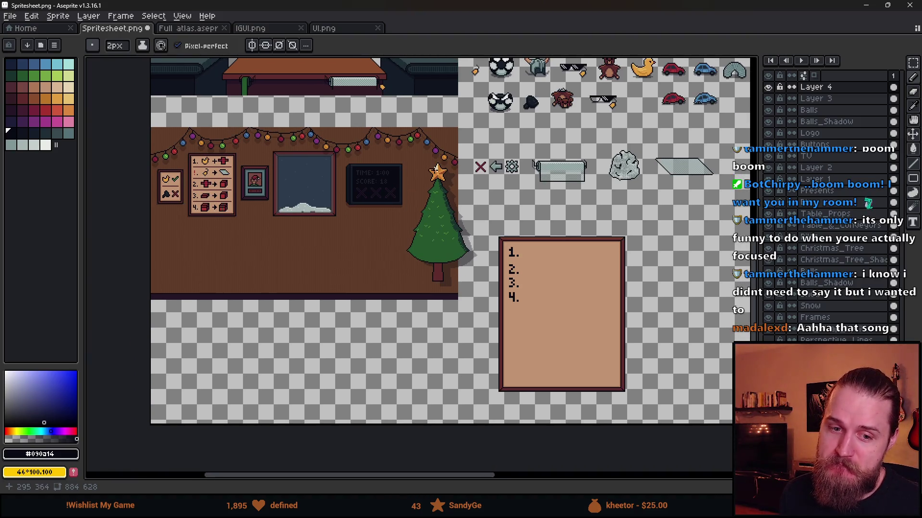
pyautogui.press('m')
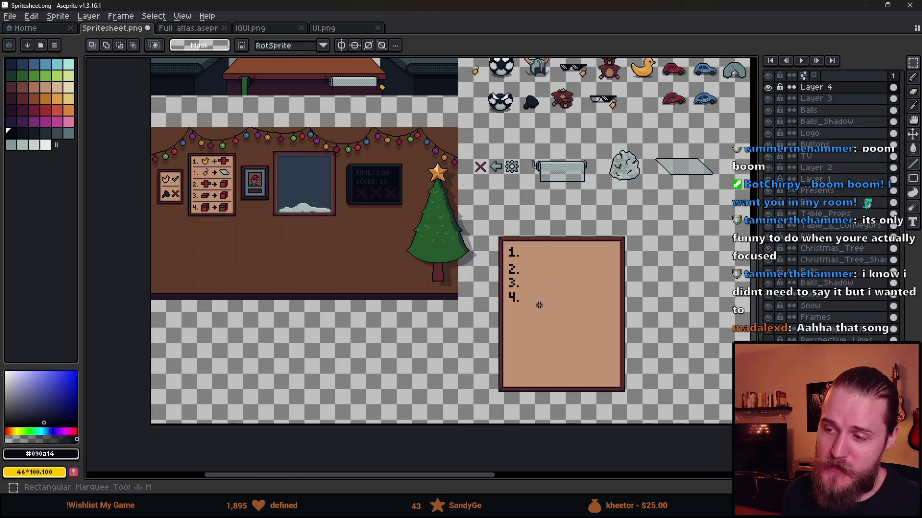
pyautogui.scroll(3, 539, 304)
pyautogui.scroll(-3, 548, 288)
pyautogui.scroll(4, 549, 284)
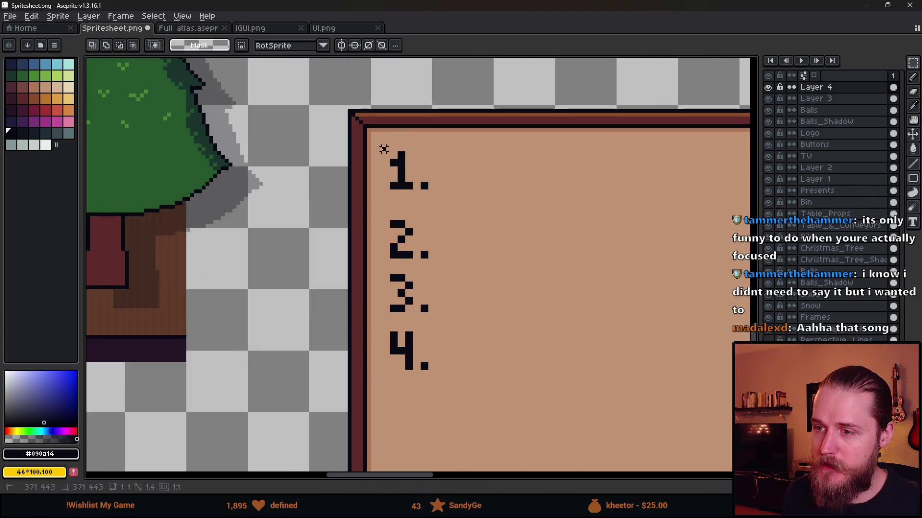
pyautogui.moveTo(384, 149); pyautogui.dragTo(561, 475)
pyautogui.moveTo(479, 364); pyautogui.dragTo(486, 369)
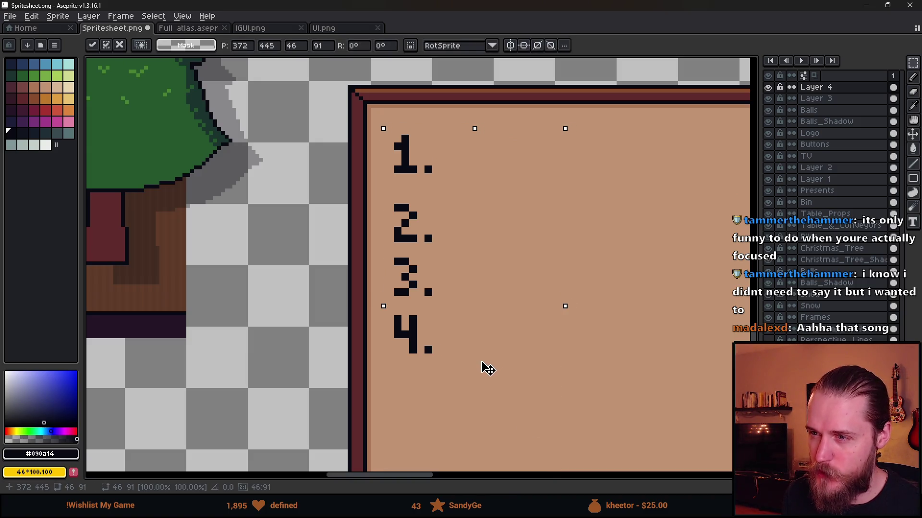
pyautogui.press('Up')
pyautogui.press('Up')
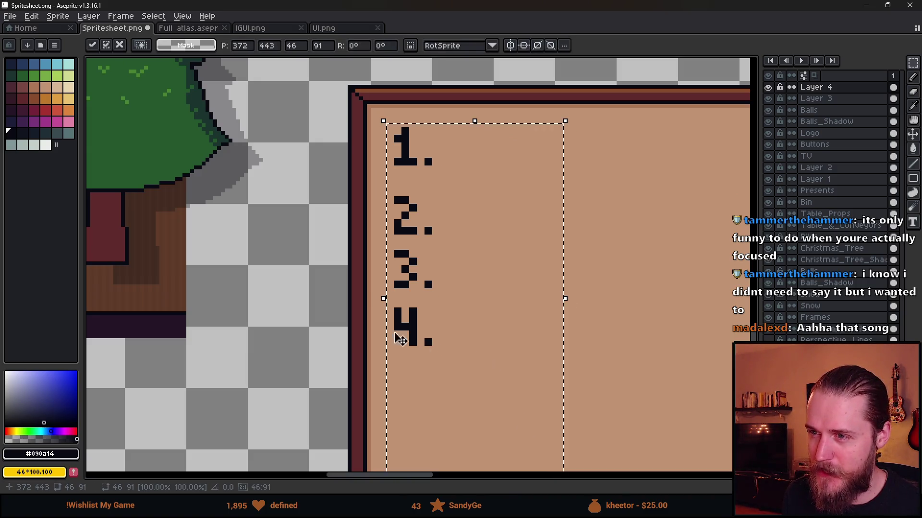
pyautogui.hotkey('ctrl', 'd')
# Step: Pan across the sprite sheet and marquee-select numbers 2–4
pyautogui.scroll(3, 360, 169)
pyautogui.scroll(-3, 465, 309)
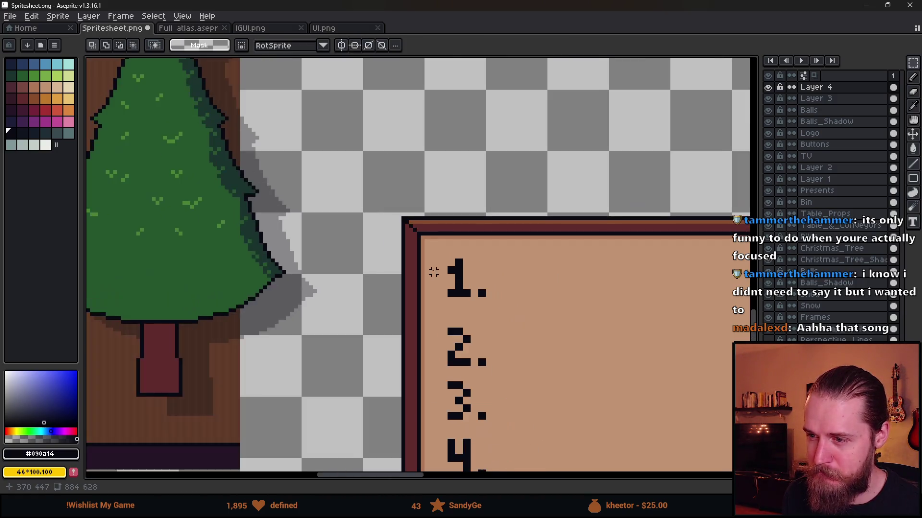
pyautogui.scroll(-4, 434, 272)
pyautogui.scroll(2, 254, 202)
pyautogui.scroll(-2, 269, 214)
pyautogui.moveTo(582, 338); pyautogui.dragTo(616, 294)
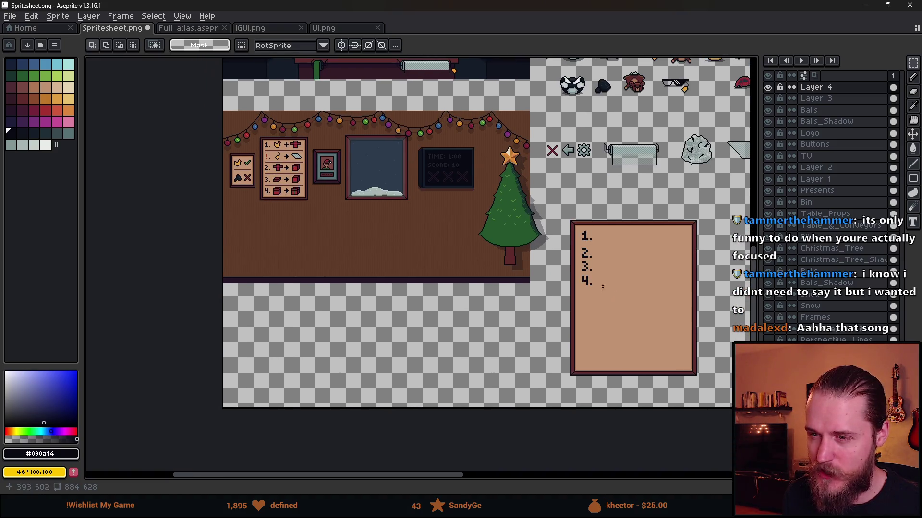
pyautogui.scroll(2, 359, 180)
pyautogui.moveTo(412, 194); pyautogui.dragTo(445, 259)
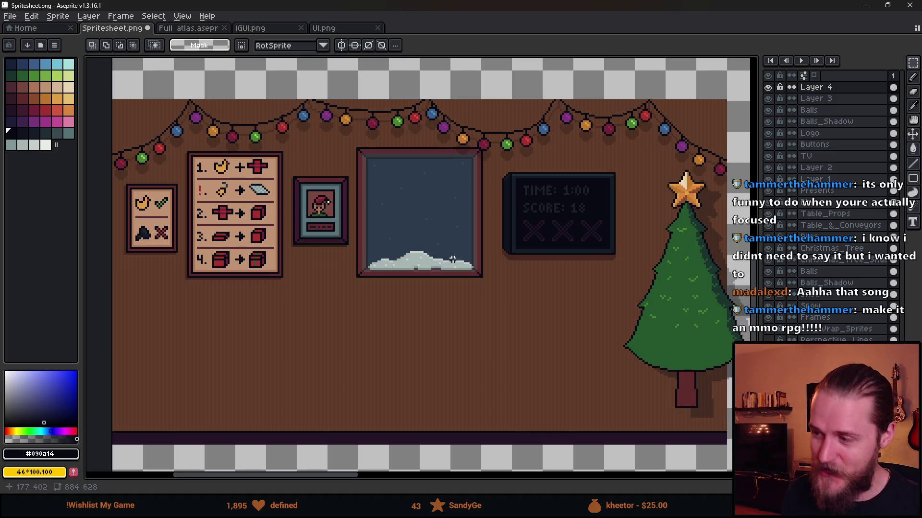
pyautogui.scroll(-4, 451, 261)
pyautogui.scroll(4, 475, 257)
pyautogui.scroll(-1, 475, 256)
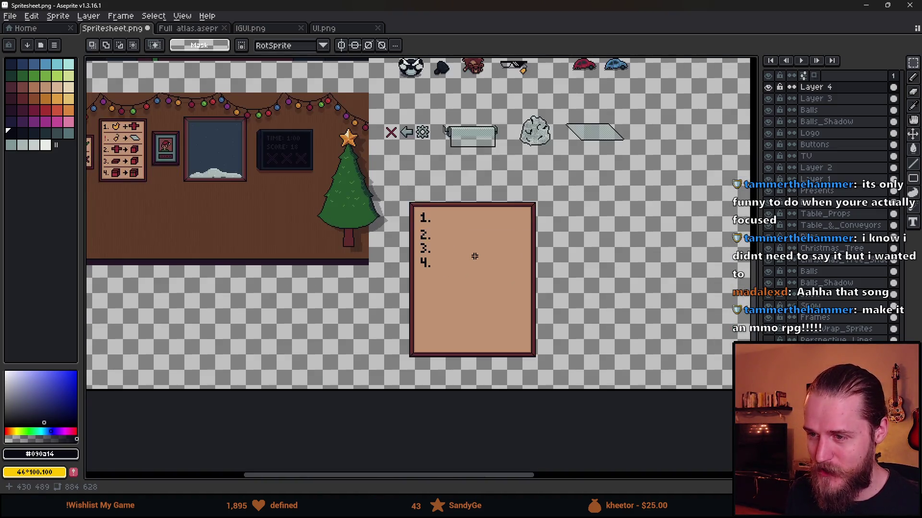
pyautogui.scroll(1, 475, 256)
pyautogui.scroll(-1, 427, 270)
pyautogui.moveTo(379, 172); pyautogui.dragTo(480, 339)
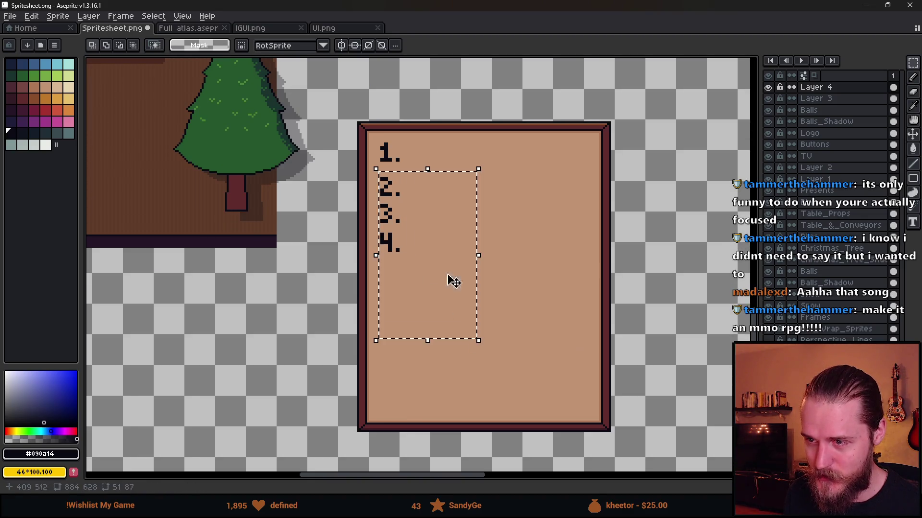
# Step: Move numbers 2–4 down and drop the selection
pyautogui.press('Down')
pyautogui.press('Down')
pyautogui.press('Down')
pyautogui.hotkey('ctrl', 'd')
pyautogui.scroll(4, 376, 164)
pyautogui.scroll(1, 376, 165)
# Step: Draw black exclamation-mark pixels under '1.' with the Pencil, undoing a stray pixel
pyautogui.press('b')
pyautogui.click(413, 188)
pyautogui.click(412, 216)
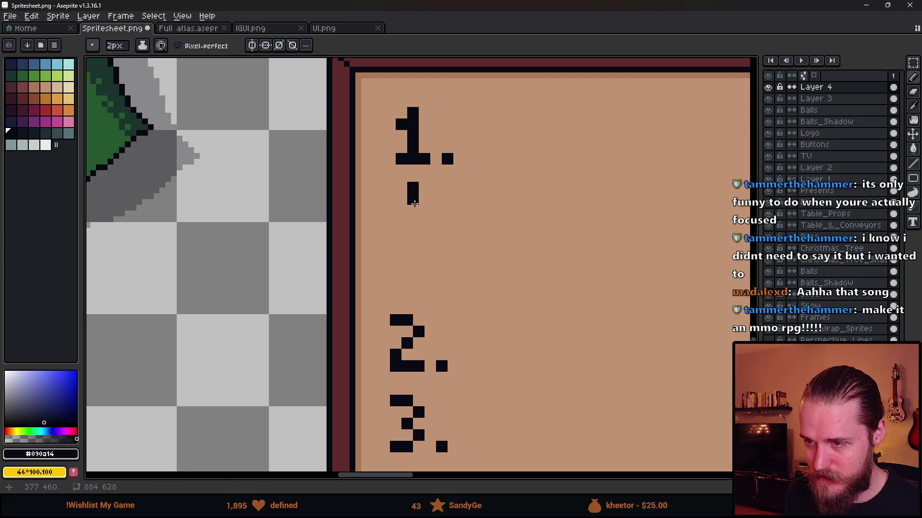
pyautogui.hotkey('ctrl', 'z')
pyautogui.scroll(-5, 469, 261)
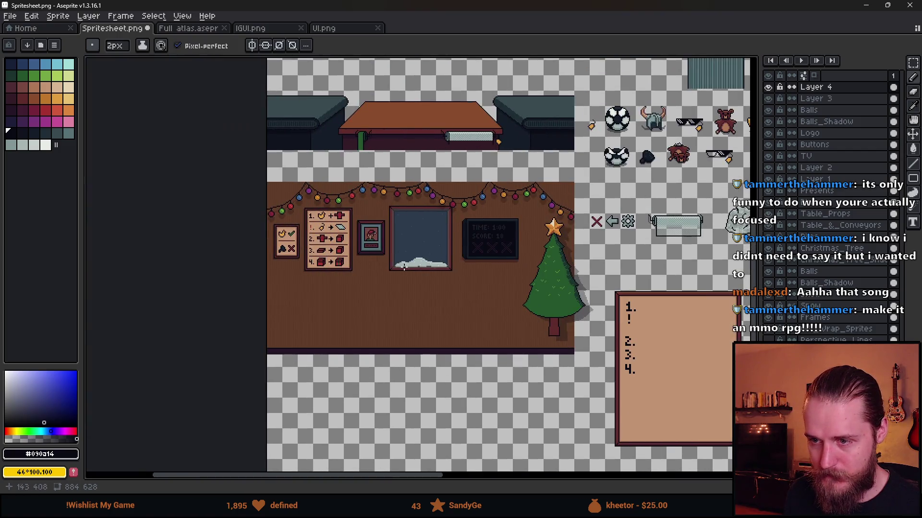
pyautogui.scroll(5, 319, 230)
# Step: Recolour the exclamation mark's dot and bar with the red picked from the sign
pyautogui.press('alt')
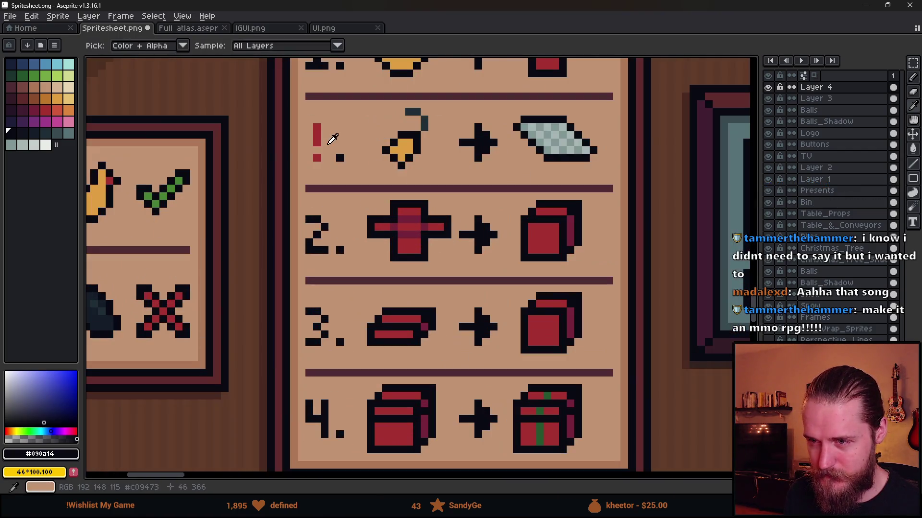
pyautogui.click(317, 132)
pyautogui.scroll(-5, 326, 144)
pyautogui.scroll(4, 549, 266)
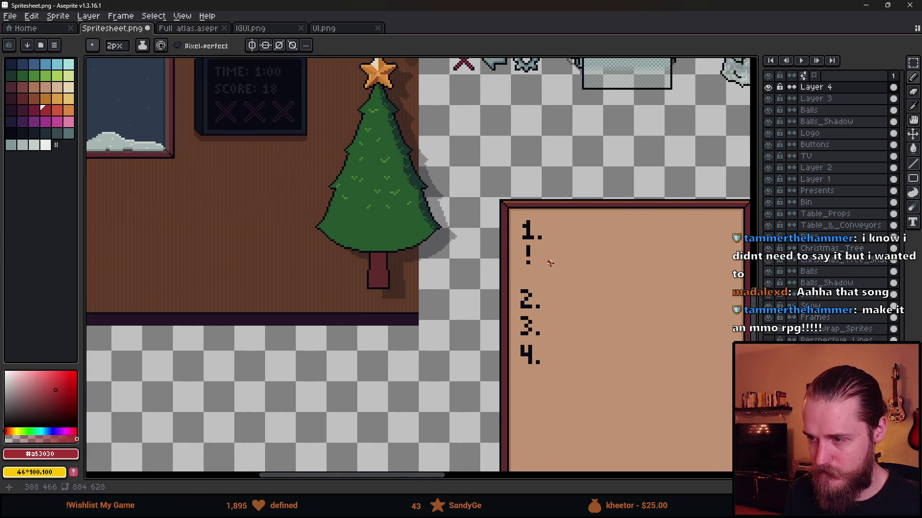
pyautogui.scroll(3, 548, 262)
pyautogui.click(452, 255)
pyautogui.moveTo(454, 237); pyautogui.dragTo(454, 192)
# Step: Marquee-select the yellow duck sprite elsewhere on the sheet
pyautogui.scroll(-1, 476, 259)
pyautogui.scroll(-3, 475, 258)
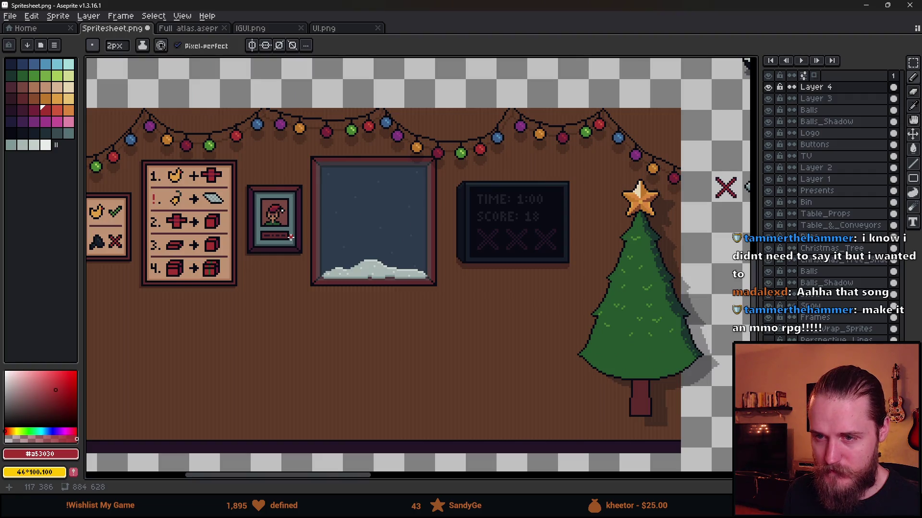
pyautogui.scroll(-2, 291, 236)
pyautogui.hscroll(3, 291, 236)
pyautogui.scroll(2, 334, 308)
pyautogui.press('m')
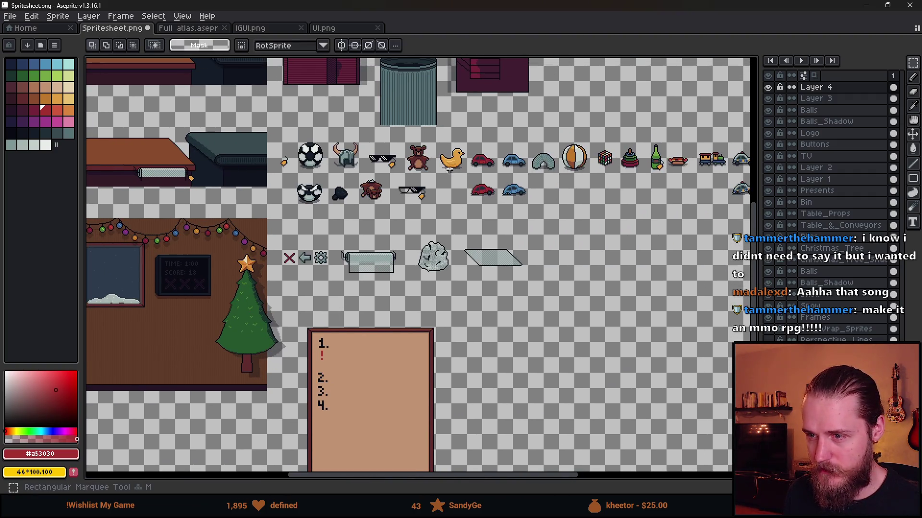
pyautogui.hscroll(3, 447, 169)
pyautogui.scroll(1, 455, 145)
pyautogui.moveTo(338, 156); pyautogui.dragTo(370, 188)
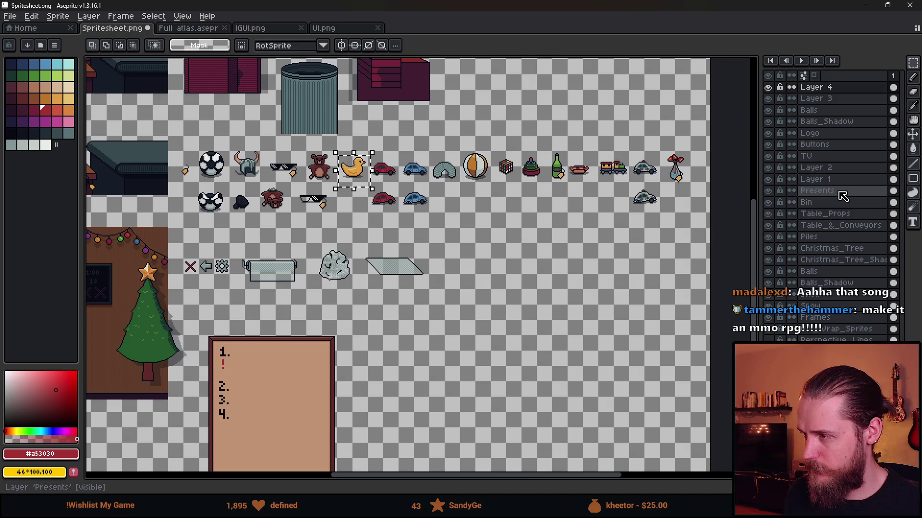
# Step: Paste the duck onto Layer 4 and place it beside step 1
pyautogui.click(839, 191)
pyautogui.scroll(4, 454, 220)
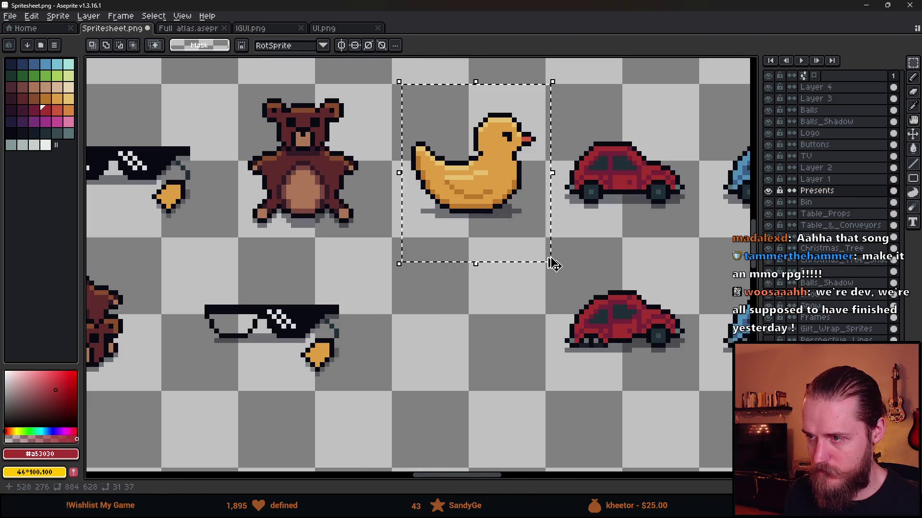
pyautogui.scroll(-2, 542, 259)
pyautogui.scroll(-10, 543, 259)
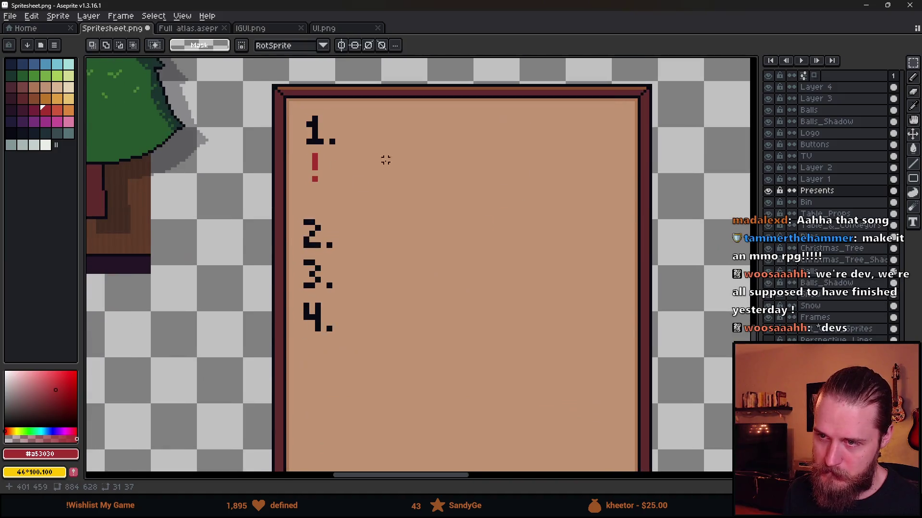
pyautogui.scroll(1, 386, 160)
pyautogui.hotkey('ctrl', 'v')
pyautogui.hotkey('ctrl', 'd')
pyautogui.click(837, 89)
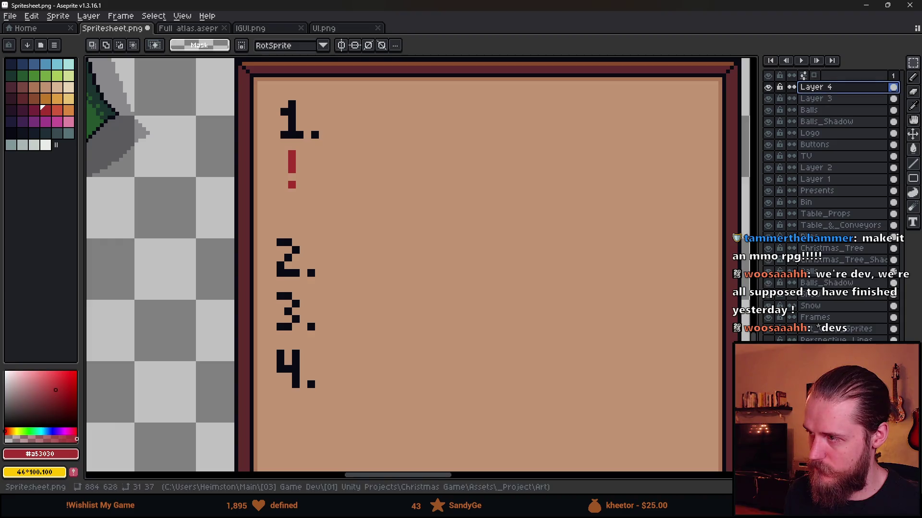
pyautogui.click(823, 99)
pyautogui.hotkey('ctrl', 'v')
pyautogui.moveTo(451, 240); pyautogui.dragTo(431, 148)
pyautogui.hotkey('ctrl', 'd')
# Step: Erase the shadow pixels along the duck's lower edge and clear the selection
pyautogui.press('b')
pyautogui.scroll(5, 307, 190)
pyautogui.moveTo(308, 183)
pyautogui.mouseDown()
pyautogui.moveTo(365, 182)
pyautogui.moveTo(387, 195)
pyautogui.moveTo(608, 183)
pyautogui.mouseUp()
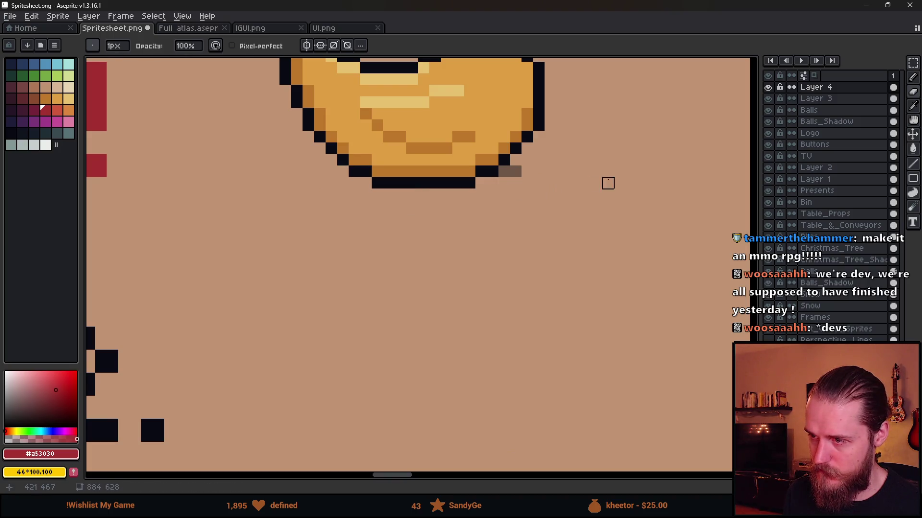
pyautogui.scroll(-4, 504, 172)
pyautogui.press('m')
pyautogui.moveTo(334, 162); pyautogui.dragTo(464, 253)
pyautogui.click(595, 257)
pyautogui.scroll(-5, 594, 257)
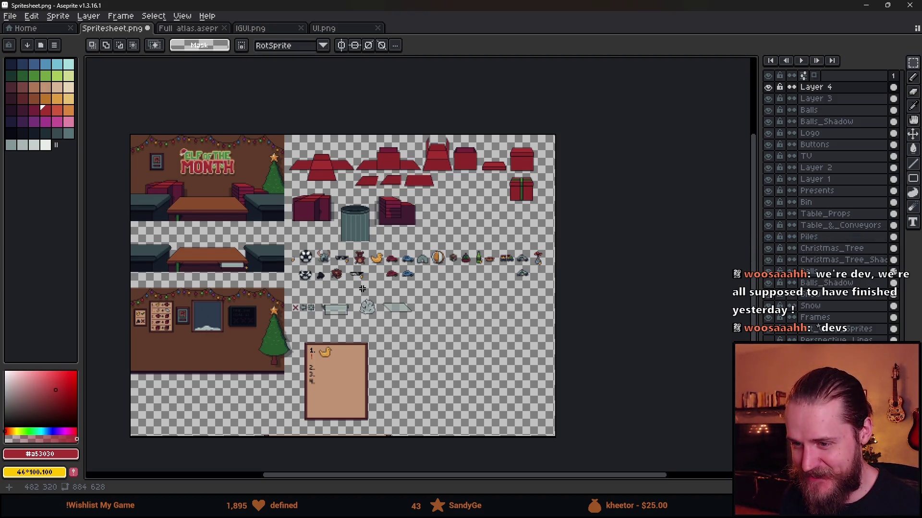
pyautogui.scroll(3, 436, 152)
pyautogui.scroll(-2, 446, 139)
pyautogui.scroll(1, 459, 124)
pyautogui.scroll(-1, 460, 124)
pyautogui.scroll(1, 451, 115)
pyautogui.moveTo(445, 106); pyautogui.dragTo(498, 182)
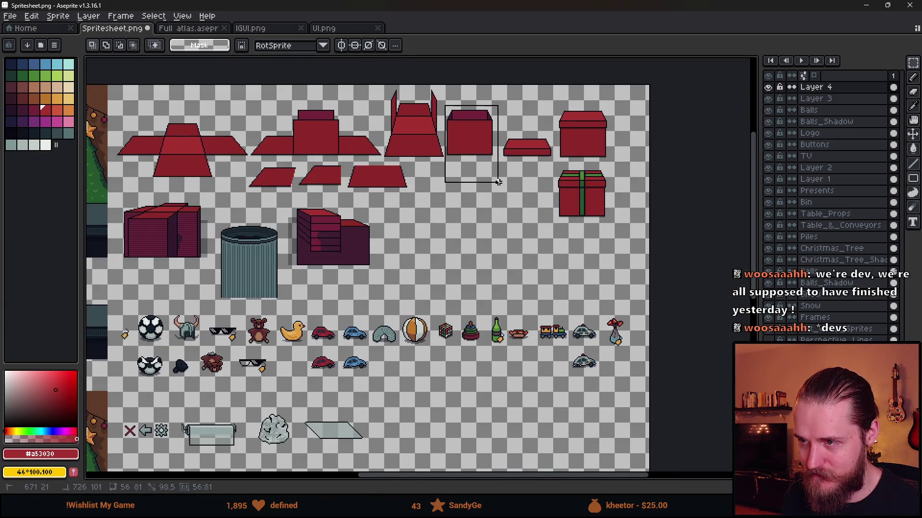
pyautogui.hscroll(-5, 377, 236)
pyautogui.hscroll(3, 377, 236)
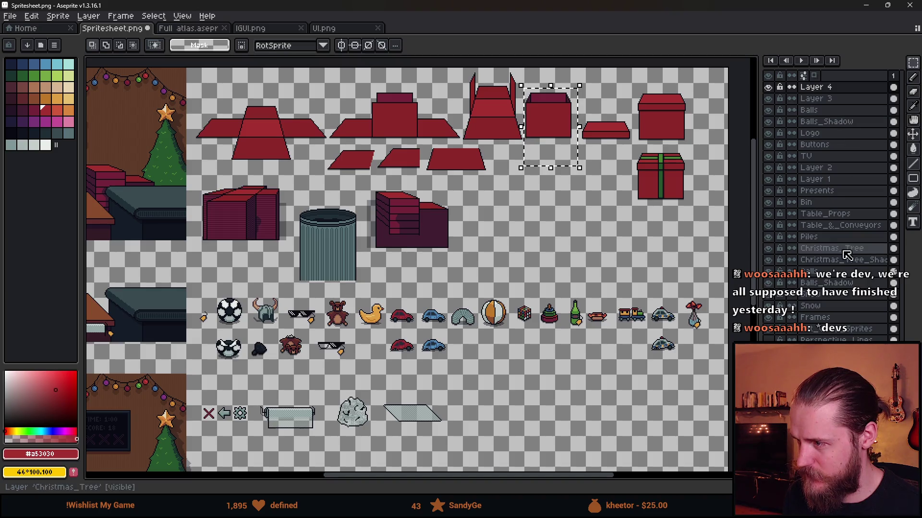
pyautogui.click(602, 178)
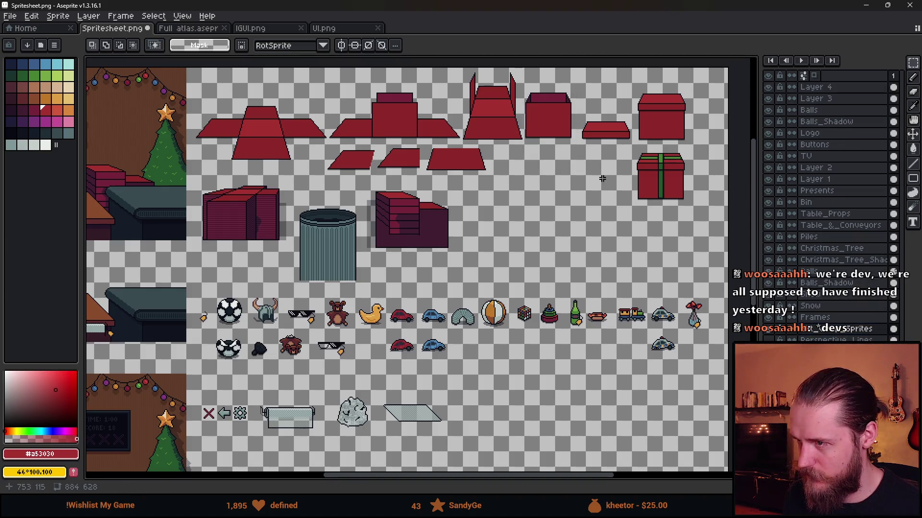
pyautogui.moveTo(523, 89)
pyautogui.mouseDown()
pyautogui.moveTo(590, 165)
pyautogui.moveTo(576, 154)
pyautogui.mouseUp()
pyautogui.scroll(-3, 472, 269)
pyautogui.scroll(4, 472, 270)
pyautogui.hotkey('ctrl', 'v')
pyautogui.moveTo(429, 294)
pyautogui.mouseDown()
pyautogui.moveTo(721, 257)
pyautogui.moveTo(576, 340)
pyautogui.moveTo(218, 200)
pyautogui.moveTo(212, 250)
pyautogui.moveTo(212, 161)
pyautogui.moveTo(232, 212)
pyautogui.mouseUp()
pyautogui.scroll(-2, 576, 341)
pyautogui.press('Escape')
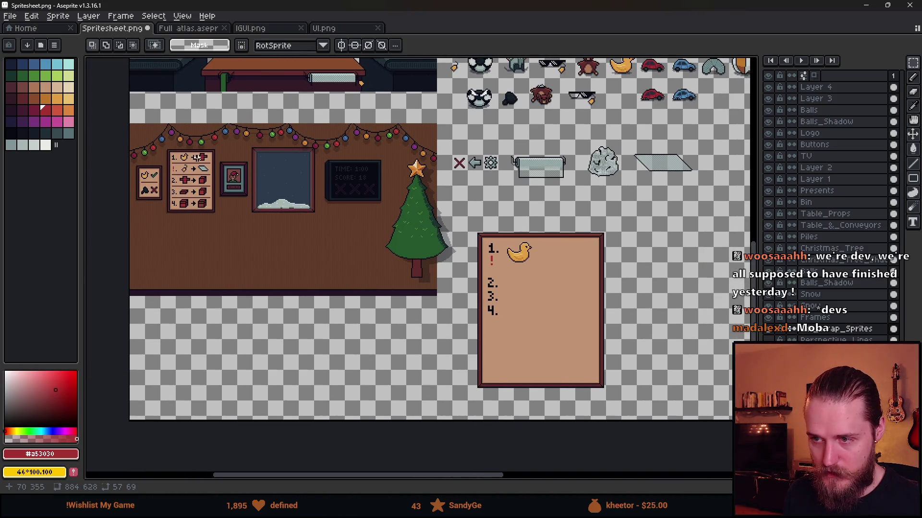
# Step: Pick black from the board's numbers as the Pencil colour
pyautogui.scroll(1, 174, 149)
pyautogui.scroll(-1, 384, 216)
pyautogui.scroll(3, 417, 216)
pyautogui.scroll(1, 382, 202)
pyautogui.press('i')
pyautogui.click(336, 197)
pyautogui.press('b')
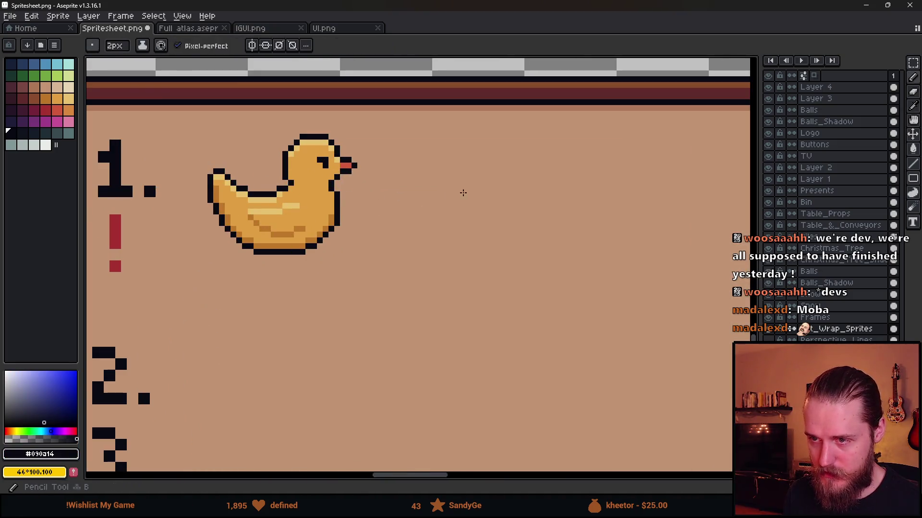
# Step: Make Layer 4 active, shrink the Pencil to 1 pixel, and undo a test stroke
pyautogui.click(811, 87)
pyautogui.click(768, 87)
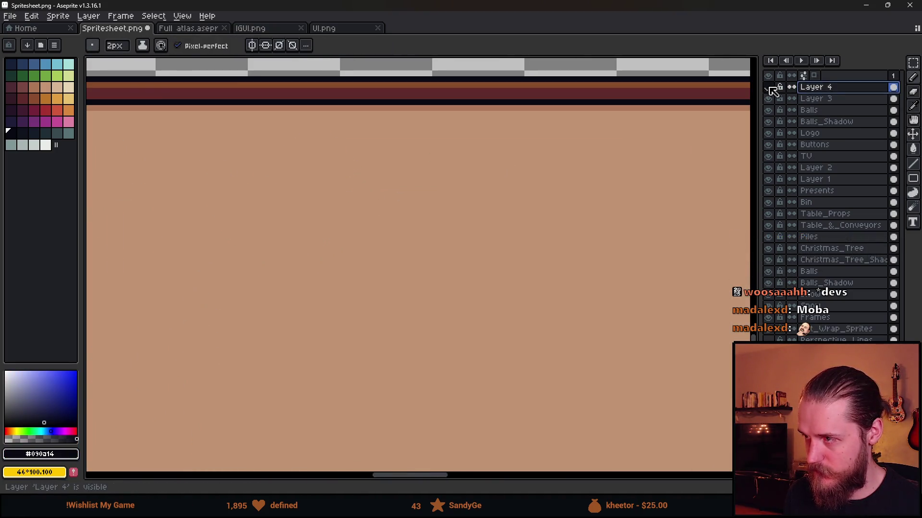
pyautogui.click(768, 87)
pyautogui.press('-')
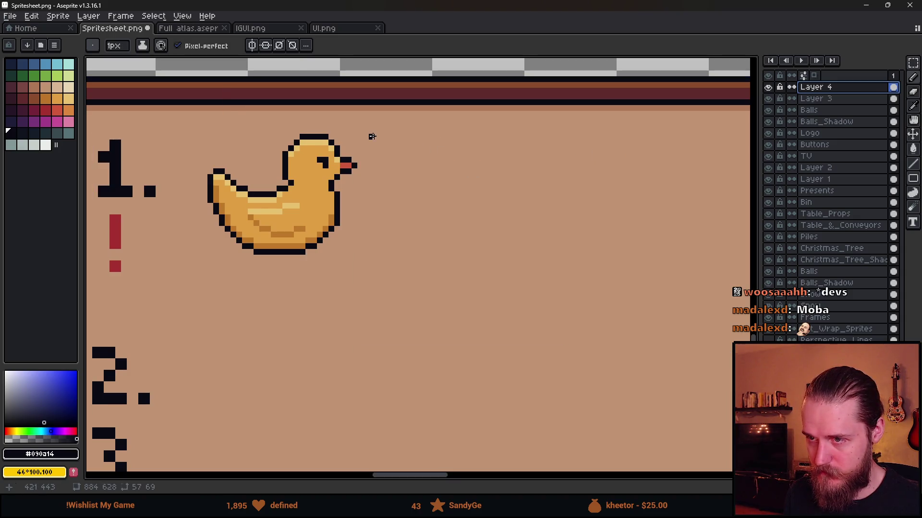
pyautogui.press('b')
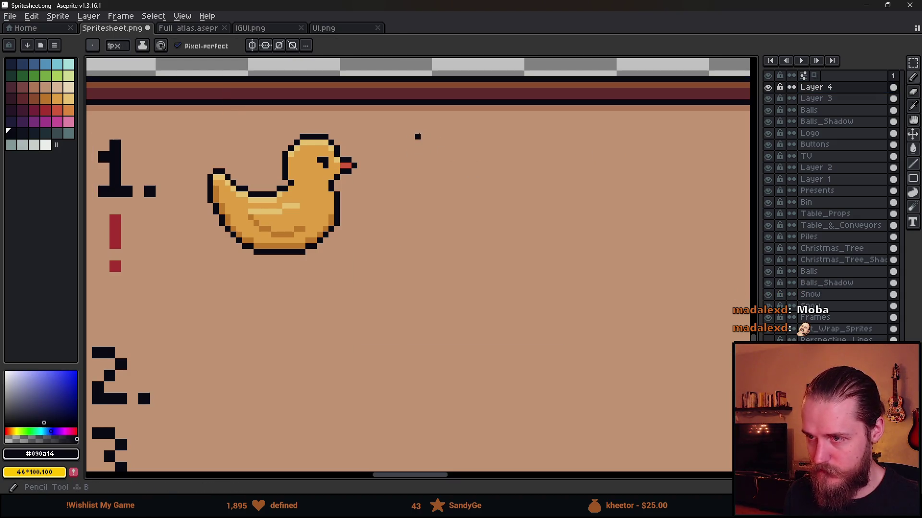
pyautogui.moveTo(423, 138); pyautogui.dragTo(423, 247)
pyautogui.hotkey('ctrl', 'z')
# Step: Marquee a 21x21 px square just right of the duck beside step 1
pyautogui.scroll(-2, 422, 247)
pyautogui.scroll(-2, 423, 245)
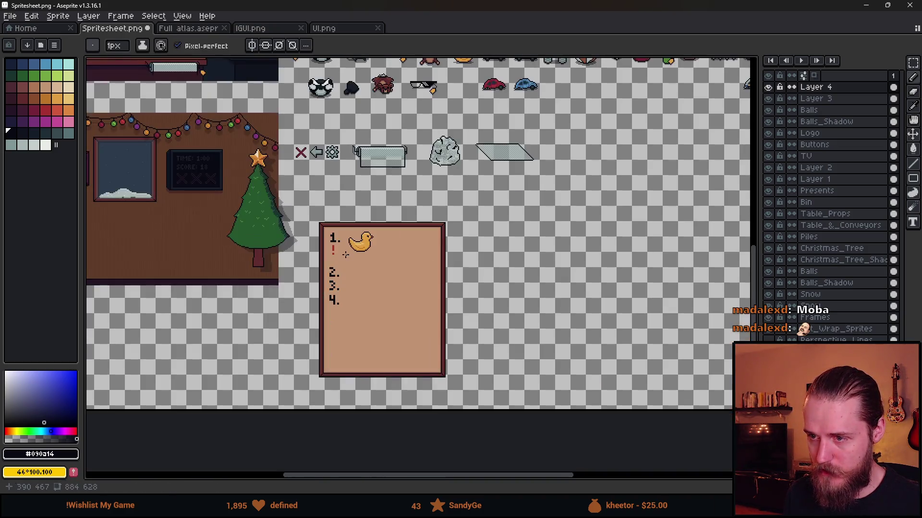
pyautogui.hscroll(-3, 250, 177)
pyautogui.scroll(3, 250, 177)
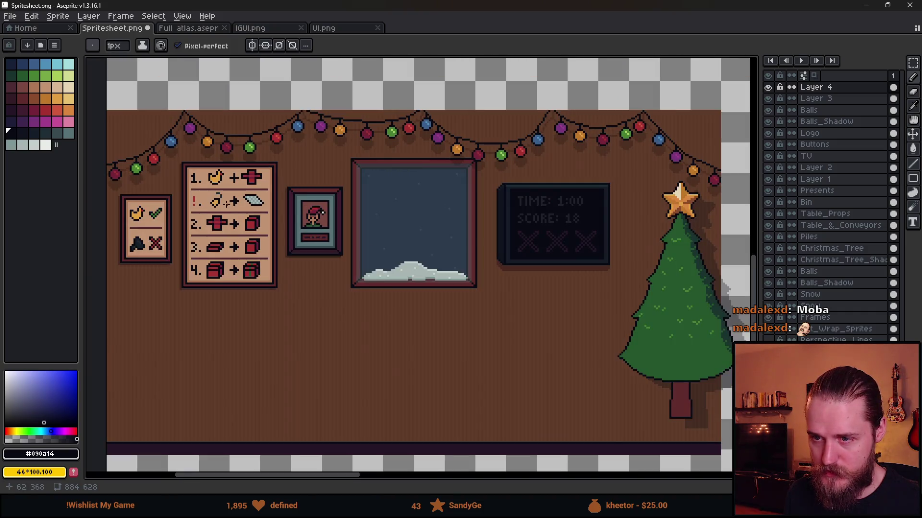
pyautogui.scroll(-2, 252, 178)
pyautogui.hscroll(3, 252, 178)
pyautogui.scroll(4, 384, 222)
pyautogui.press('m')
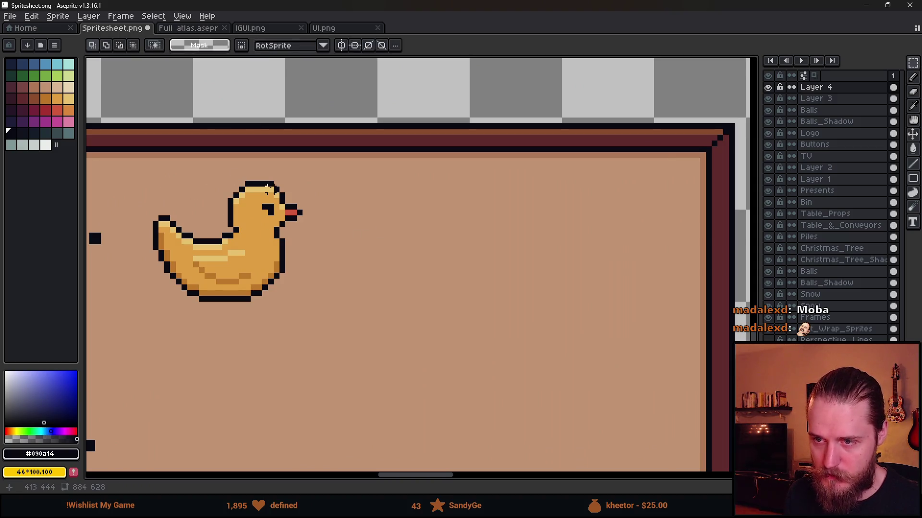
pyautogui.moveTo(277, 182); pyautogui.dragTo(166, 322)
pyautogui.moveTo(316, 299); pyautogui.dragTo(513, 184)
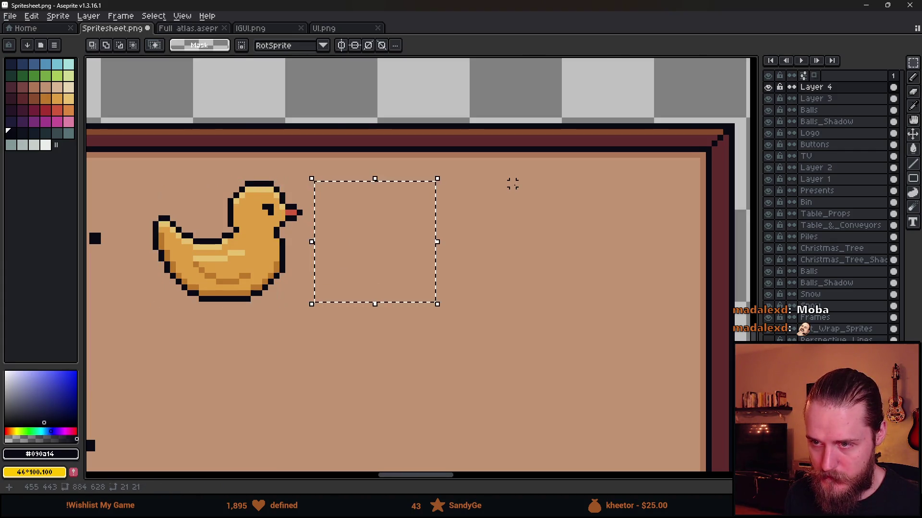
# Step: Switch to the Pencil and draw a straight starting line at the top of the selection
pyautogui.scroll(1, 391, 235)
pyautogui.press('b')
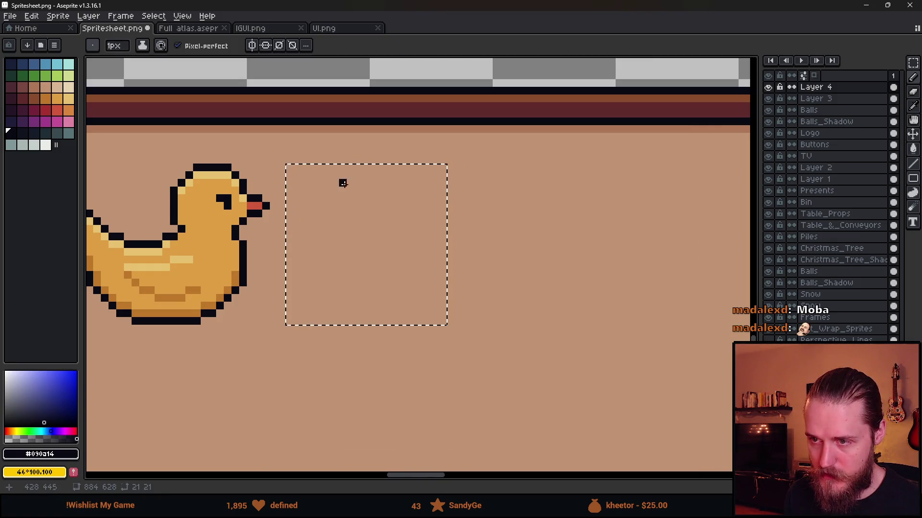
pyautogui.scroll(-9, 338, 169)
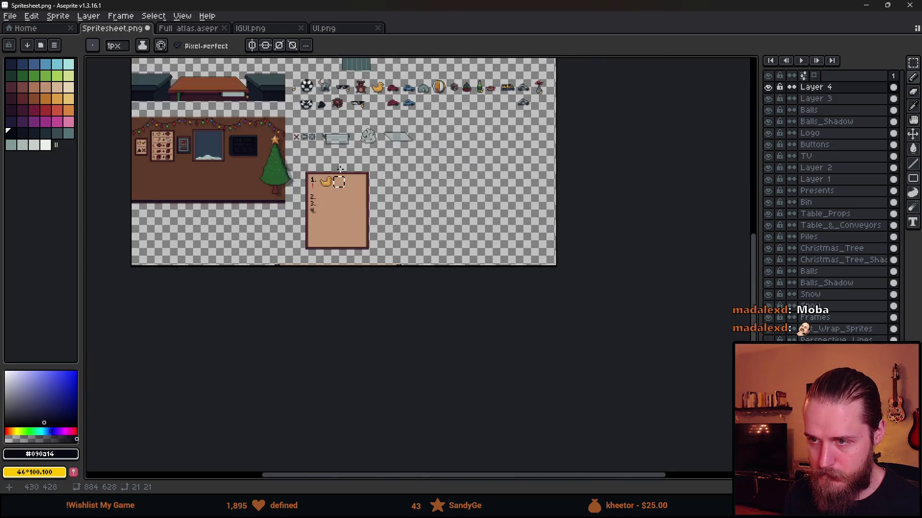
pyautogui.scroll(5, 338, 169)
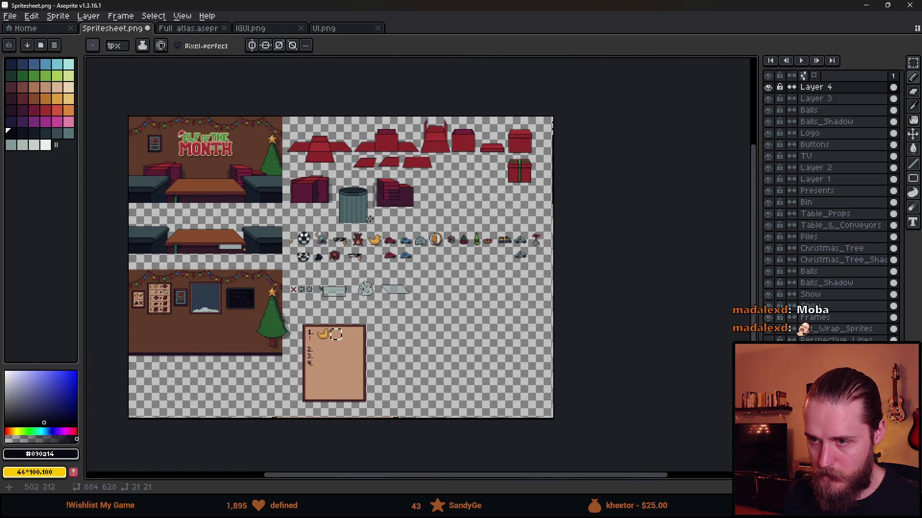
pyautogui.scroll(7, 343, 361)
pyautogui.scroll(-1, 323, 355)
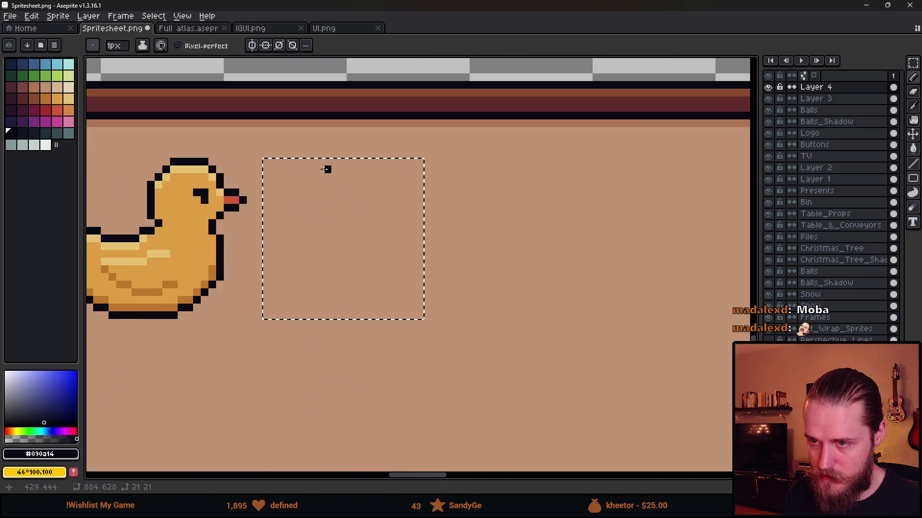
pyautogui.moveTo(321, 163); pyautogui.dragTo(361, 163)
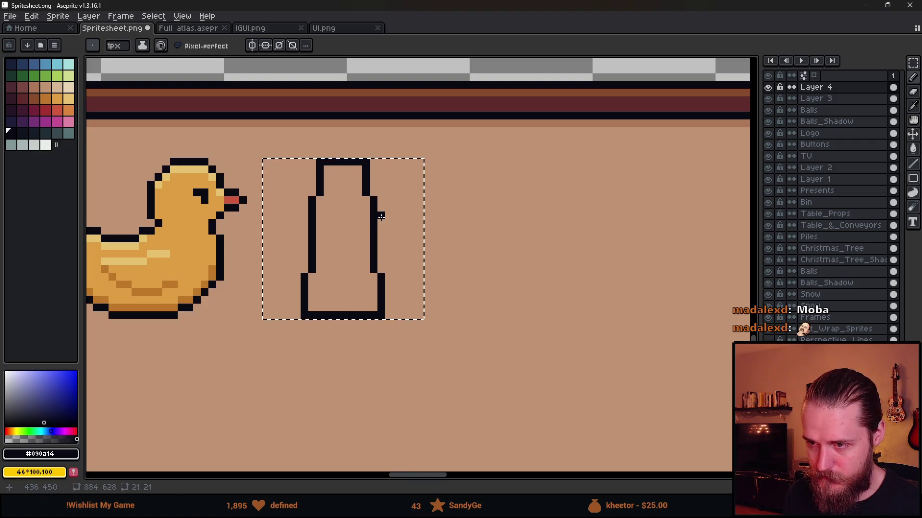
pyautogui.scroll(-3, 381, 217)
pyautogui.moveTo(382, 217); pyautogui.dragTo(382, 294)
pyautogui.scroll(-2, 381, 294)
pyautogui.scroll(1, 401, 220)
pyautogui.moveTo(401, 219); pyautogui.dragTo(420, 41)
pyautogui.scroll(-2, 413, 52)
pyautogui.scroll(5, 404, 175)
pyautogui.scroll(2, 364, 216)
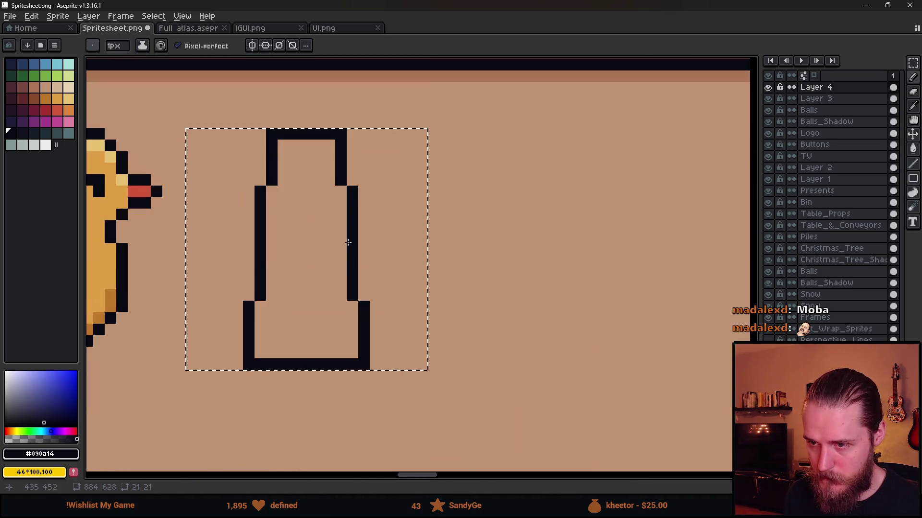
# Step: Draw a connected handle shape of straight lines out from the first line
pyautogui.click(364, 272)
pyautogui.keyDown('shift'); pyautogui.click(421, 272); pyautogui.keyUp('shift')
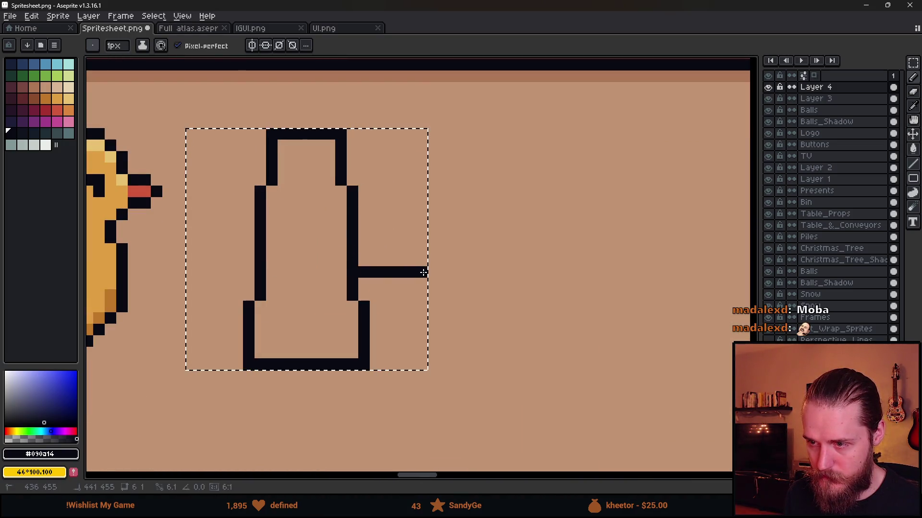
pyautogui.keyDown('shift'); pyautogui.click(410, 214); pyautogui.keyUp('shift')
pyautogui.keyDown('shift'); pyautogui.click(363, 215); pyautogui.keyUp('shift')
pyautogui.scroll(-2, 355, 244)
pyautogui.scroll(2, 340, 251)
# Step: Erase parts of the wall and handle's top bar, then undo the drawn handle
pyautogui.press('e')
pyautogui.moveTo(367, 254); pyautogui.dragTo(367, 208)
pyautogui.scroll(-4, 415, 258)
pyautogui.scroll(3, 419, 258)
pyautogui.press('e')
pyautogui.moveTo(397, 244); pyautogui.dragTo(443, 244)
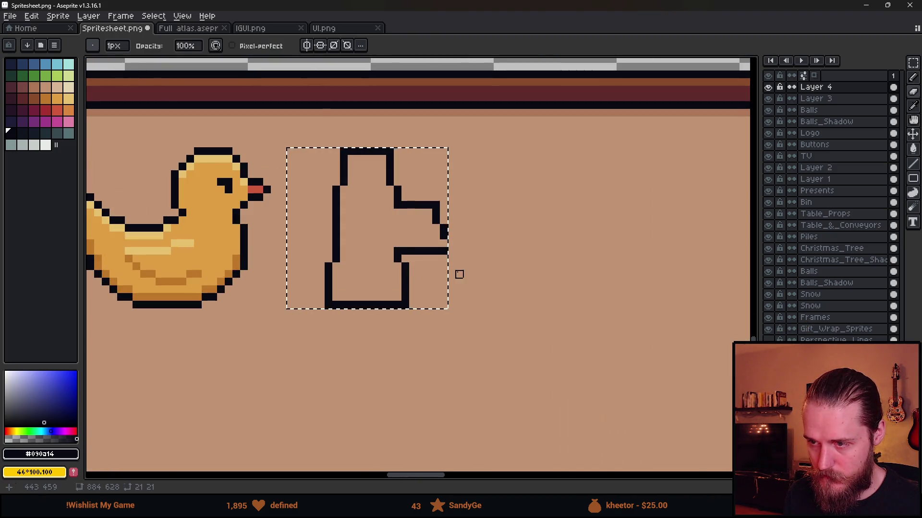
pyautogui.scroll(-5, 459, 274)
pyautogui.scroll(3, 447, 271)
pyautogui.scroll(-4, 444, 272)
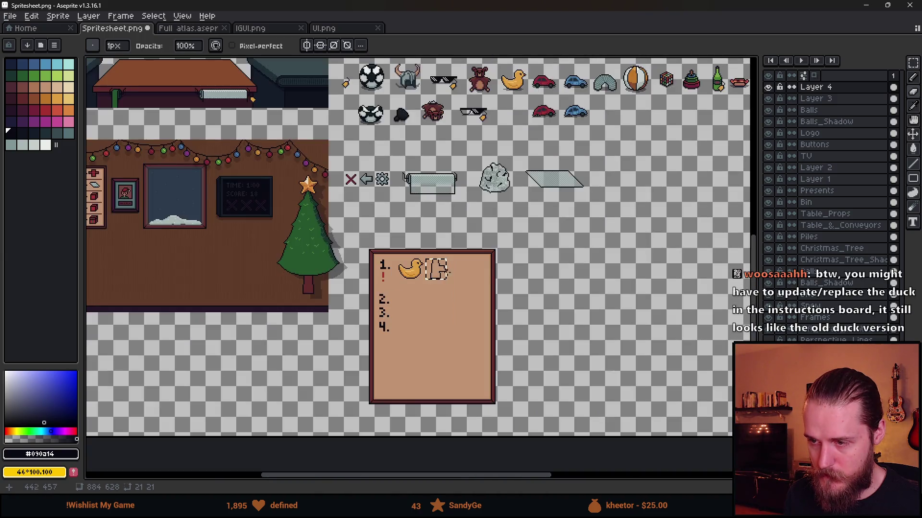
pyautogui.scroll(3, 444, 271)
pyautogui.scroll(2, 436, 254)
pyautogui.hotkey('ctrl', 'z')
pyautogui.hotkey('ctrl', 'z')
pyautogui.hotkey('ctrl', 'z')
pyautogui.hotkey('ctrl', 'z')
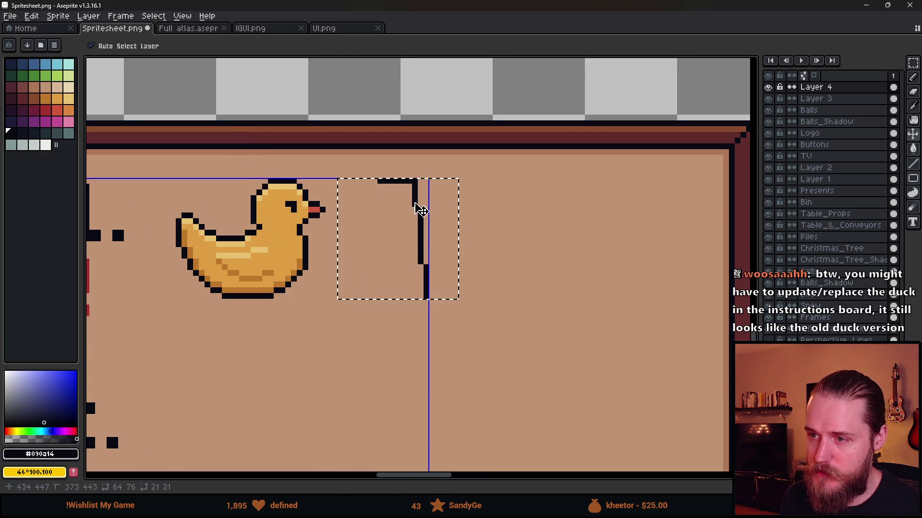
# Step: With the Pencil, draw a box outline with left, bottom, right and top edges
pyautogui.press('b')
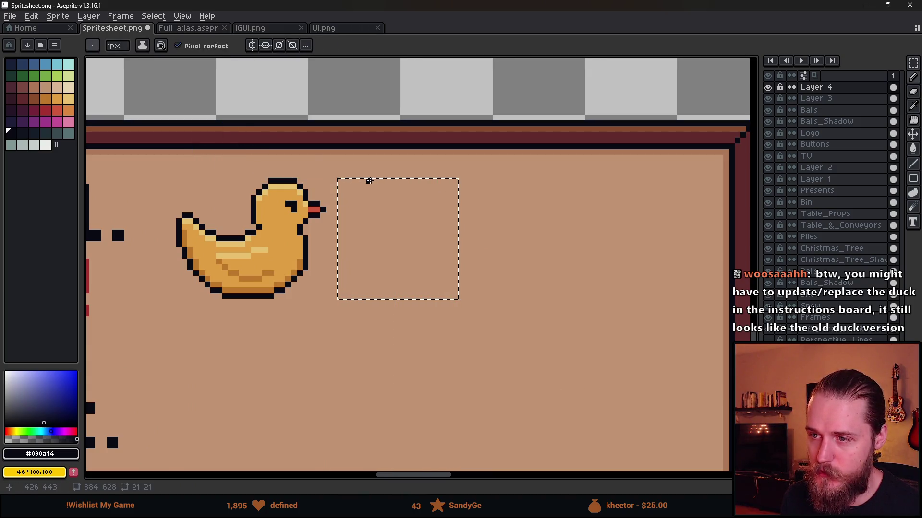
pyautogui.moveTo(368, 181); pyautogui.dragTo(374, 217)
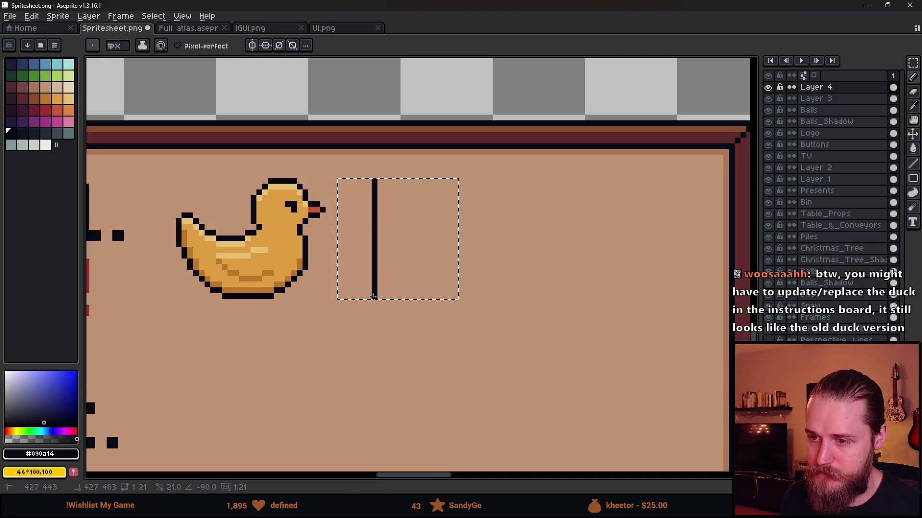
pyautogui.keyDown('shift'); pyautogui.click(425, 297); pyautogui.keyUp('shift')
pyautogui.keyDown('shift'); pyautogui.click(427, 182); pyautogui.keyUp('shift')
pyautogui.keyDown('shift'); pyautogui.click(378, 181); pyautogui.keyUp('shift')
pyautogui.scroll(-3, 372, 197)
pyautogui.scroll(6, 367, 210)
# Step: Draw a wide horizontal rectangle across the box to form a grid
pyautogui.click(367, 210)
pyautogui.keyDown('shift'); pyautogui.click(523, 210); pyautogui.keyUp('shift')
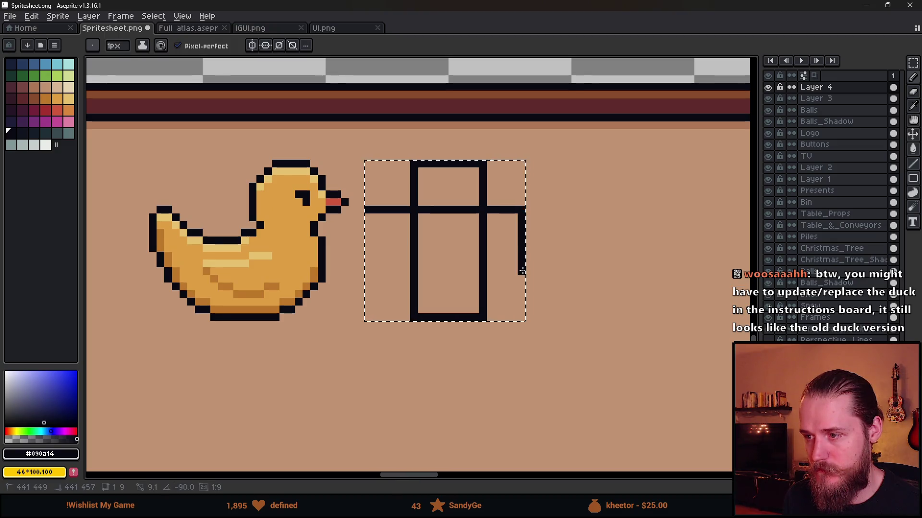
pyautogui.keyDown('shift'); pyautogui.click(522, 271); pyautogui.keyUp('shift')
pyautogui.keyDown('shift'); pyautogui.click(367, 271); pyautogui.keyUp('shift')
pyautogui.keyDown('shift'); pyautogui.click(367, 209); pyautogui.keyUp('shift')
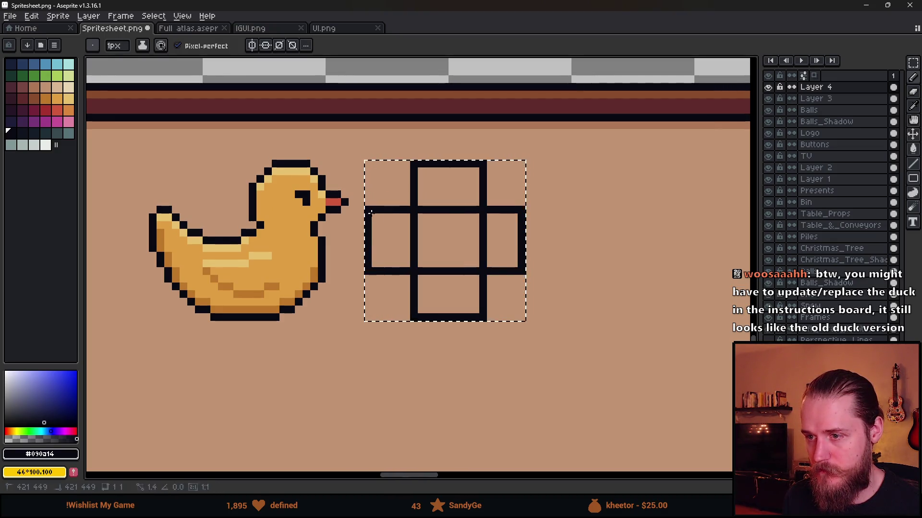
pyautogui.scroll(-3, 453, 271)
pyautogui.scroll(2, 475, 266)
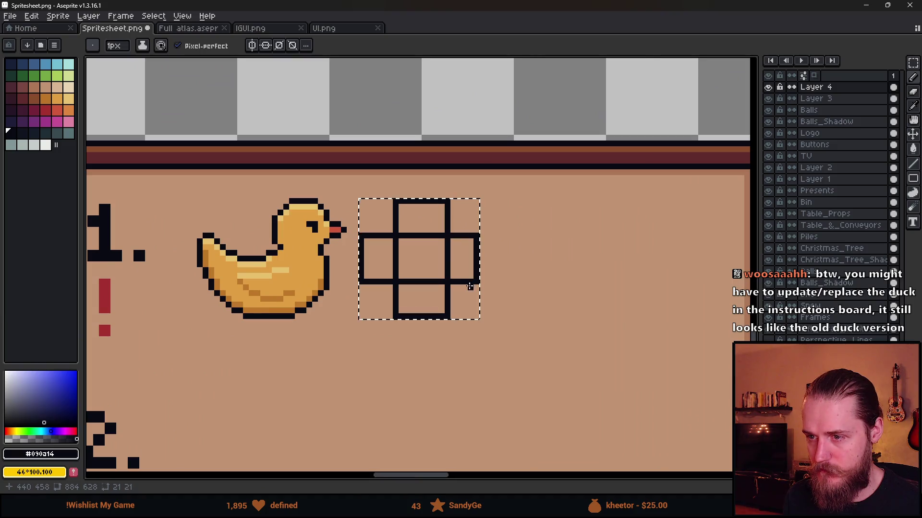
pyautogui.scroll(2, 469, 287)
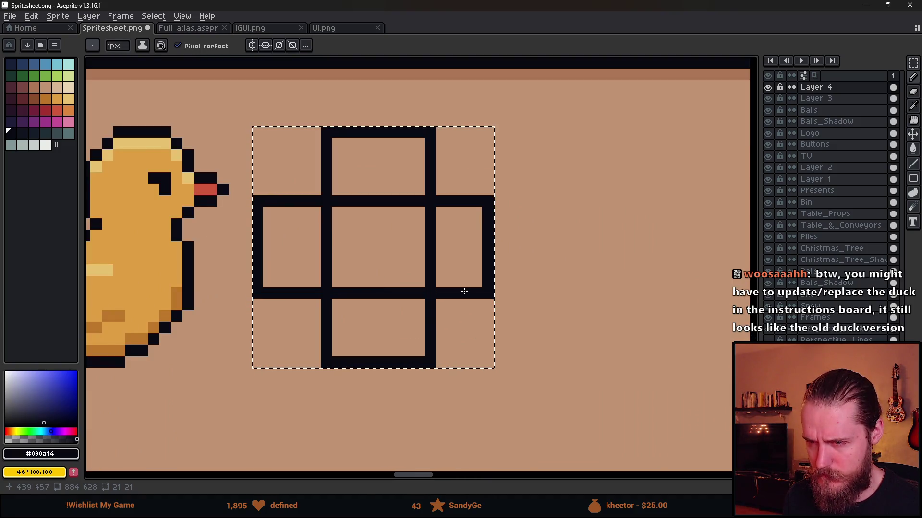
# Step: Thicken the right grid line, then erase the inner lines and corners into a plus outline
pyautogui.click(440, 241)
pyautogui.hotkey('ctrl', 'z')
pyautogui.moveTo(419, 133)
pyautogui.mouseDown()
pyautogui.moveTo(419, 357)
pyautogui.moveTo(430, 304)
pyautogui.moveTo(430, 129)
pyautogui.mouseUp()
pyautogui.press('e')
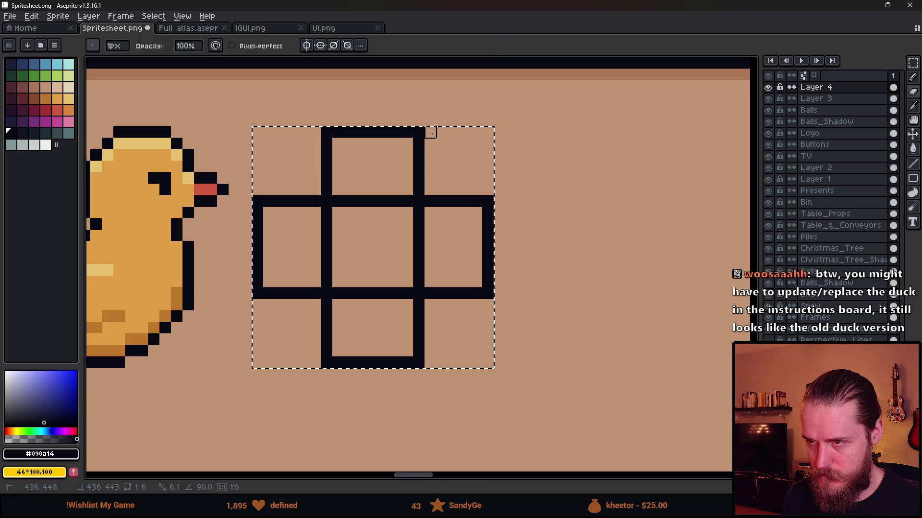
pyautogui.press('+')
pyautogui.press('+')
pyautogui.press('+')
pyautogui.click(372, 210)
pyautogui.press('+')
pyautogui.moveTo(410, 230)
pyautogui.mouseDown()
pyautogui.moveTo(362, 278)
pyautogui.moveTo(368, 292)
pyautogui.mouseUp()
pyautogui.click(329, 247)
# Step: Pan to show the duck beside the cross, select the cross's centre, then deselect
pyautogui.press('m')
pyautogui.scroll(-5, 448, 272)
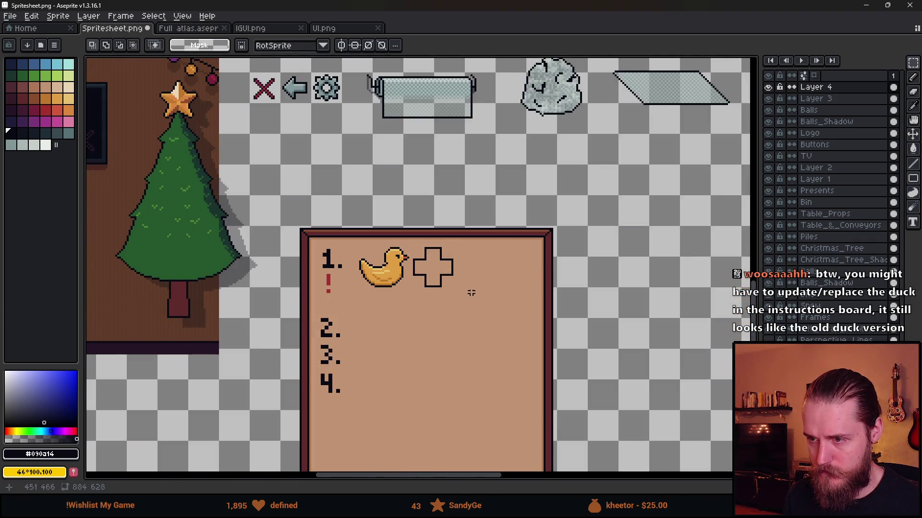
pyautogui.scroll(-2, 473, 295)
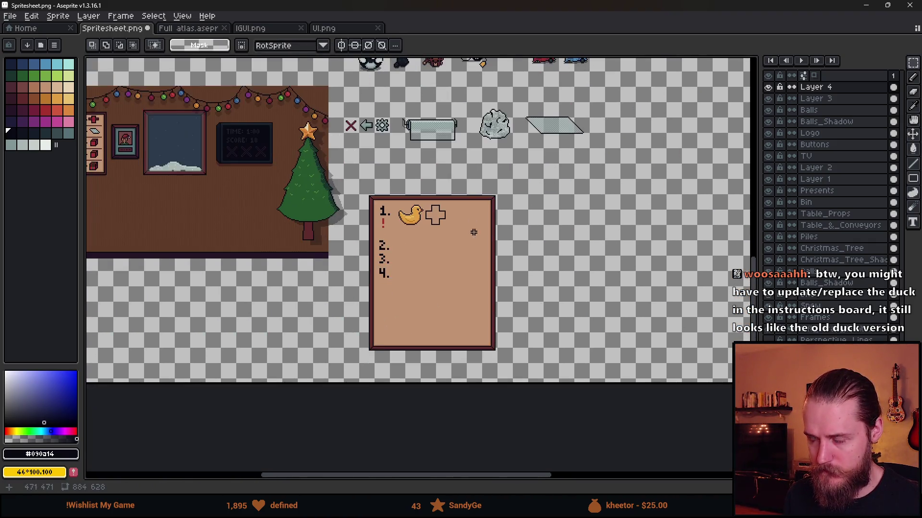
pyautogui.scroll(6, 451, 223)
pyautogui.moveTo(401, 229); pyautogui.dragTo(471, 229)
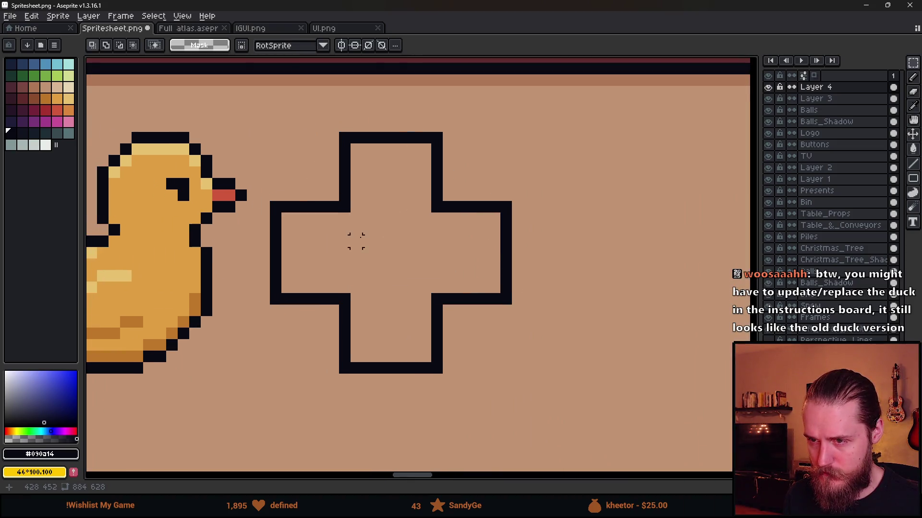
pyautogui.moveTo(345, 219); pyautogui.dragTo(444, 308)
pyautogui.click(488, 333)
# Step: Pick red from the palette, sample red from a sprite, and fill the cross
pyautogui.scroll(-1, 391, 264)
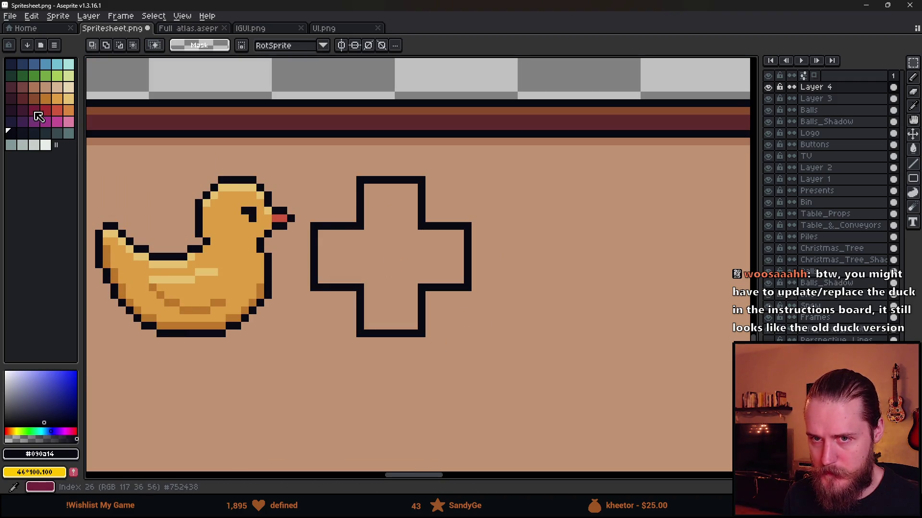
pyautogui.click(44, 111)
pyautogui.scroll(-4, 402, 221)
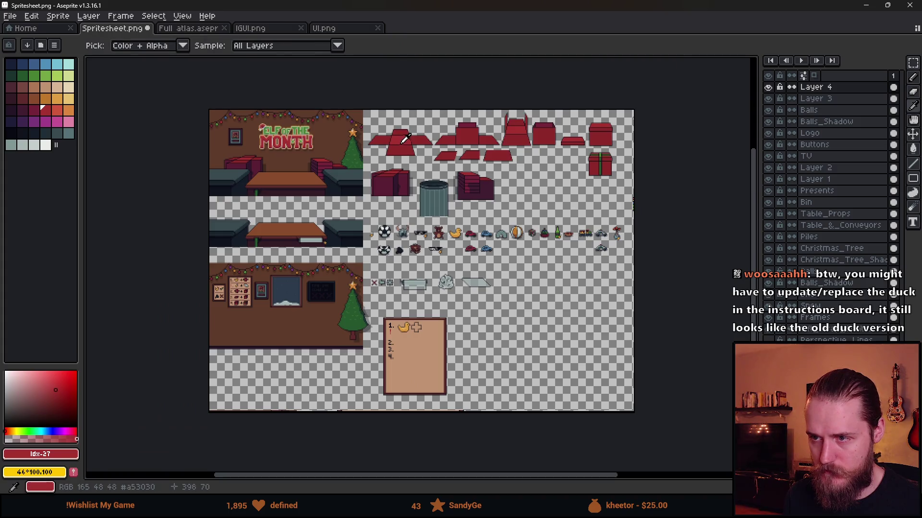
pyautogui.keyDown('alt'); pyautogui.click(406, 140); pyautogui.keyUp('alt')
pyautogui.scroll(4, 403, 335)
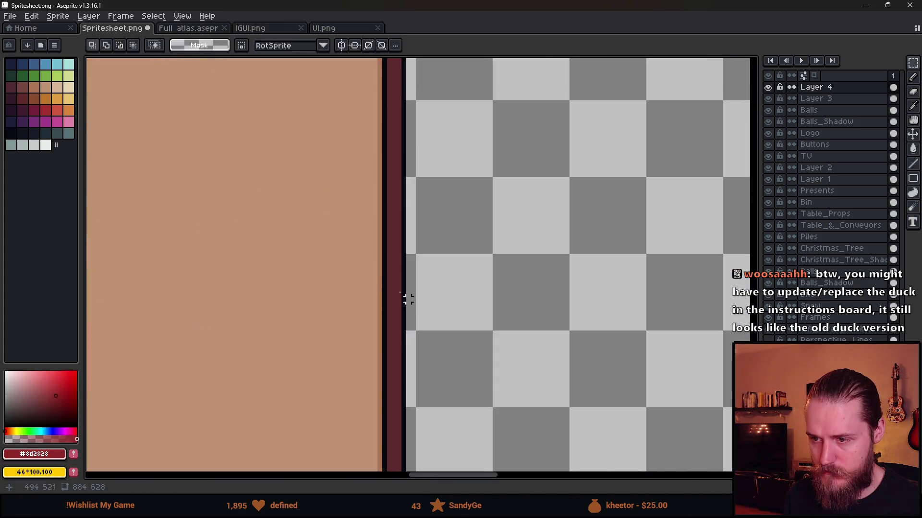
pyautogui.press('g')
pyautogui.click(523, 240)
# Step: Sample a brighter red from a sprite and refill the cross with it
pyautogui.moveTo(547, 269); pyautogui.dragTo(452, 298)
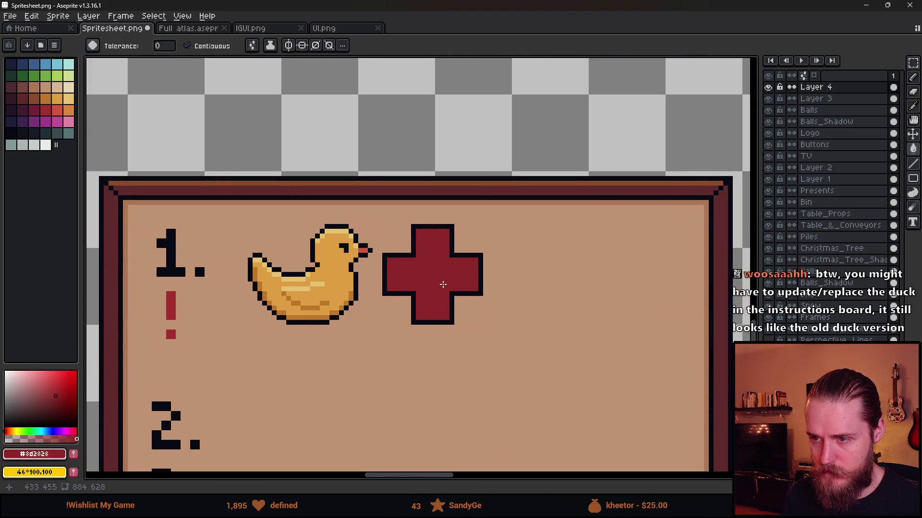
pyautogui.scroll(-4, 442, 284)
pyautogui.keyDown('alt'); pyautogui.click(431, 95); pyautogui.keyUp('alt')
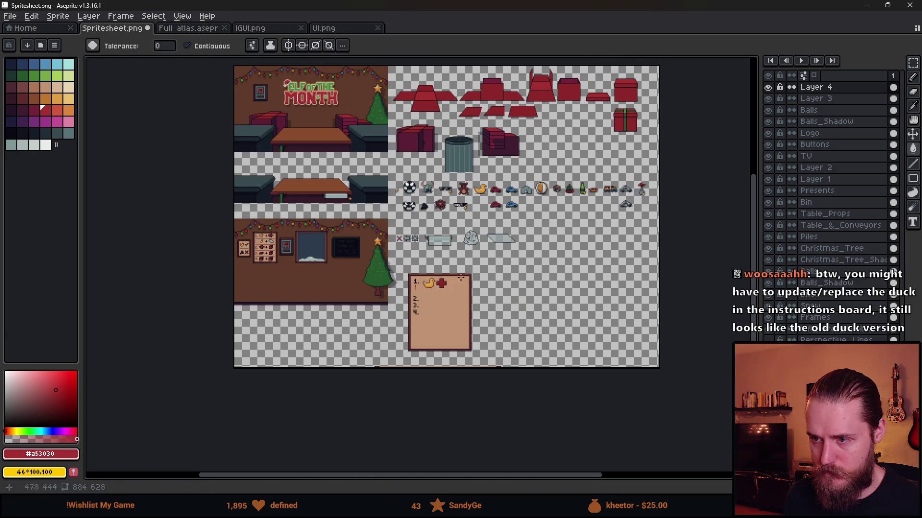
pyautogui.scroll(4, 464, 279)
pyautogui.click(360, 333)
# Step: Pick a darker red and draw an inner square outline inside the cross
pyautogui.keyDown('alt'); pyautogui.click(332, 345); pyautogui.keyUp('alt')
pyautogui.press('b')
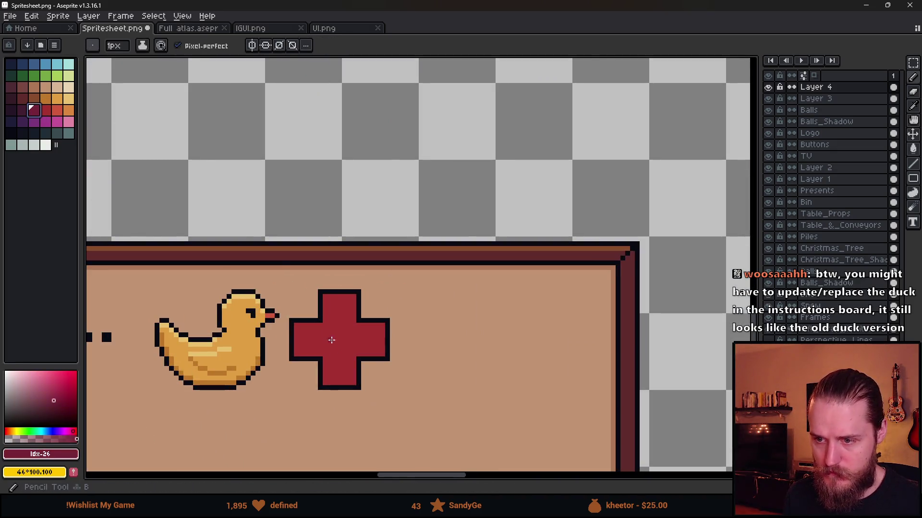
pyautogui.scroll(2, 332, 345)
pyautogui.click(310, 320)
pyautogui.hotkey('ctrl', 'z')
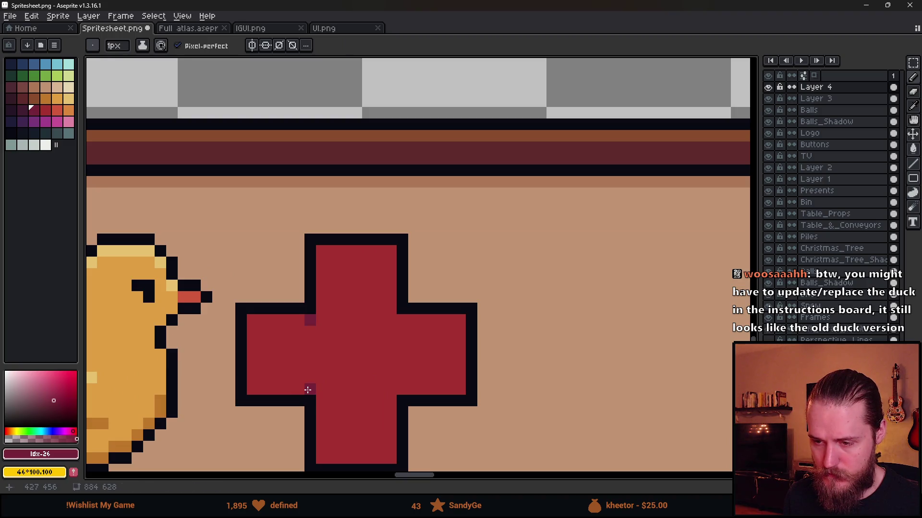
pyautogui.click(321, 322)
pyautogui.click(321, 391)
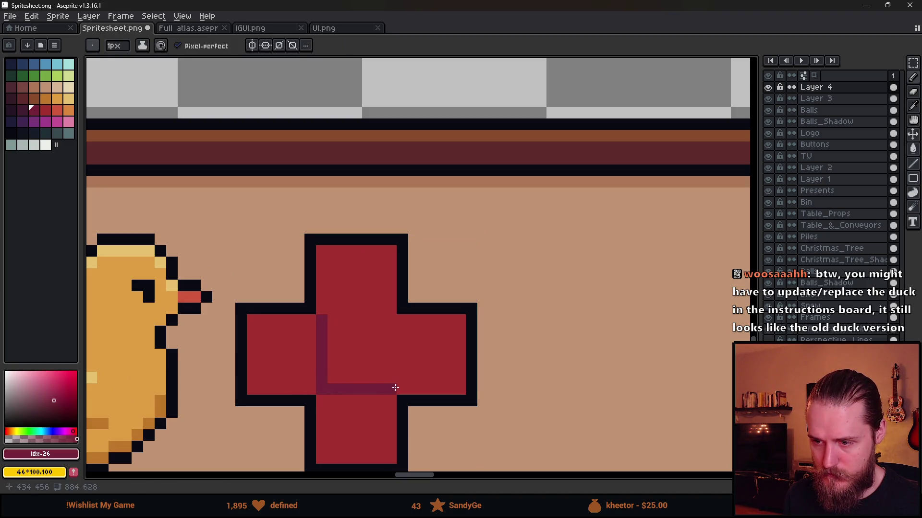
pyautogui.click(390, 391)
pyautogui.click(390, 322)
pyautogui.click(321, 321)
pyautogui.scroll(-2, 337, 323)
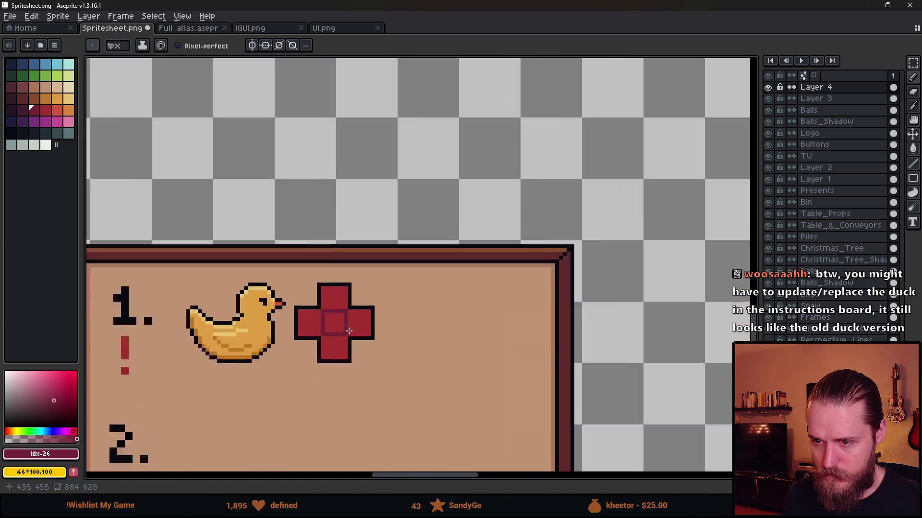
pyautogui.scroll(2, 307, 326)
# Step: Undo the inner square and instead shade the cross's four inner edges in dark red
pyautogui.press('v')
pyautogui.hotkey('ctrl', 'z')
pyautogui.hotkey('ctrl', 'z')
pyautogui.hotkey('ctrl', 'z')
pyautogui.press('b')
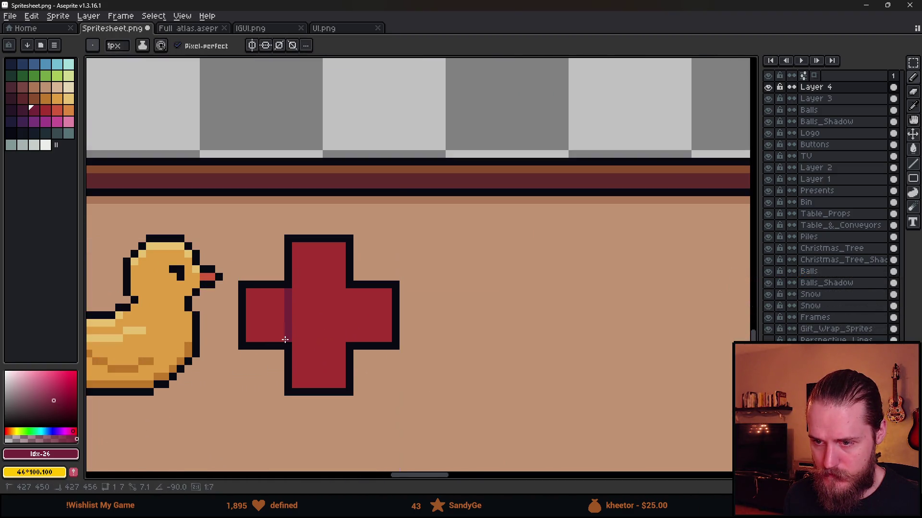
pyautogui.keyDown('shift'); pyautogui.click(288, 346); pyautogui.keyUp('shift')
pyautogui.keyDown('shift'); pyautogui.click(348, 345); pyautogui.keyUp('shift')
pyautogui.keyDown('shift'); pyautogui.click(346, 284); pyautogui.keyUp('shift')
pyautogui.keyDown('shift'); pyautogui.click(296, 283); pyautogui.keyUp('shift')
pyautogui.scroll(-3, 296, 284)
pyautogui.scroll(1, 312, 360)
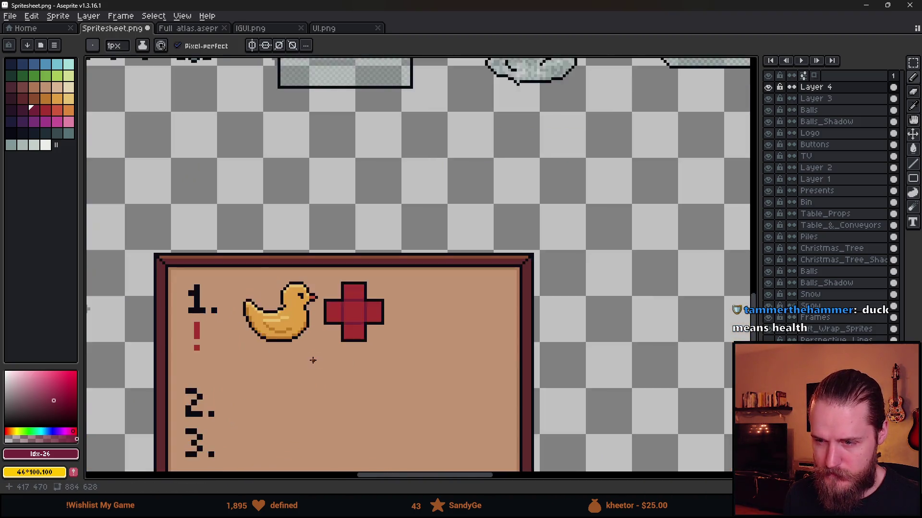
pyautogui.scroll(-1, 336, 312)
pyautogui.scroll(2, 363, 226)
# Step: Move the cross further right, away from the duck, and commit it
pyautogui.press('m')
pyautogui.moveTo(354, 216)
pyautogui.mouseDown()
pyautogui.moveTo(436, 298)
pyautogui.moveTo(502, 309)
pyautogui.mouseUp()
pyautogui.press('Return')
pyautogui.scroll(-2, 387, 326)
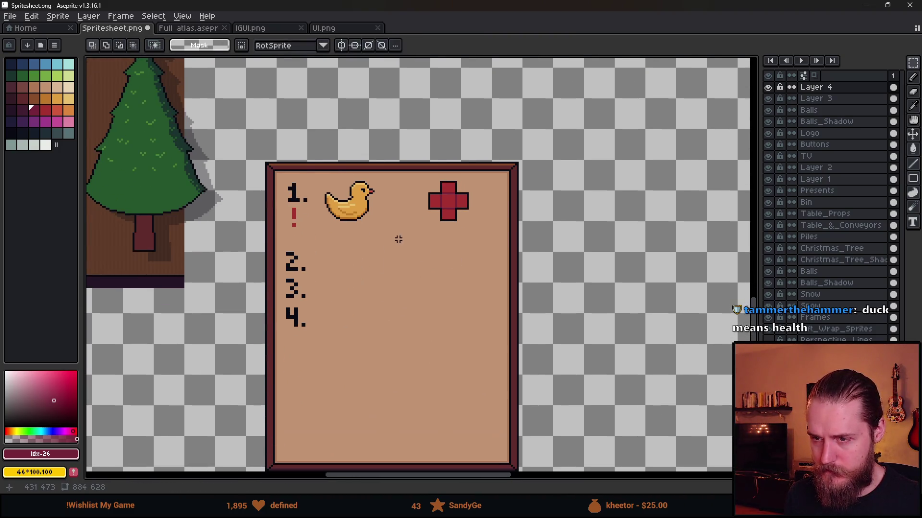
pyautogui.moveTo(283, 212); pyautogui.dragTo(324, 368)
pyautogui.scroll(-2, 324, 368)
pyautogui.moveTo(607, 243)
pyautogui.mouseDown()
pyautogui.moveTo(748, 413)
pyautogui.moveTo(634, 383)
pyautogui.moveTo(468, 313)
pyautogui.mouseUp()
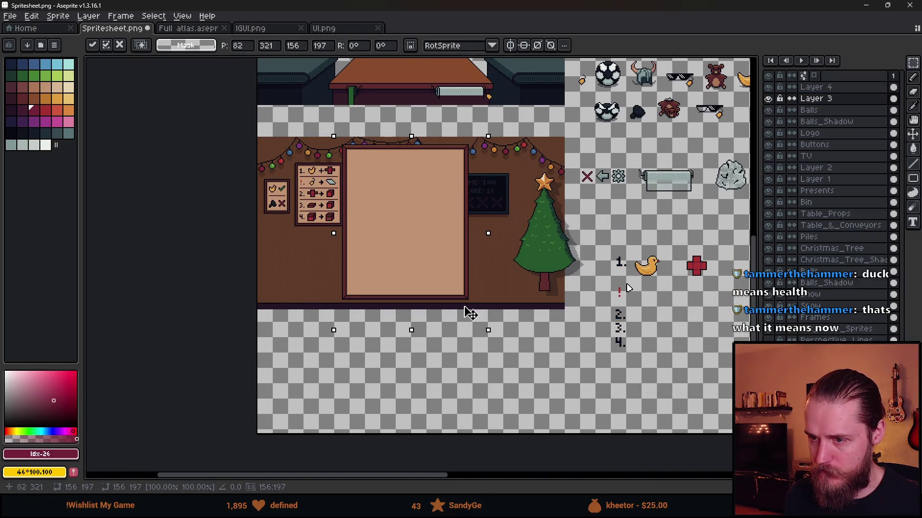
pyautogui.press('Escape')
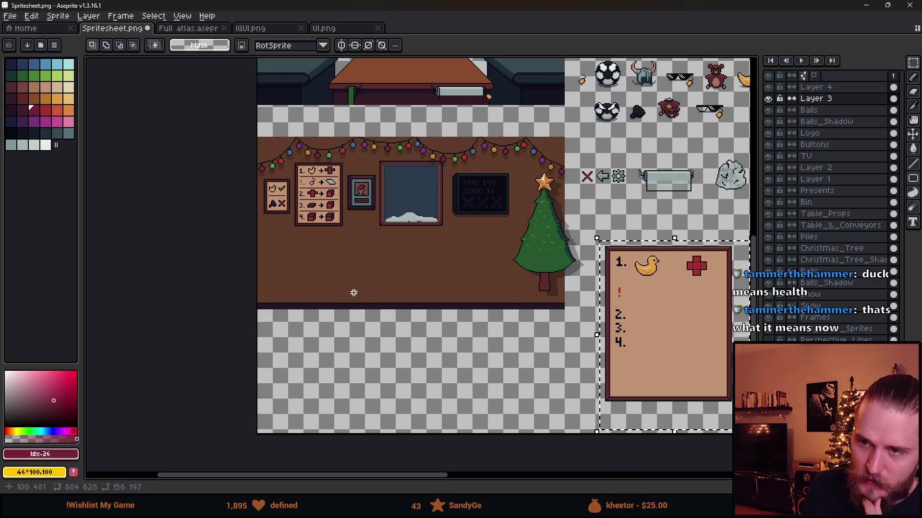
pyautogui.scroll(3, 327, 185)
pyautogui.scroll(4, 327, 186)
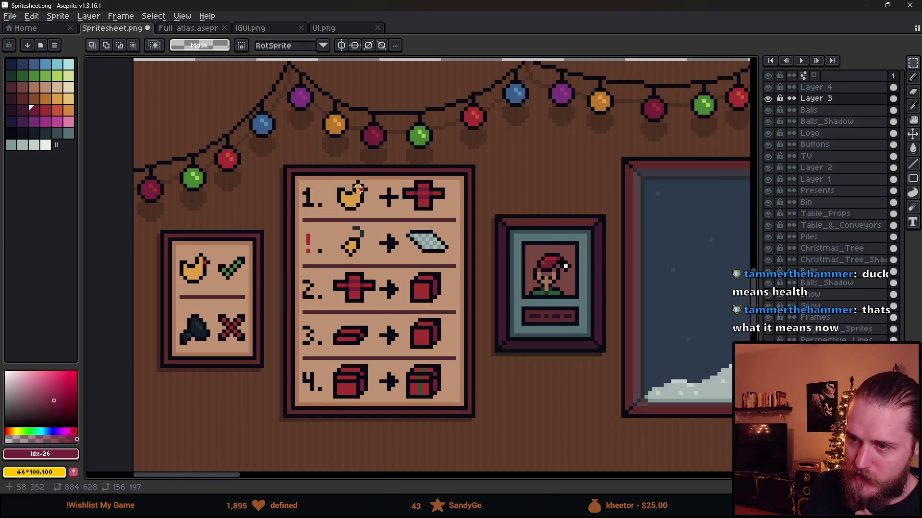
pyautogui.scroll(-1, 341, 189)
pyautogui.scroll(3, 338, 188)
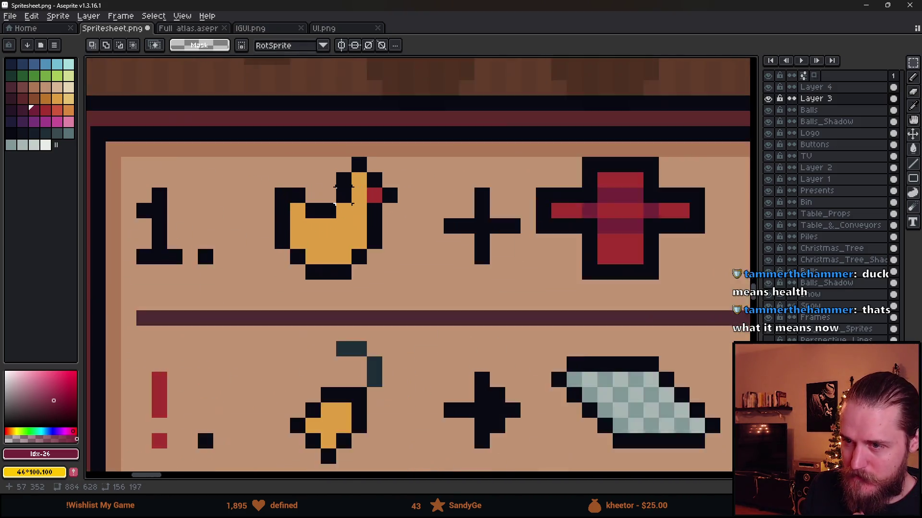
pyautogui.keyDown('alt'); pyautogui.click(336, 188); pyautogui.keyUp('alt')
pyautogui.press('alt')
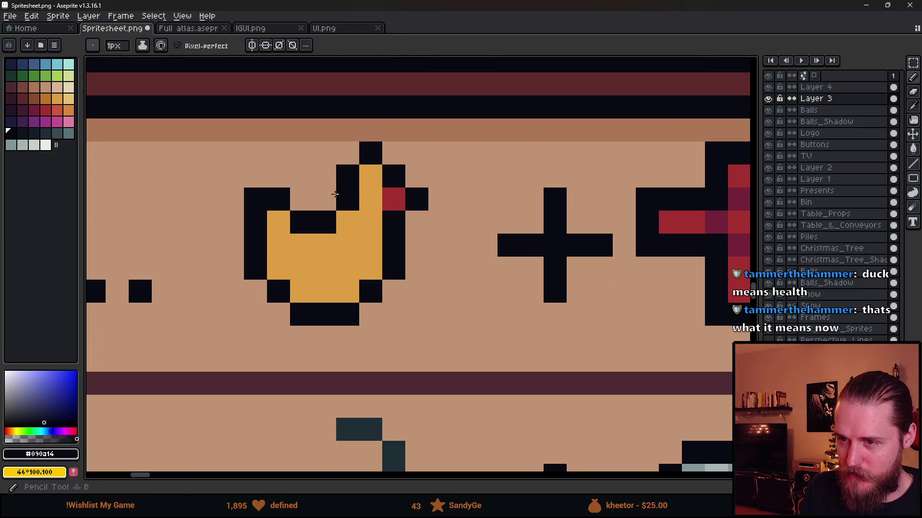
pyautogui.press('b')
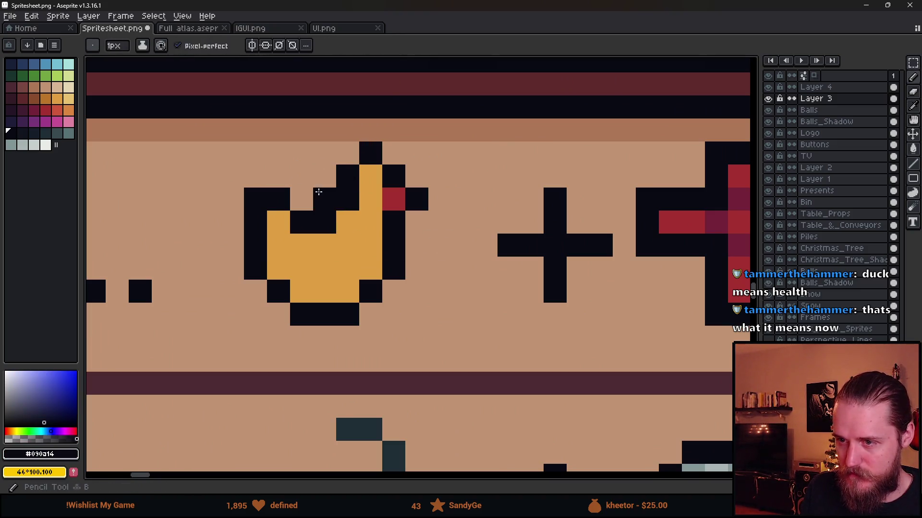
pyautogui.moveTo(325, 176); pyautogui.dragTo(323, 199)
pyautogui.click(347, 153)
pyautogui.keyDown('alt'); pyautogui.click(362, 208); pyautogui.keyUp('alt')
pyautogui.click(353, 202)
pyautogui.scroll(-5, 354, 226)
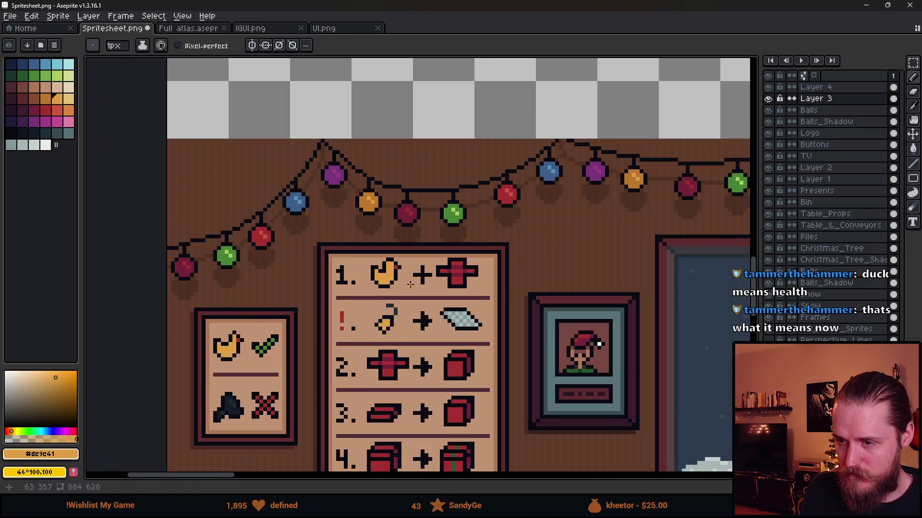
pyautogui.scroll(-2, 453, 312)
pyautogui.moveTo(755, 345); pyautogui.dragTo(558, 321)
pyautogui.scroll(2, 319, 298)
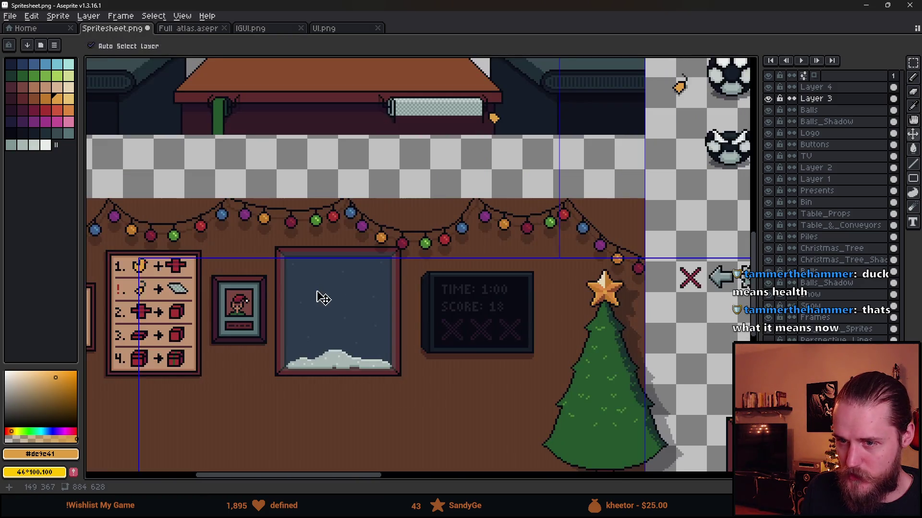
pyautogui.moveTo(318, 298); pyautogui.dragTo(411, 292)
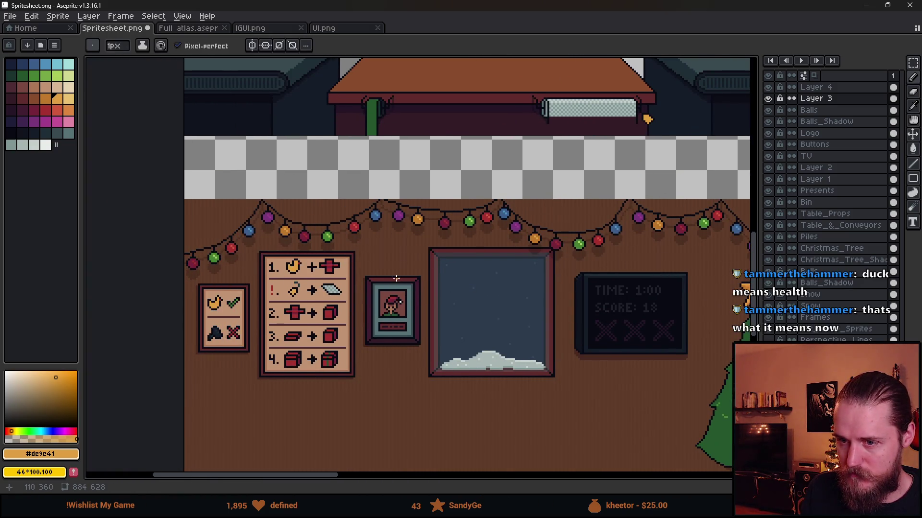
pyautogui.scroll(-2, 294, 279)
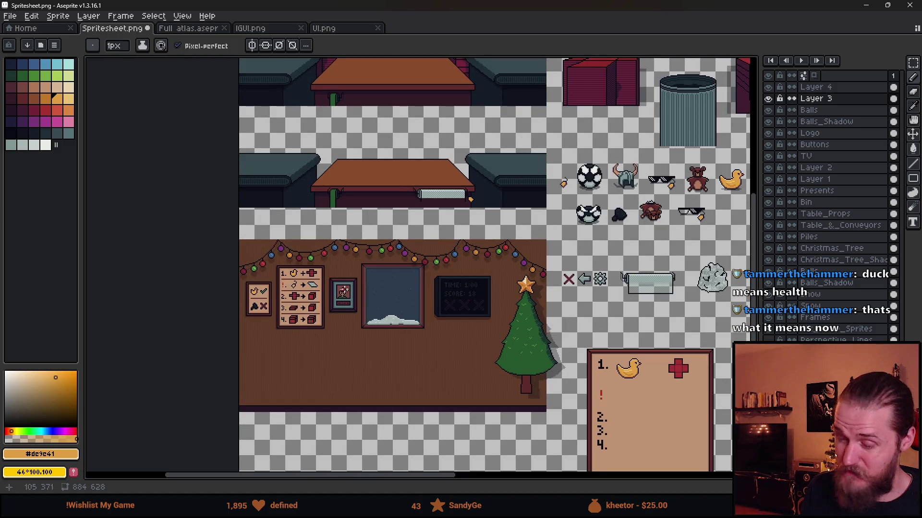
pyautogui.scroll(3, 262, 285)
pyautogui.hotkey('ctrl', 'z')
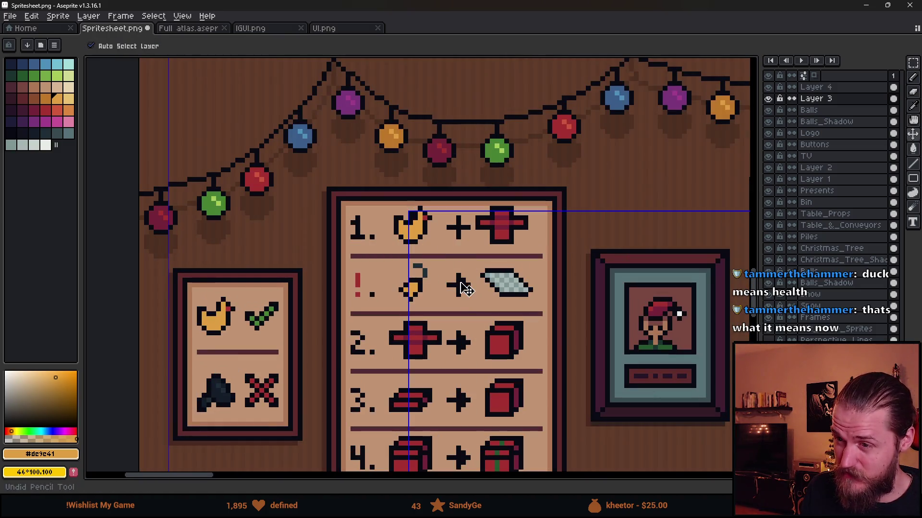
pyautogui.press('b')
pyautogui.scroll(-4, 464, 288)
pyautogui.moveTo(720, 384); pyautogui.dragTo(384, 269)
pyautogui.scroll(3, 440, 264)
pyautogui.press('m')
pyautogui.hotkey('ctrl', 'd')
pyautogui.click(768, 99)
pyautogui.click(769, 98)
pyautogui.moveTo(247, 247); pyautogui.dragTo(369, 226)
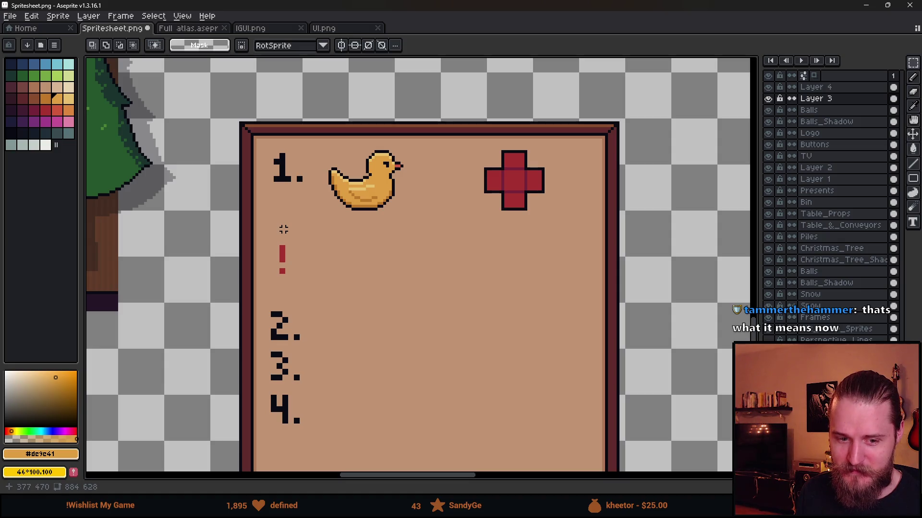
pyautogui.click(769, 99)
pyautogui.click(769, 98)
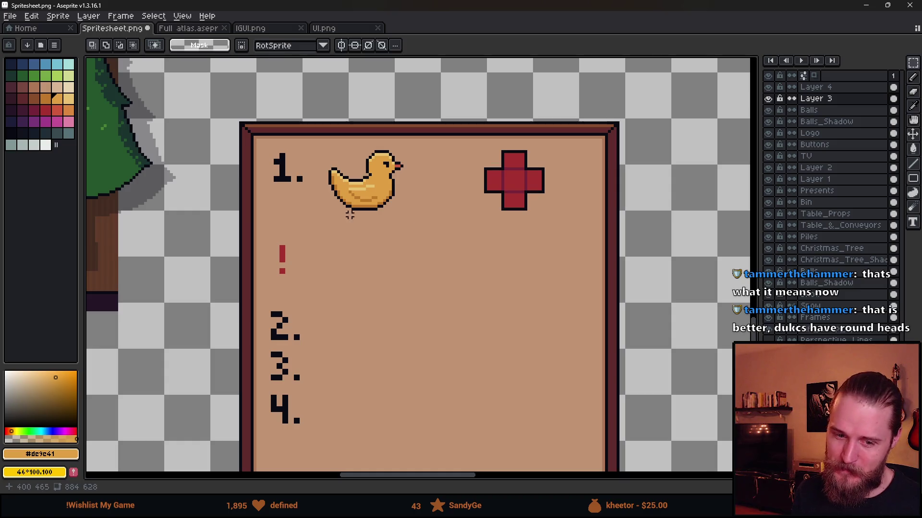
pyautogui.scroll(2, 345, 210)
pyautogui.press('i')
pyautogui.keyDown('alt'); pyautogui.click(384, 201); pyautogui.keyUp('alt')
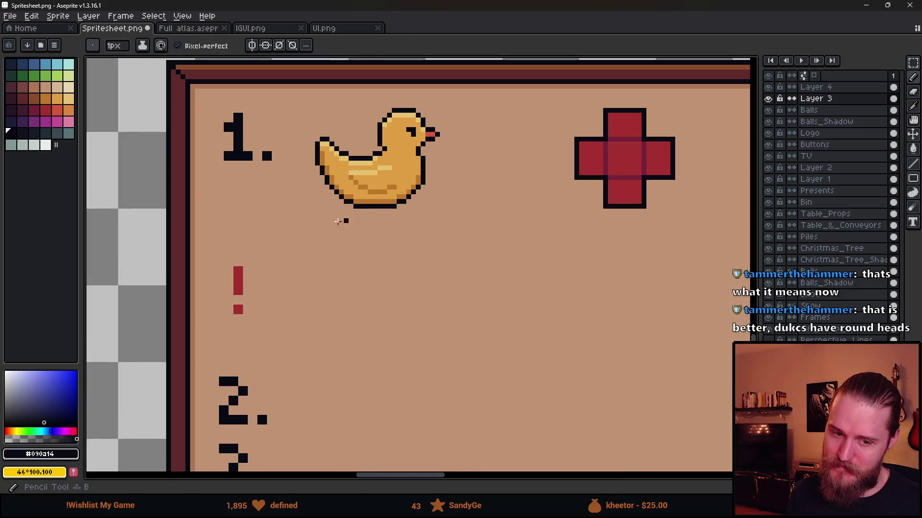
pyautogui.scroll(3, 345, 212)
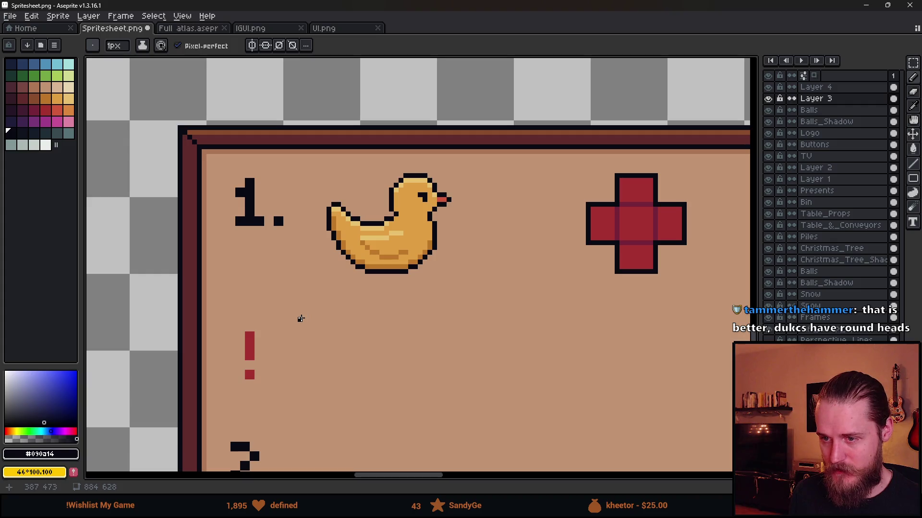
pyautogui.scroll(-1, 312, 314)
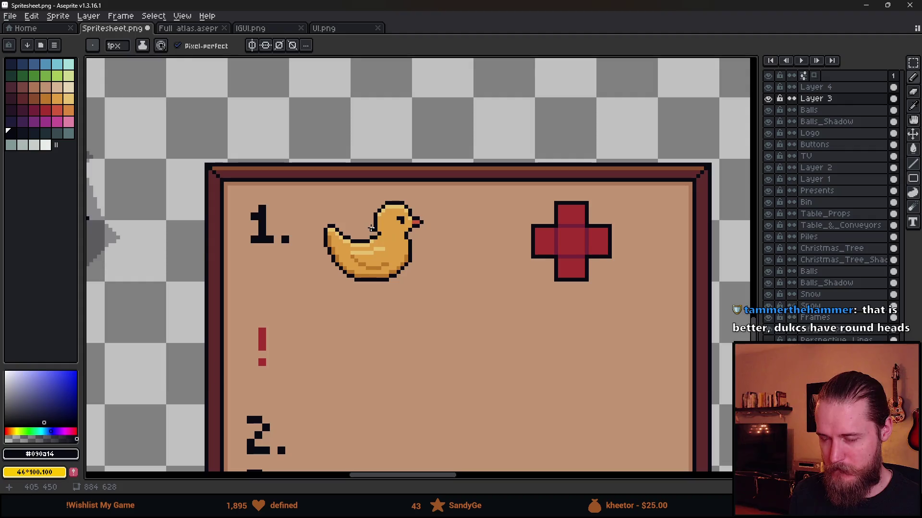
pyautogui.scroll(-4, 341, 212)
pyautogui.scroll(1, 373, 320)
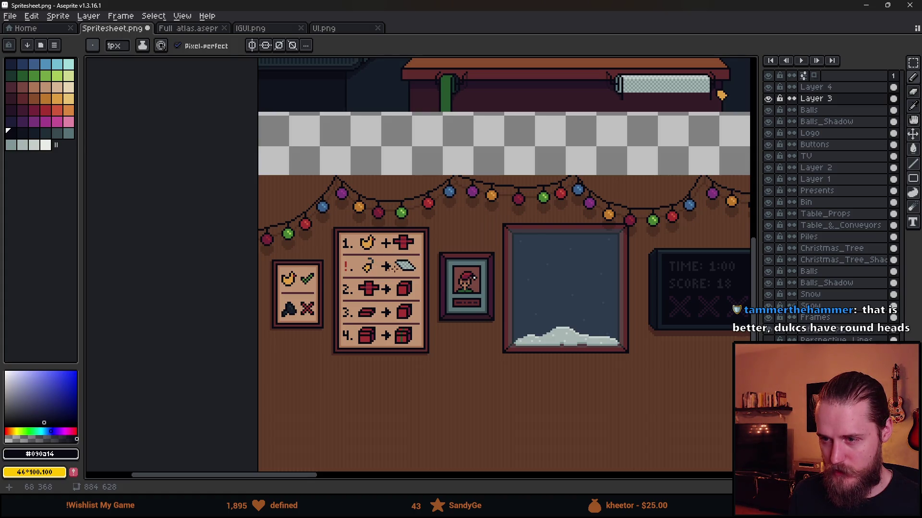
pyautogui.scroll(4, 394, 268)
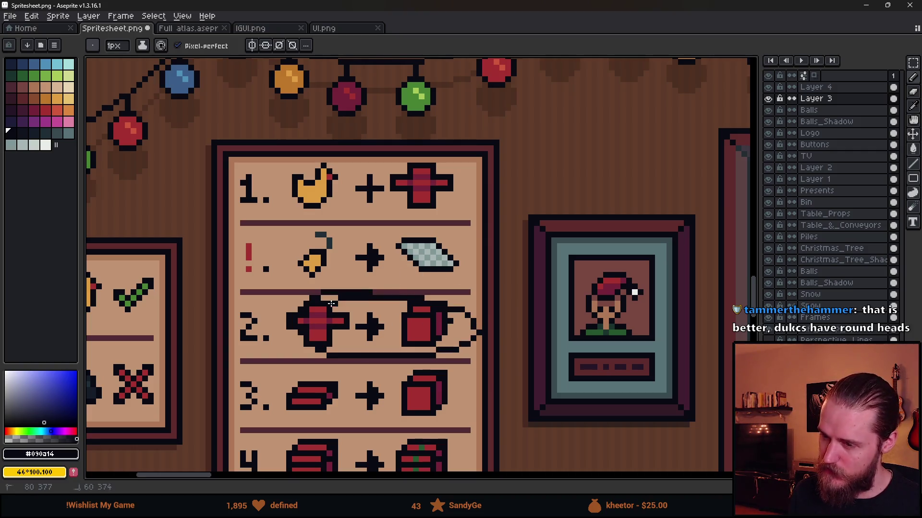
pyautogui.moveTo(410, 338); pyautogui.dragTo(422, 258)
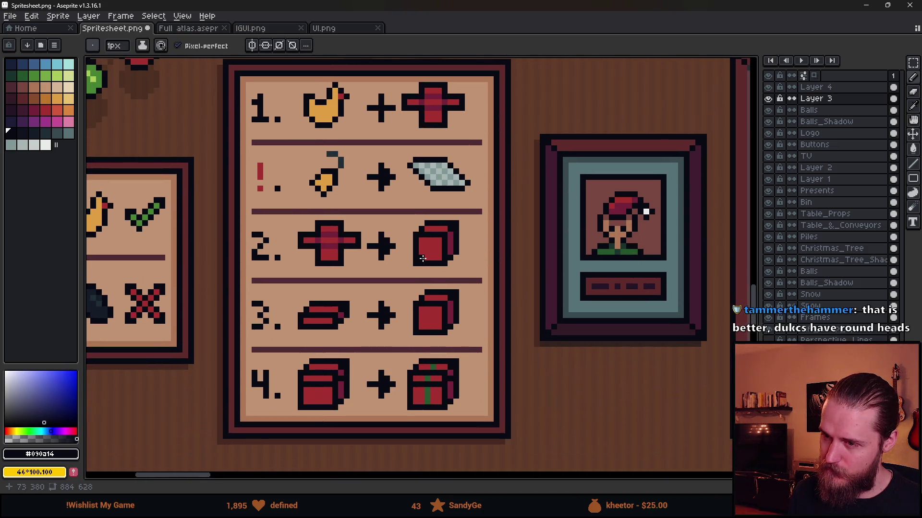
pyautogui.scroll(-1, 364, 222)
pyautogui.scroll(1, 364, 222)
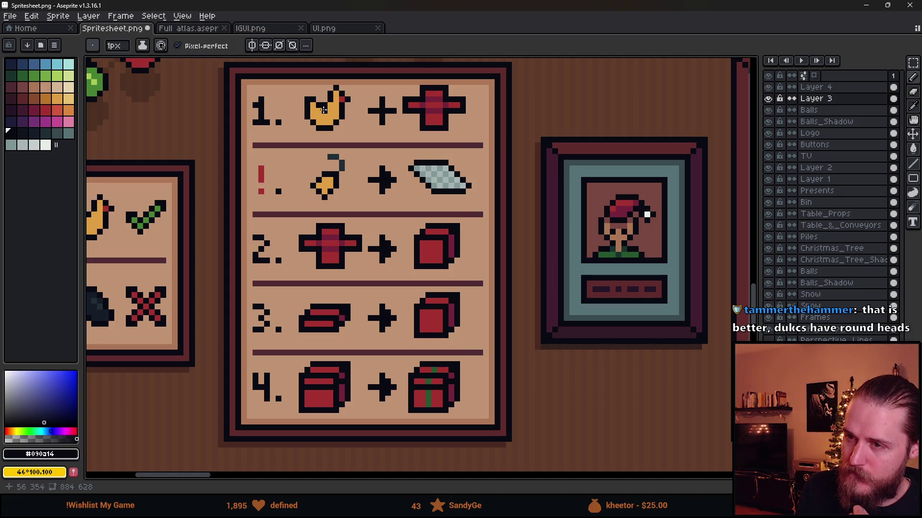
pyautogui.moveTo(364, 157)
pyautogui.mouseDown()
pyautogui.moveTo(288, 248)
pyautogui.moveTo(412, 238)
pyautogui.mouseUp()
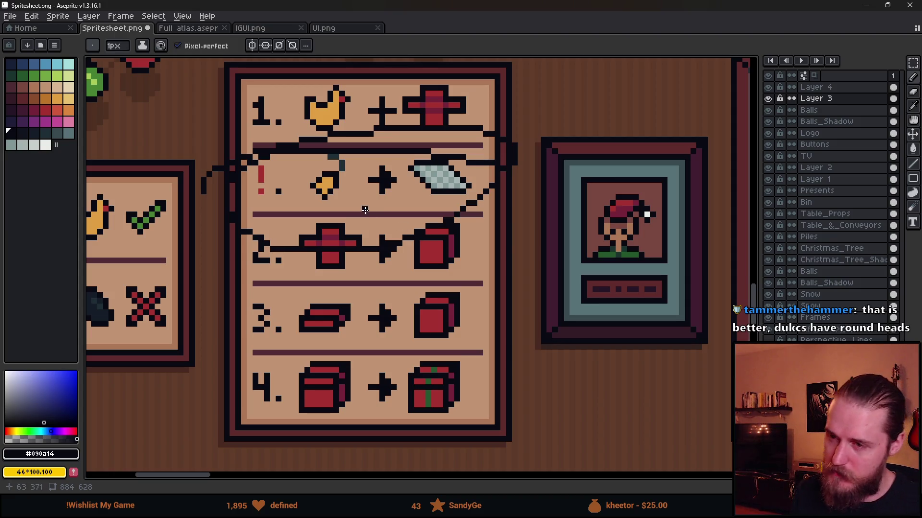
pyautogui.hotkey('ctrl', 'z')
pyautogui.moveTo(327, 159); pyautogui.dragTo(268, 226)
pyautogui.hotkey('ctrl', 'z')
pyautogui.moveTo(493, 144); pyautogui.dragTo(412, 195)
pyautogui.hotkey('ctrl', 'z')
pyautogui.moveTo(461, 179)
pyautogui.mouseDown()
pyautogui.moveTo(425, 139)
pyautogui.moveTo(276, 192)
pyautogui.moveTo(283, 200)
pyautogui.mouseUp()
pyautogui.hotkey('ctrl', 'z')
pyautogui.hotkey('ctrl', 'z')
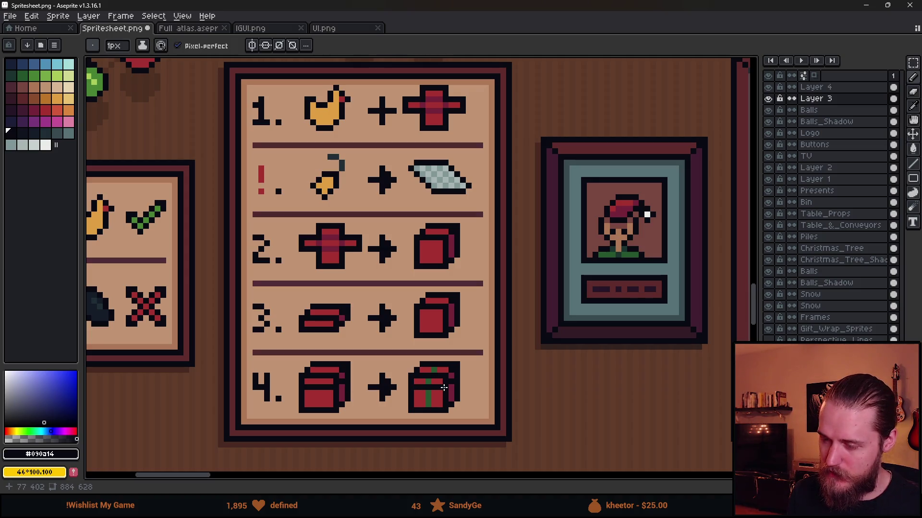
pyautogui.scroll(-3, 428, 391)
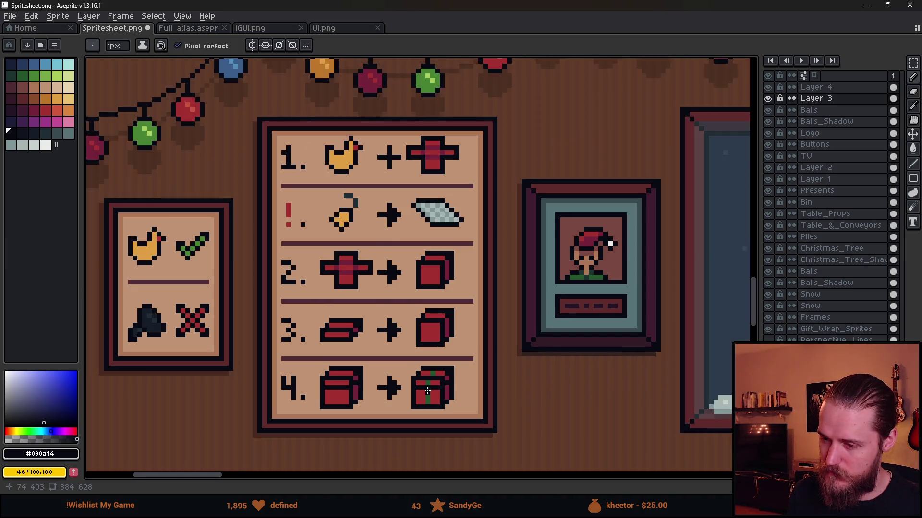
pyautogui.scroll(-2, 449, 391)
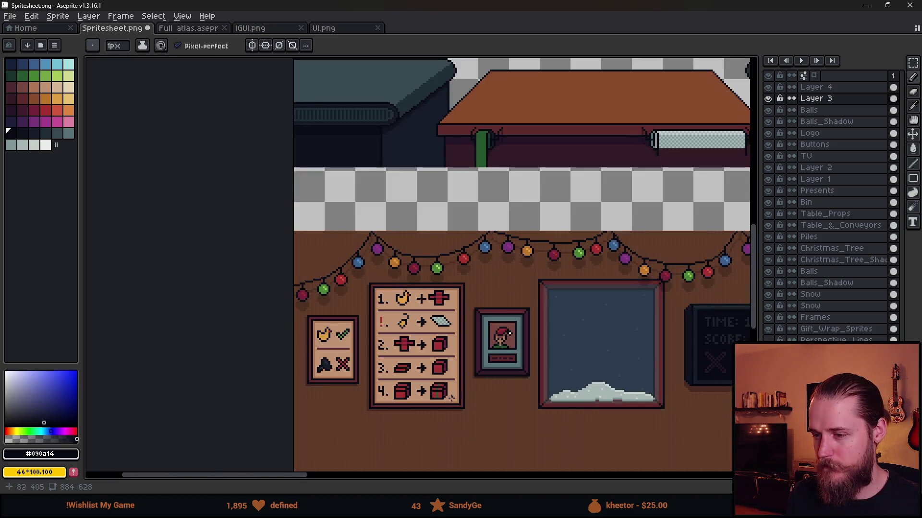
pyautogui.moveTo(423, 381); pyautogui.dragTo(285, 269)
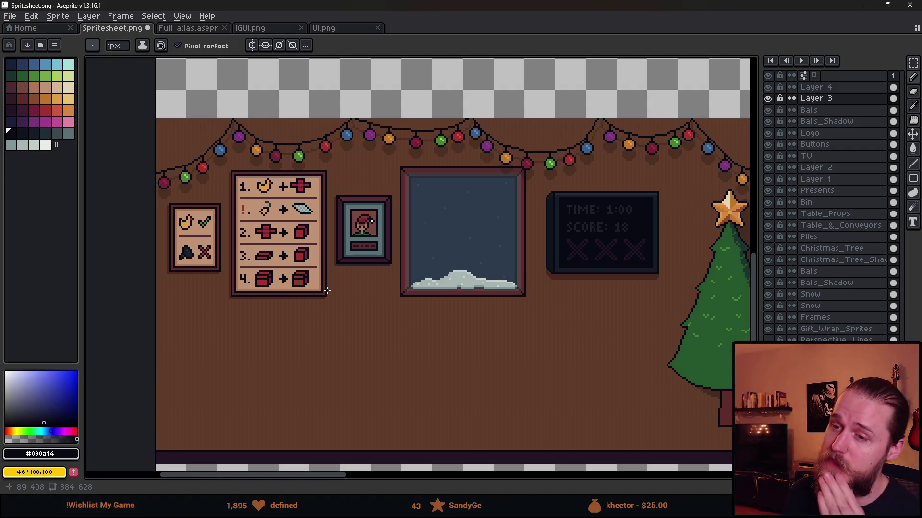
pyautogui.moveTo(480, 6)
pyautogui.mouseDown()
pyautogui.moveTo(805, 270)
pyautogui.moveTo(615, 201)
pyautogui.moveTo(921, 163)
pyautogui.mouseUp()
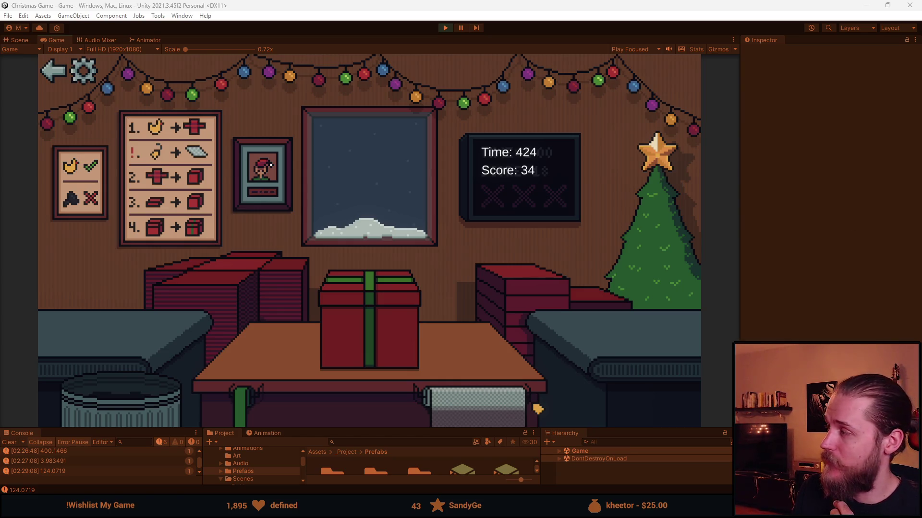
pyautogui.moveTo(921, 163); pyautogui.dragTo(451, 1)
pyautogui.scroll(1, 228, 204)
pyautogui.press('m')
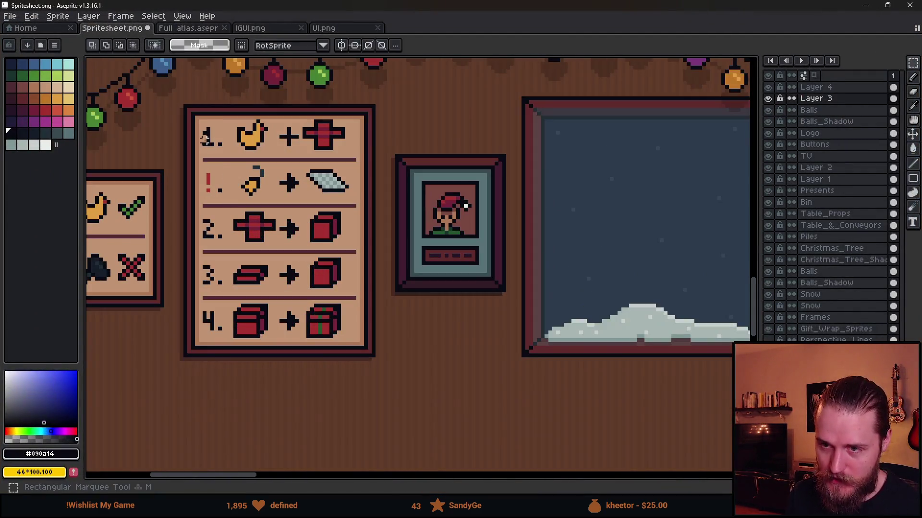
# Step: On the Frames layer, select the recipe board contents and apply the shrunk list
pyautogui.click(816, 318)
pyautogui.moveTo(200, 121)
pyautogui.mouseDown()
pyautogui.moveTo(366, 336)
pyautogui.moveTo(364, 350)
pyautogui.moveTo(339, 264)
pyautogui.moveTo(339, 198)
pyautogui.mouseUp()
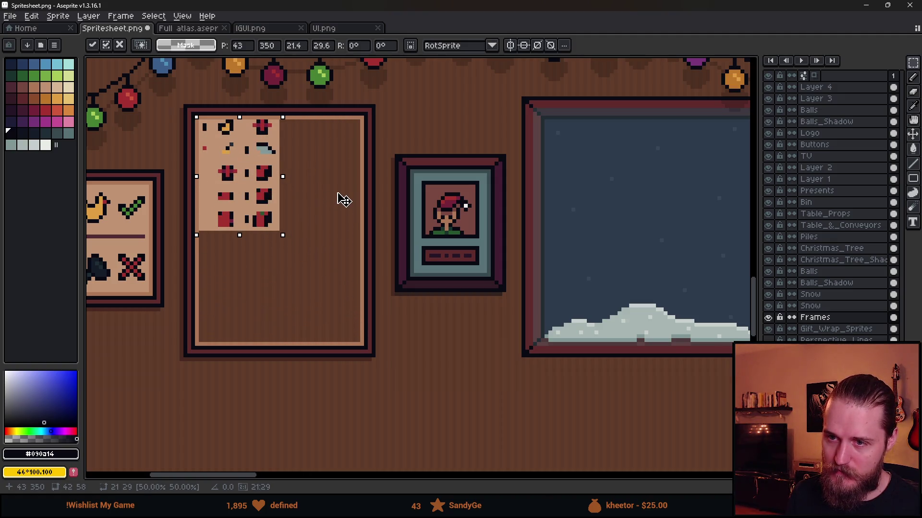
pyautogui.click(329, 243)
pyautogui.scroll(-4, 325, 251)
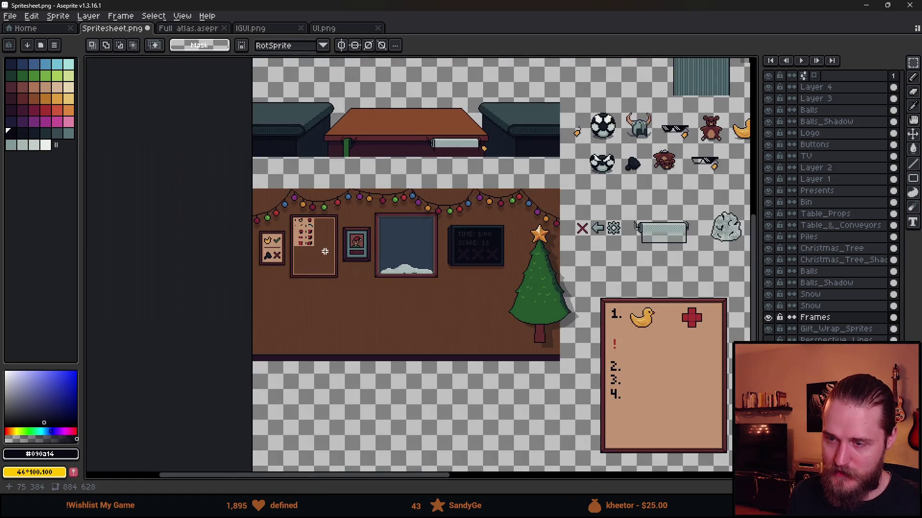
pyautogui.scroll(2, 318, 226)
pyautogui.scroll(-2, 325, 249)
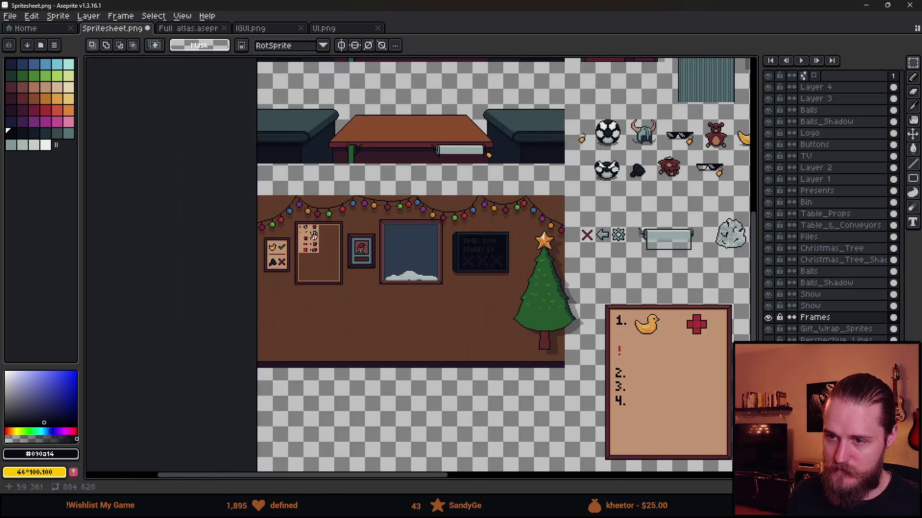
pyautogui.scroll(4, 309, 246)
# Step: Select a small area at the board's top-left, then clear the selection
pyautogui.moveTo(241, 160)
pyautogui.mouseDown()
pyautogui.moveTo(366, 199)
pyautogui.moveTo(341, 197)
pyautogui.mouseUp()
pyautogui.click(380, 330)
pyautogui.scroll(-3, 342, 330)
pyautogui.scroll(1, 342, 333)
pyautogui.scroll(-5, 341, 332)
pyautogui.hscroll(8, 341, 333)
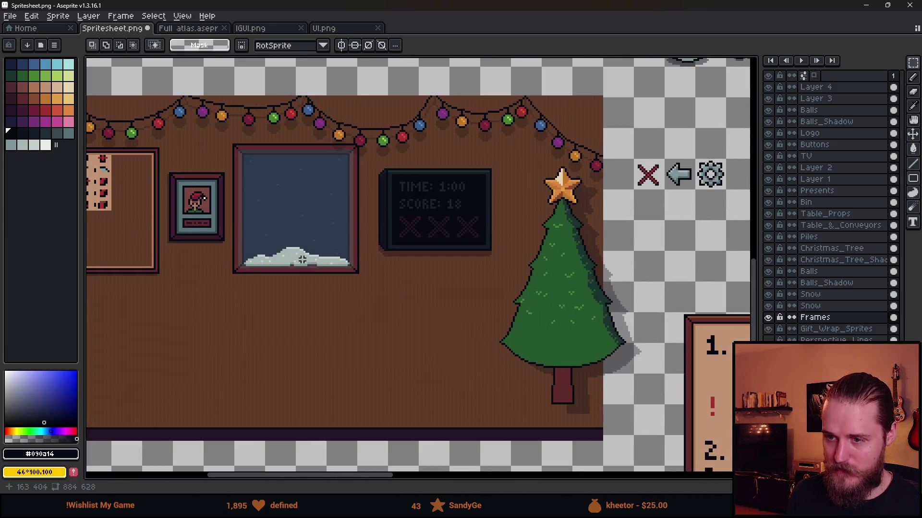
pyautogui.scroll(-1, 572, 295)
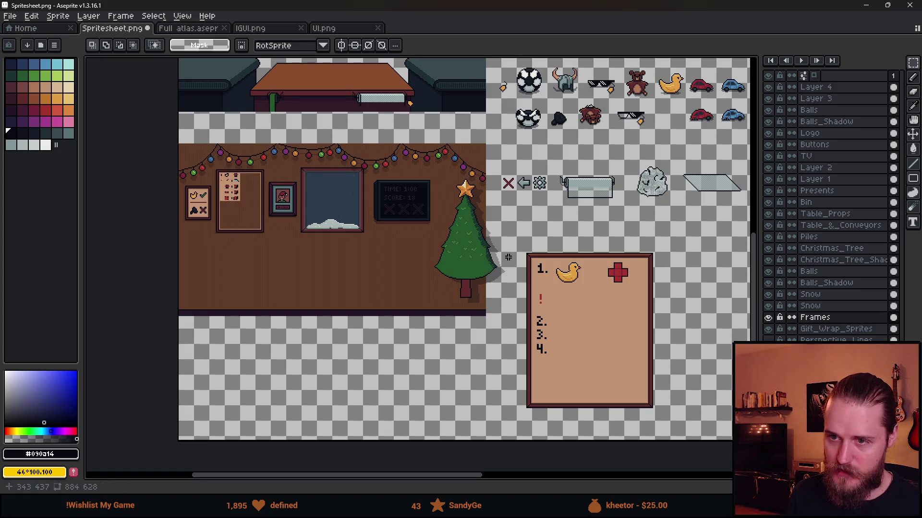
# Step: Paste the recipe list into the wall frame and confirm its placement
pyautogui.hotkey('ctrl', 'v')
pyautogui.press('Return')
pyautogui.hscroll(5, 520, 302)
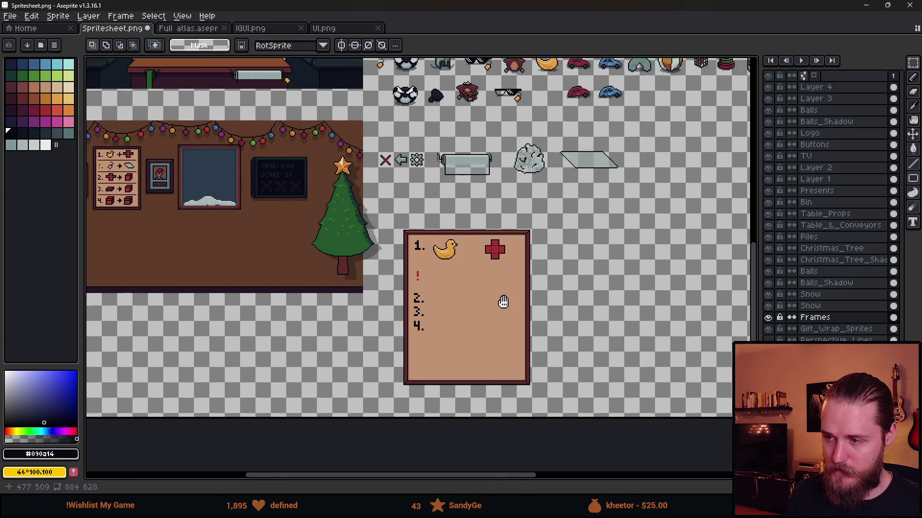
pyautogui.scroll(3, 390, 259)
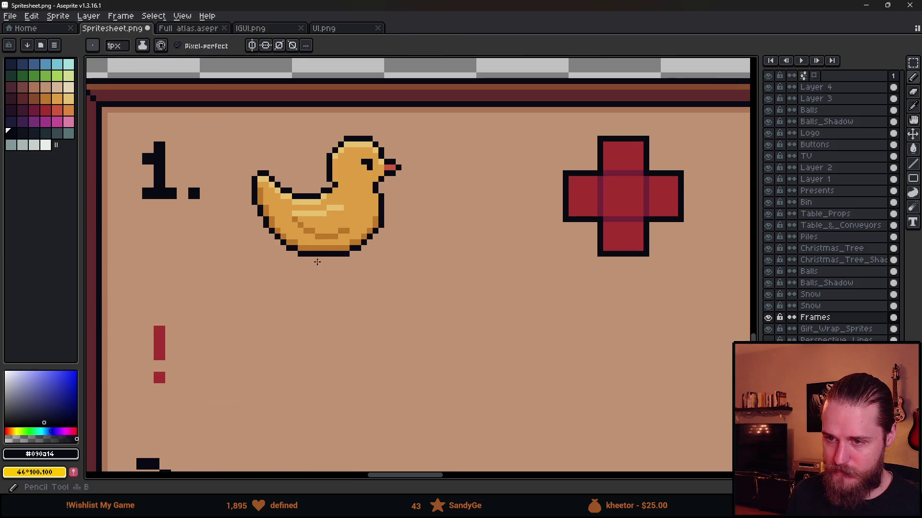
# Step: Pencil the word GRAB on Layer 4 below the duck
pyautogui.press('b')
pyautogui.scroll(1, 275, 276)
pyautogui.scroll(3, 301, 261)
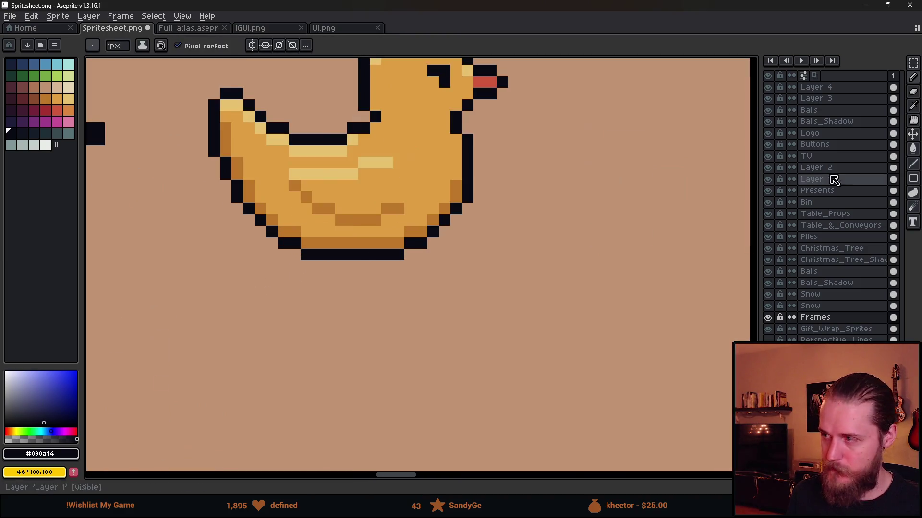
pyautogui.click(833, 87)
pyautogui.click(325, 305)
pyautogui.hscroll(-3, 324, 306)
pyautogui.scroll(-1, 324, 305)
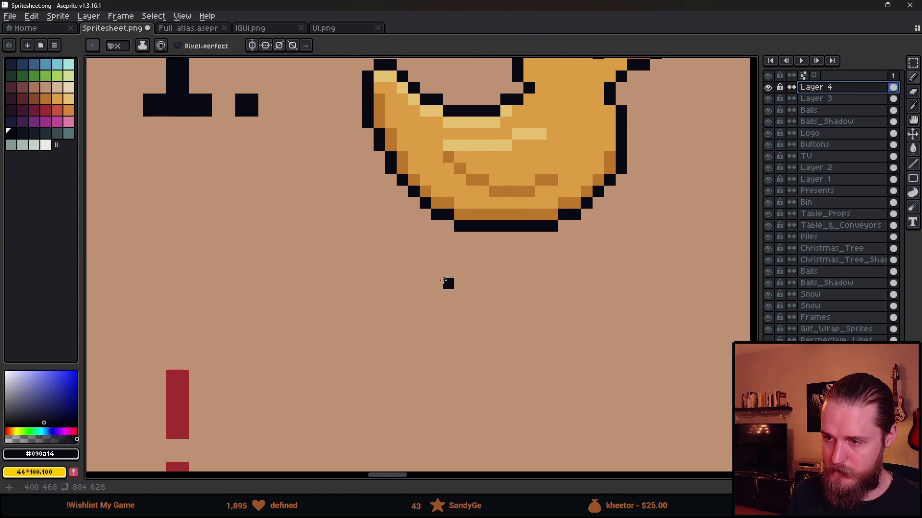
pyautogui.moveTo(448, 272)
pyautogui.mouseDown()
pyautogui.moveTo(424, 292)
pyautogui.moveTo(437, 318)
pyautogui.moveTo(449, 318)
pyautogui.moveTo(448, 292)
pyautogui.moveTo(469, 270)
pyautogui.moveTo(472, 319)
pyautogui.moveTo(494, 273)
pyautogui.moveTo(494, 320)
pyautogui.mouseUp()
pyautogui.moveTo(518, 318)
pyautogui.mouseDown()
pyautogui.moveTo(518, 282)
pyautogui.moveTo(542, 284)
pyautogui.moveTo(541, 318)
pyautogui.moveTo(535, 295)
pyautogui.mouseUp()
pyautogui.moveTo(564, 294)
pyautogui.mouseDown()
pyautogui.moveTo(565, 270)
pyautogui.moveTo(566, 314)
pyautogui.moveTo(579, 318)
pyautogui.mouseUp()
pyautogui.moveTo(569, 270)
pyautogui.mouseDown()
pyautogui.moveTo(588, 281)
pyautogui.moveTo(588, 307)
pyautogui.mouseUp()
# Step: Draw 'A GIFT' after GRAB, redoing a slanted stroke after the G
pyautogui.hscroll(5, 552, 314)
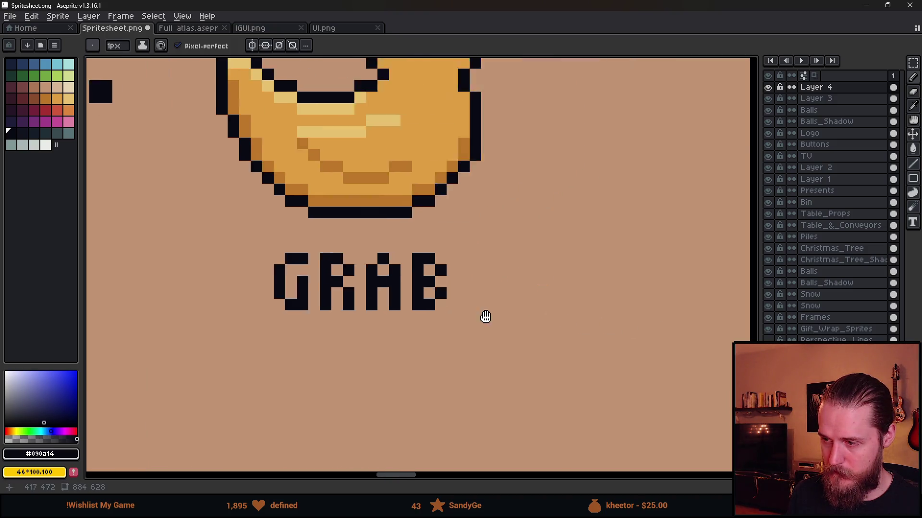
pyautogui.moveTo(387, 302)
pyautogui.mouseDown()
pyautogui.moveTo(386, 263)
pyautogui.moveTo(415, 274)
pyautogui.moveTo(412, 303)
pyautogui.mouseUp()
pyautogui.click(400, 280)
pyautogui.click(457, 257)
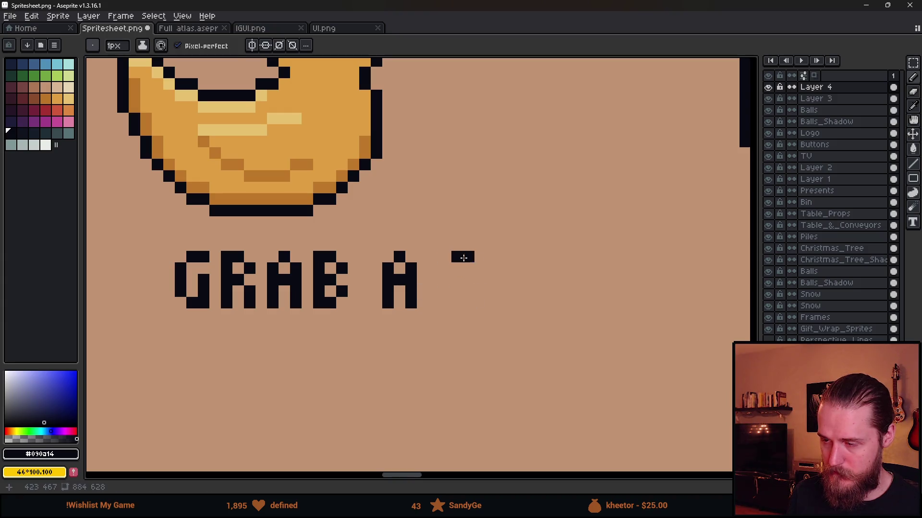
pyautogui.hscroll(1, 480, 279)
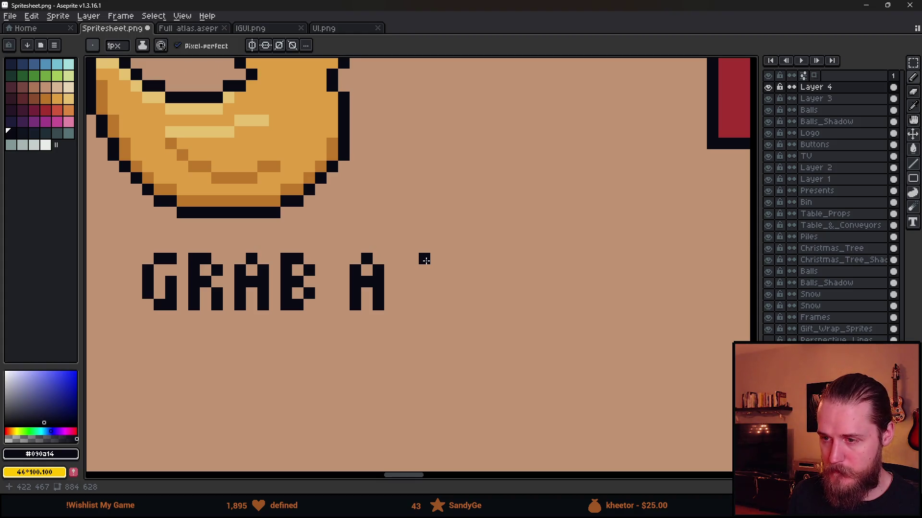
pyautogui.moveTo(425, 260)
pyautogui.mouseDown()
pyautogui.moveTo(424, 295)
pyautogui.moveTo(436, 304)
pyautogui.moveTo(451, 298)
pyautogui.moveTo(448, 281)
pyautogui.mouseUp()
pyautogui.moveTo(436, 258); pyautogui.dragTo(450, 260)
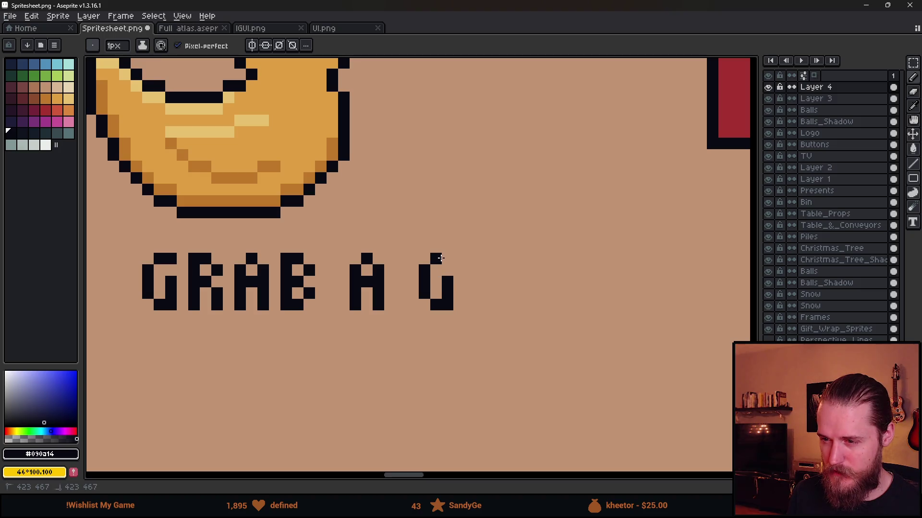
pyautogui.moveTo(470, 259); pyautogui.dragTo(471, 307)
pyautogui.hotkey('ctrl', 'z')
pyautogui.moveTo(493, 307)
pyautogui.mouseDown()
pyautogui.moveTo(489, 258)
pyautogui.moveTo(516, 259)
pyautogui.moveTo(506, 281)
pyautogui.moveTo(543, 259)
pyautogui.moveTo(567, 259)
pyautogui.moveTo(552, 305)
pyautogui.mouseUp()
# Step: Draw a pixel ampersand after GIFT
pyautogui.hscroll(3, 480, 305)
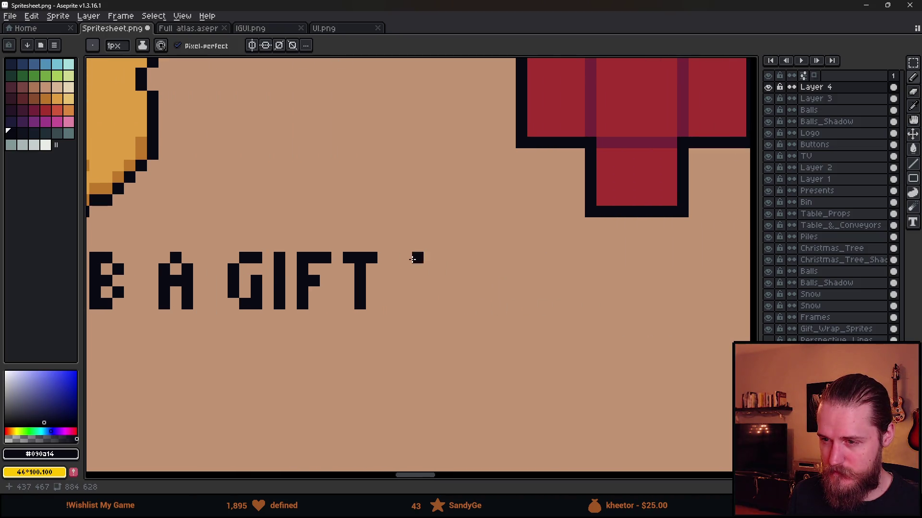
pyautogui.moveTo(429, 258); pyautogui.dragTo(418, 269)
pyautogui.click(441, 270)
pyautogui.press('Down')
pyautogui.click(429, 281)
pyautogui.click(418, 293)
pyautogui.click(429, 304)
pyautogui.click(440, 293)
pyautogui.click(441, 304)
pyautogui.click(453, 304)
pyautogui.scroll(-5, 510, 350)
pyautogui.scroll(-2, 507, 346)
pyautogui.scroll(4, 488, 336)
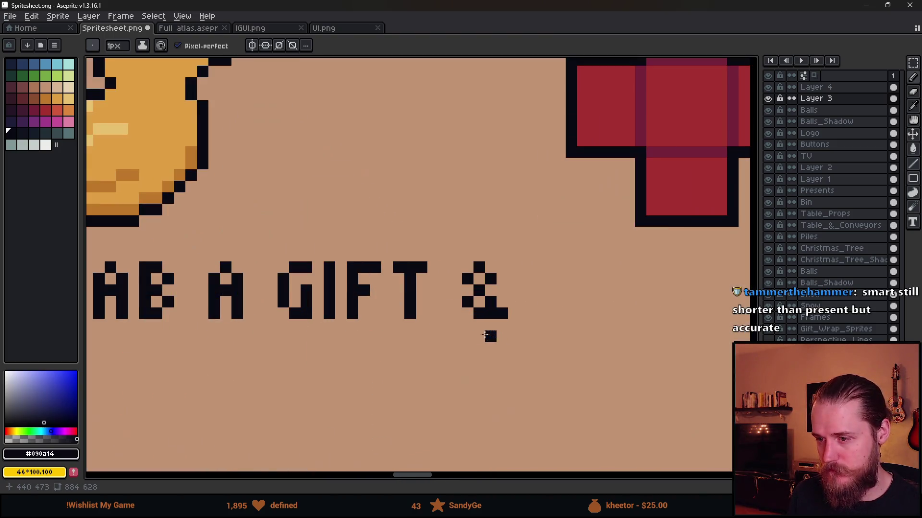
pyautogui.scroll(-3, 524, 344)
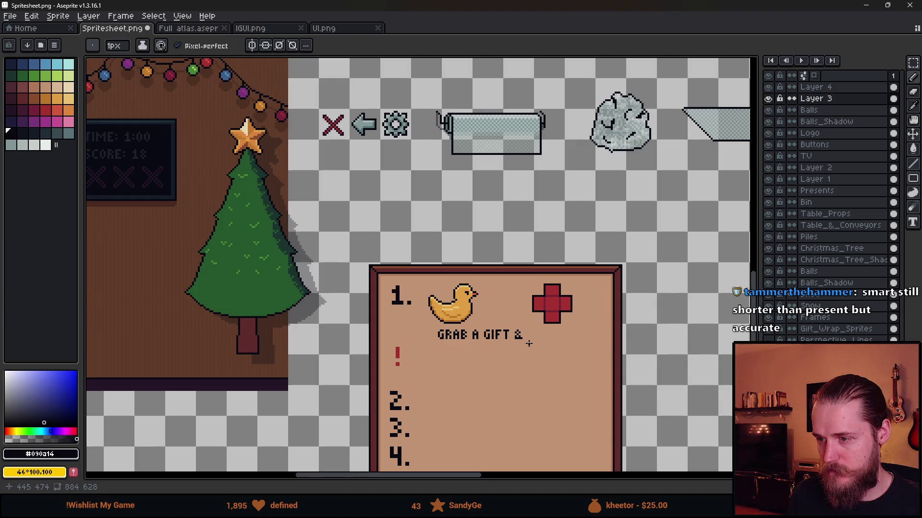
# Step: Adjust the ampersand's tail pixels and bring 'A GIFT &' into view
pyautogui.scroll(8, 529, 342)
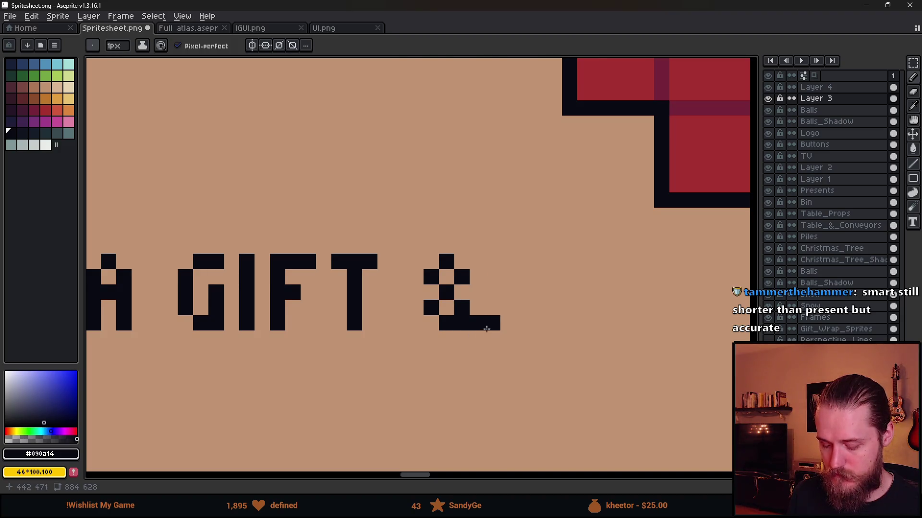
pyautogui.click(492, 338)
pyautogui.click(476, 338)
pyautogui.click(446, 339)
pyautogui.click(509, 369)
pyautogui.scroll(-4, 536, 370)
pyautogui.scroll(-1, 535, 370)
pyautogui.scroll(3, 538, 370)
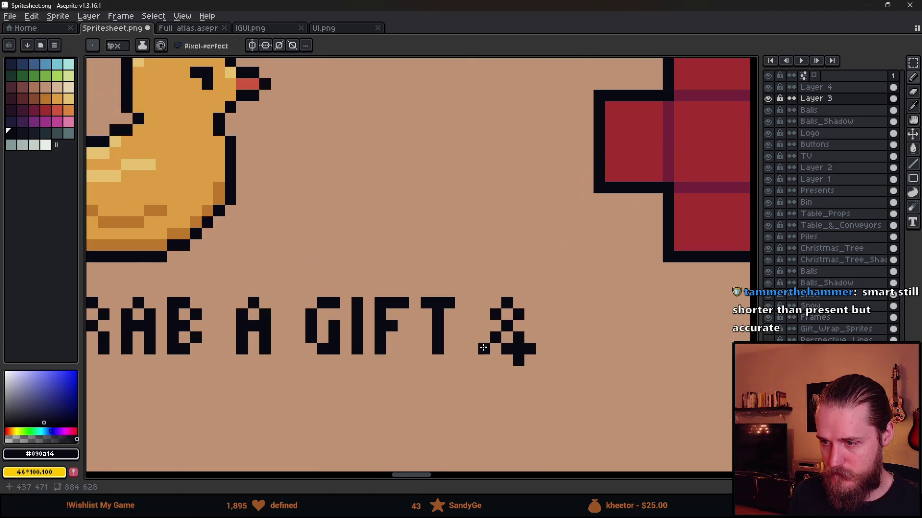
pyautogui.scroll(-3, 600, 382)
pyautogui.moveTo(600, 382); pyautogui.dragTo(475, 312)
pyautogui.scroll(3, 475, 312)
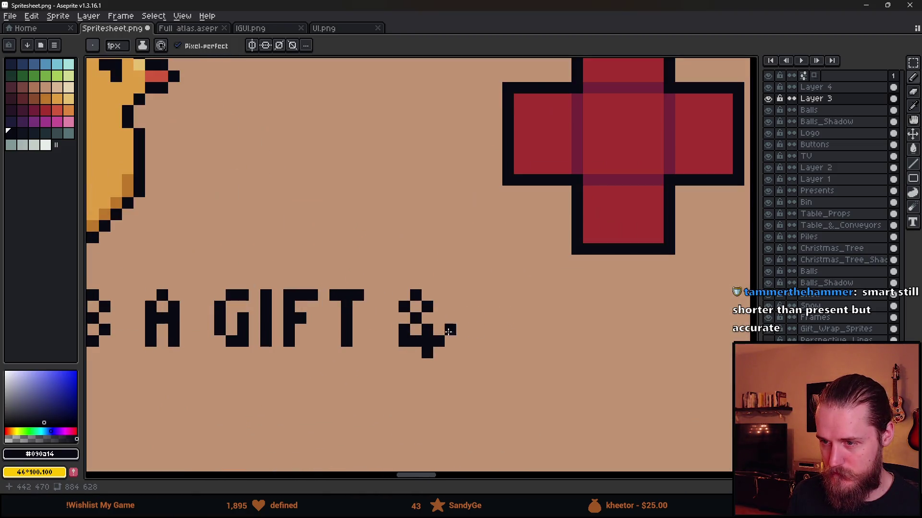
# Step: Undo the ampersand and pencil in the word AND
pyautogui.press('v')
pyautogui.hotkey('ctrl', 'z')
pyautogui.hotkey('ctrl', 'z')
pyautogui.hotkey('ctrl', 'z')
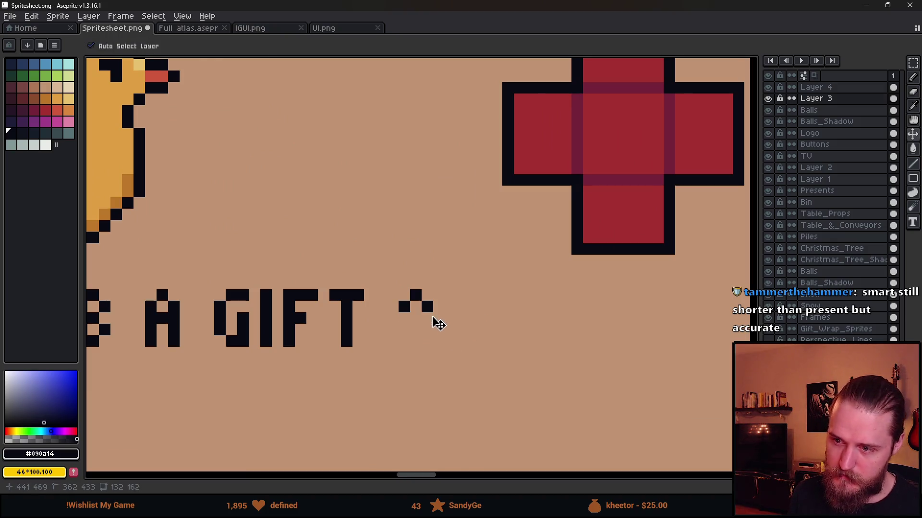
pyautogui.press('b')
pyautogui.click(426, 295)
pyautogui.moveTo(426, 307)
pyautogui.mouseDown()
pyautogui.moveTo(427, 344)
pyautogui.moveTo(415, 319)
pyautogui.moveTo(449, 309)
pyautogui.moveTo(449, 293)
pyautogui.moveTo(473, 318)
pyautogui.moveTo(485, 317)
pyautogui.moveTo(485, 344)
pyautogui.mouseUp()
pyautogui.click(404, 339)
pyautogui.moveTo(508, 295)
pyautogui.mouseDown()
pyautogui.moveTo(511, 335)
pyautogui.moveTo(520, 342)
pyautogui.moveTo(524, 295)
pyautogui.moveTo(532, 331)
pyautogui.mouseUp()
pyautogui.scroll(-3, 565, 351)
pyautogui.scroll(2, 521, 358)
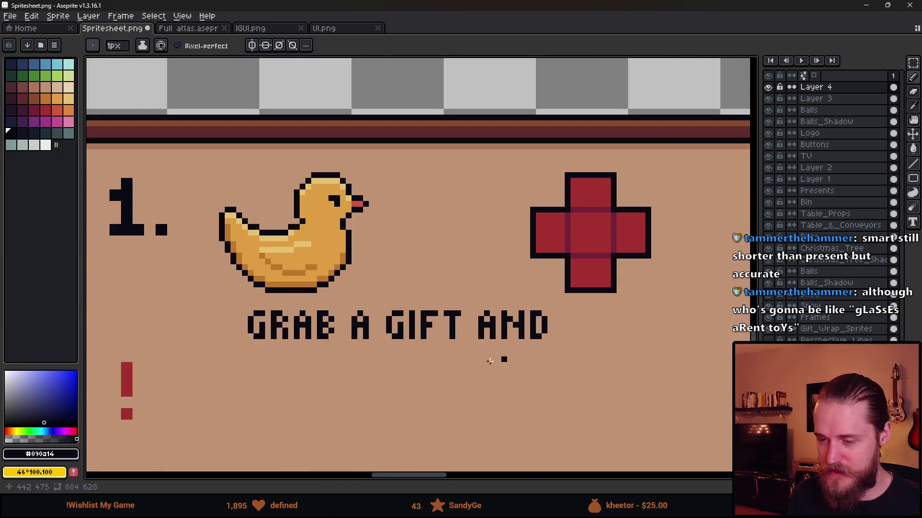
# Step: Marquee-select 'GRAB A GIFT AND' and shift it left
pyautogui.press('m')
pyautogui.moveTo(244, 313)
pyautogui.mouseDown()
pyautogui.moveTo(551, 375)
pyautogui.moveTo(444, 370)
pyautogui.mouseUp()
pyautogui.scroll(-1, 491, 341)
pyautogui.scroll(3, 456, 339)
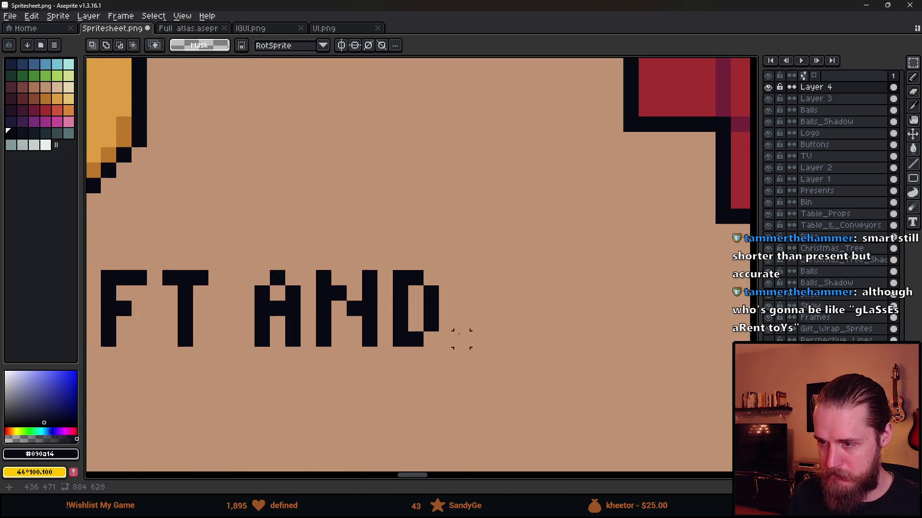
# Step: Pencil the letter A after AND, undo a stray dot, and sketch a circle around the red cross
pyautogui.press('b')
pyautogui.scroll(-2, 471, 318)
pyautogui.scroll(2, 470, 318)
pyautogui.moveTo(479, 328)
pyautogui.mouseDown()
pyautogui.moveTo(475, 292)
pyautogui.moveTo(503, 328)
pyautogui.mouseUp()
pyautogui.click(491, 281)
pyautogui.click(503, 293)
pyautogui.click(492, 304)
pyautogui.click(537, 293)
pyautogui.hscroll(3, 499, 300)
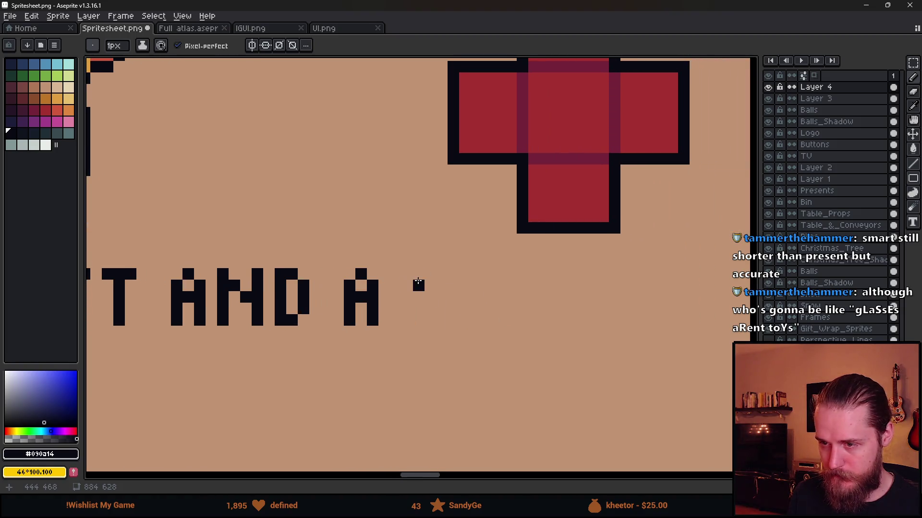
pyautogui.hotkey('ctrl', 'z')
pyautogui.scroll(-3, 468, 272)
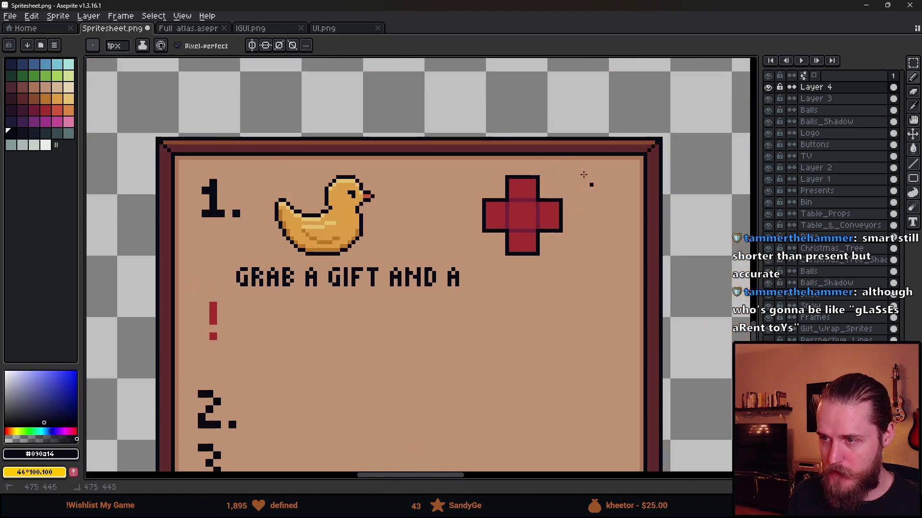
pyautogui.moveTo(591, 187); pyautogui.dragTo(406, 165)
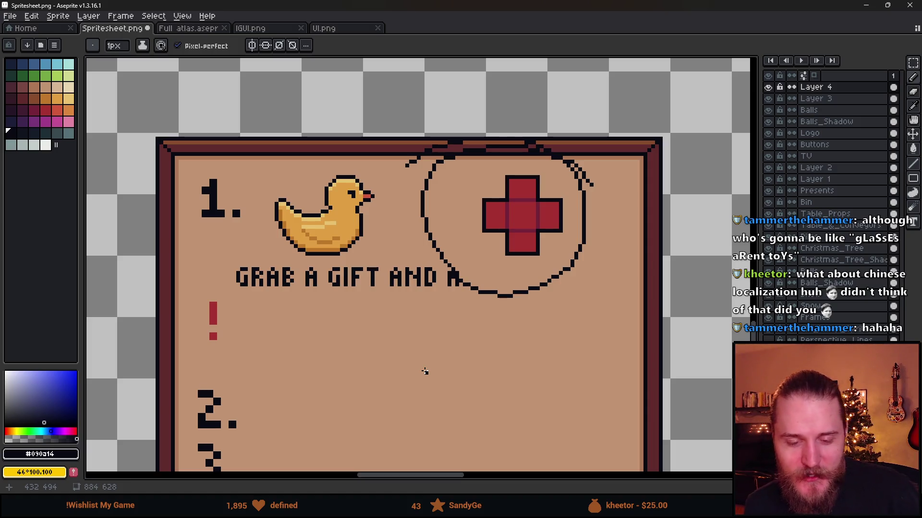
# Step: Clear away the circle drawn around the red cross
pyautogui.hotkey('ctrl', 'a')
pyautogui.press('Delete')
pyautogui.hotkey('ctrl', 'd')
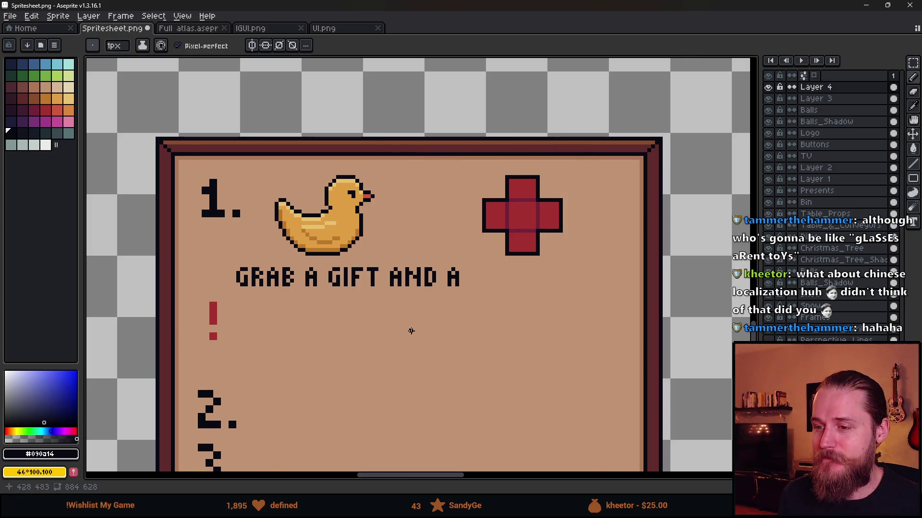
# Step: Draw a freehand circle around the words A GIFT
pyautogui.scroll(-2, 412, 331)
pyautogui.scroll(2, 365, 288)
pyautogui.moveTo(377, 282)
pyautogui.mouseDown()
pyautogui.moveTo(358, 270)
pyautogui.moveTo(276, 290)
pyautogui.moveTo(698, 250)
pyautogui.moveTo(192, 278)
pyautogui.moveTo(377, 316)
pyautogui.mouseUp()
pyautogui.scroll(-3, 288, 293)
pyautogui.scroll(2, 319, 302)
pyautogui.scroll(-1, 323, 306)
pyautogui.press('v')
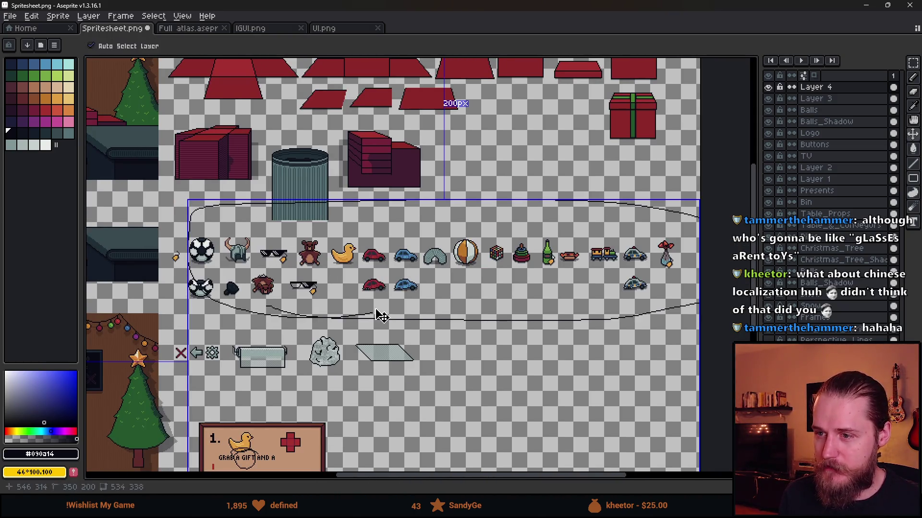
pyautogui.moveTo(274, 457); pyautogui.dragTo(365, 262)
pyautogui.scroll(1, 360, 281)
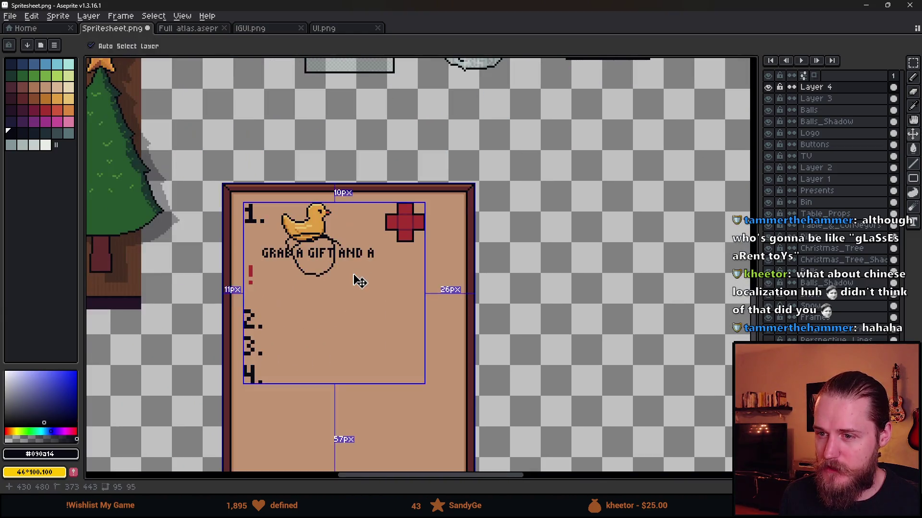
pyautogui.press('b')
pyautogui.scroll(-1, 485, 199)
pyautogui.moveTo(512, 172); pyautogui.dragTo(462, 309)
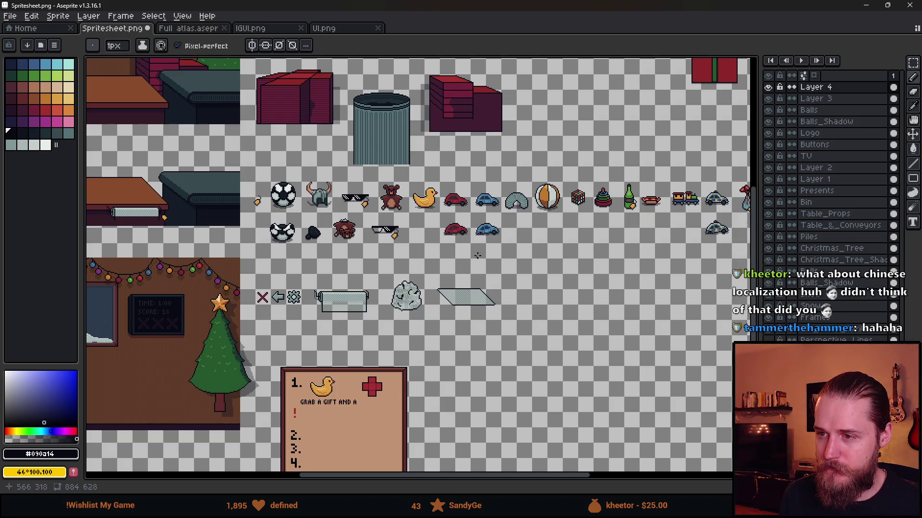
pyautogui.scroll(3, 432, 312)
pyautogui.moveTo(308, 125)
pyautogui.mouseDown()
pyautogui.moveTo(281, 124)
pyautogui.moveTo(284, 211)
pyautogui.moveTo(245, 125)
pyautogui.moveTo(281, 110)
pyautogui.moveTo(336, 211)
pyautogui.moveTo(356, 144)
pyautogui.moveTo(240, 202)
pyautogui.moveTo(308, 223)
pyautogui.moveTo(218, 158)
pyautogui.moveTo(355, 144)
pyautogui.moveTo(312, 226)
pyautogui.moveTo(231, 128)
pyautogui.mouseUp()
pyautogui.hotkey('ctrl', 'a')
pyautogui.press('Delete')
pyautogui.moveTo(613, 114)
pyautogui.mouseDown()
pyautogui.moveTo(590, 106)
pyautogui.moveTo(557, 185)
pyautogui.moveTo(547, 182)
pyautogui.moveTo(585, 152)
pyautogui.moveTo(525, 175)
pyautogui.mouseUp()
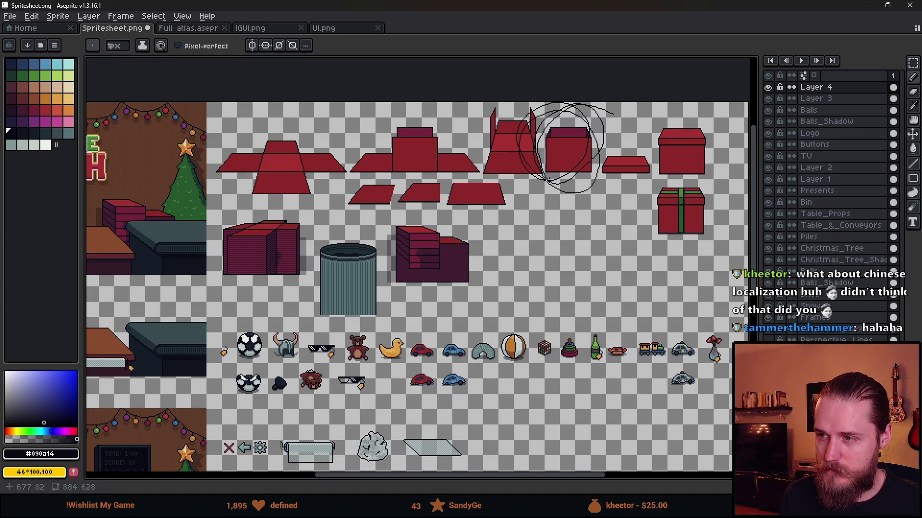
pyautogui.hotkey('ctrl', 'a')
pyautogui.press('Delete')
pyautogui.moveTo(343, 144)
pyautogui.mouseDown()
pyautogui.moveTo(307, 123)
pyautogui.moveTo(356, 195)
pyautogui.moveTo(342, 144)
pyautogui.mouseUp()
pyautogui.hotkey('ctrl', 'a')
pyautogui.press('Delete')
pyautogui.scroll(-2, 341, 260)
pyautogui.scroll(2, 132, 250)
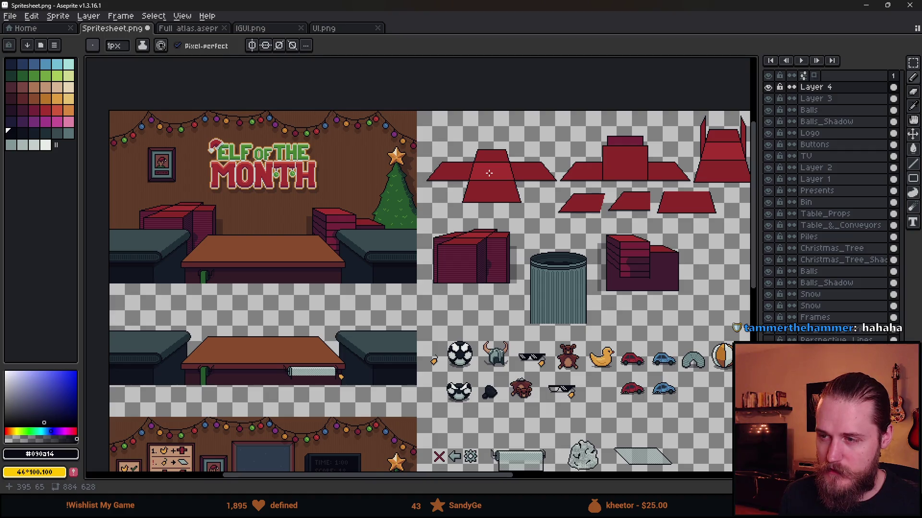
pyautogui.scroll(-3, 438, 228)
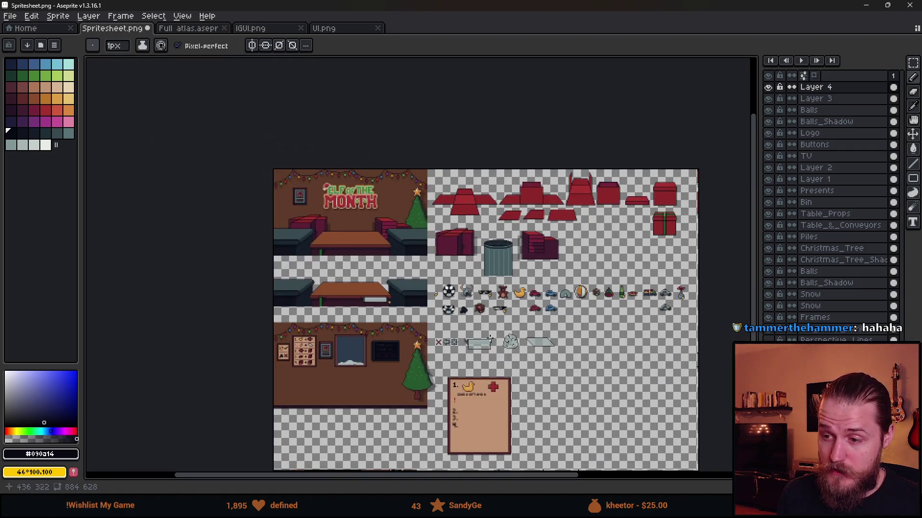
pyautogui.scroll(1, 369, 188)
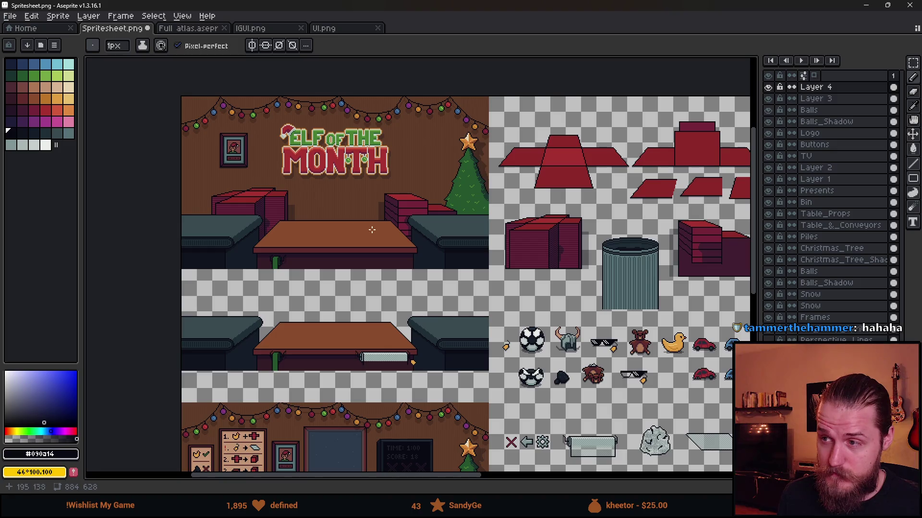
pyautogui.moveTo(318, 219)
pyautogui.mouseDown()
pyautogui.moveTo(225, 201)
pyautogui.moveTo(288, 211)
pyautogui.mouseUp()
pyautogui.hotkey('ctrl', 'a')
pyautogui.press('Delete')
pyautogui.scroll(-2, 284, 260)
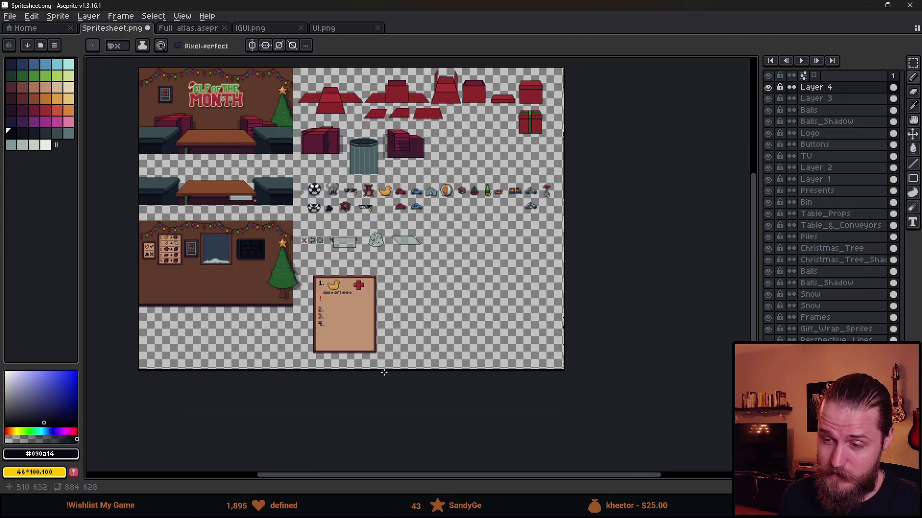
pyautogui.scroll(3, 327, 252)
pyautogui.moveTo(266, 210); pyautogui.dragTo(320, 261)
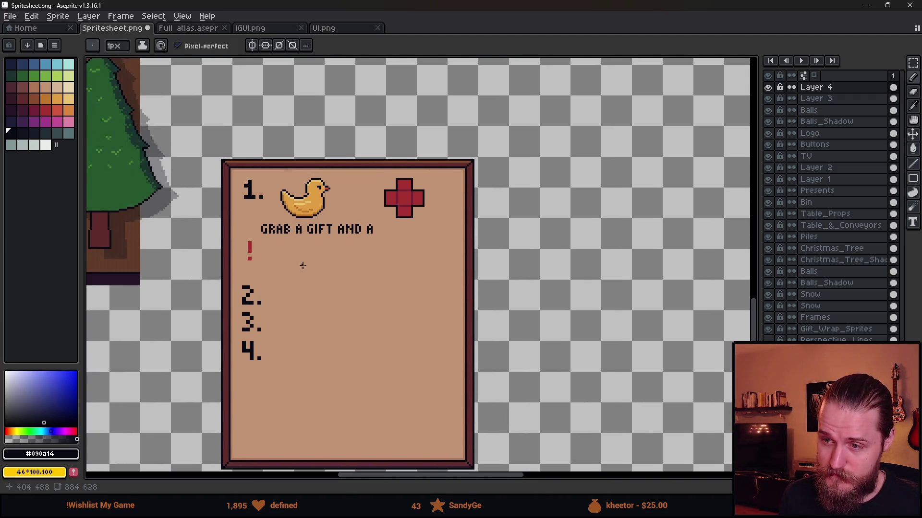
# Step: Pencil the letters T, H, I, N, G, Y after 'AND A' to spell THINGY
pyautogui.click(380, 235)
pyautogui.scroll(5, 379, 232)
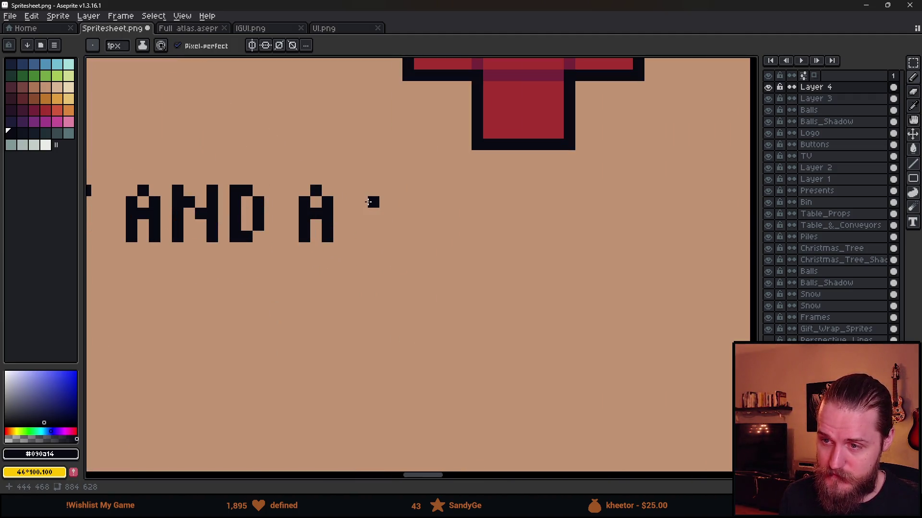
pyautogui.moveTo(373, 191)
pyautogui.mouseDown()
pyautogui.moveTo(397, 191)
pyautogui.moveTo(385, 237)
pyautogui.mouseUp()
pyautogui.moveTo(419, 190); pyautogui.dragTo(420, 241)
pyautogui.moveTo(442, 191)
pyautogui.mouseDown()
pyautogui.moveTo(442, 214)
pyautogui.moveTo(431, 214)
pyautogui.moveTo(466, 237)
pyautogui.moveTo(497, 199)
pyautogui.moveTo(523, 238)
pyautogui.mouseUp()
pyautogui.click(511, 214)
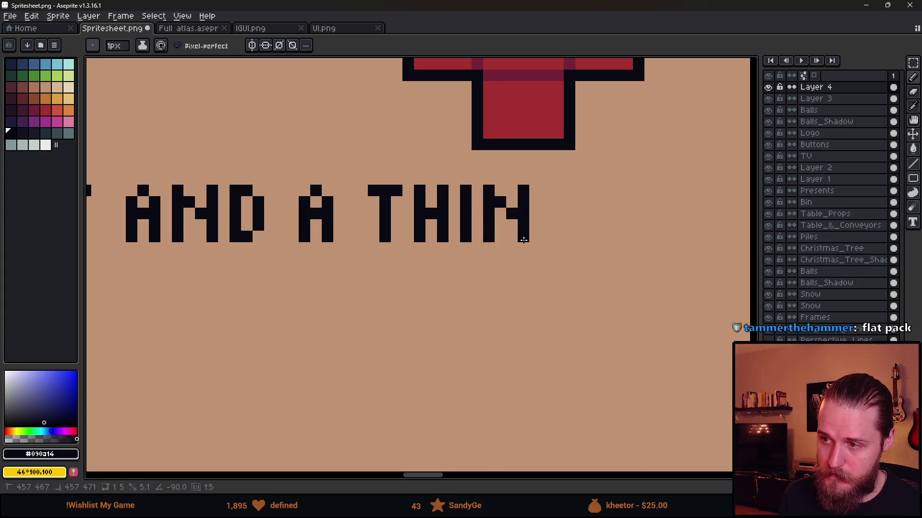
pyautogui.moveTo(560, 193)
pyautogui.mouseDown()
pyautogui.moveTo(546, 200)
pyautogui.moveTo(546, 228)
pyautogui.moveTo(563, 233)
pyautogui.moveTo(570, 214)
pyautogui.mouseUp()
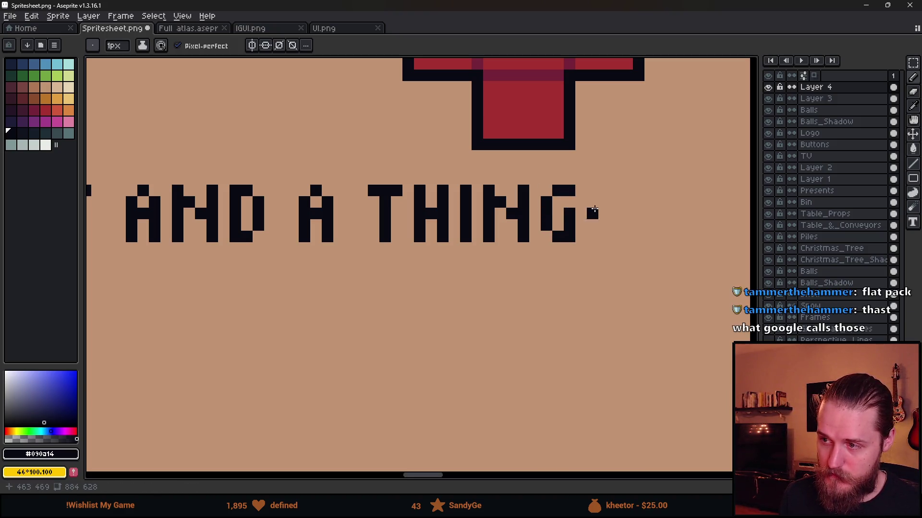
pyautogui.press('v')
pyautogui.press('b')
pyautogui.moveTo(616, 191)
pyautogui.mouseDown()
pyautogui.moveTo(611, 207)
pyautogui.moveTo(598, 208)
pyautogui.moveTo(604, 240)
pyautogui.mouseUp()
# Step: Bring step 4 of the card into view, then switch to the flat pack image search
pyautogui.scroll(-2, 560, 337)
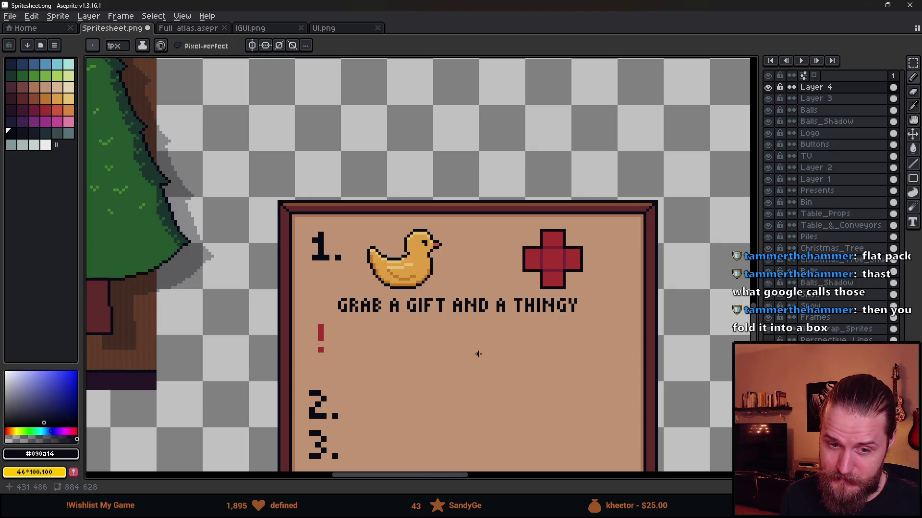
pyautogui.scroll(-1, 478, 353)
pyautogui.scroll(1, 479, 354)
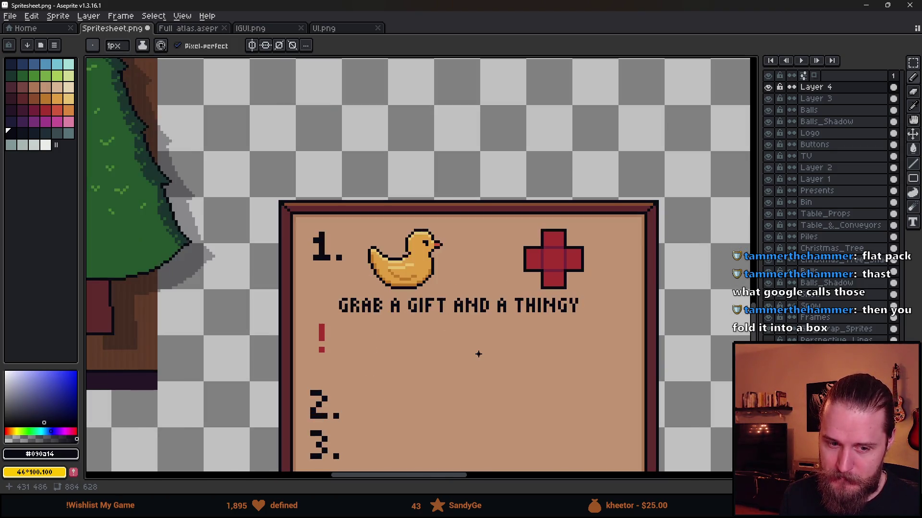
pyautogui.moveTo(479, 381); pyautogui.dragTo(432, 340)
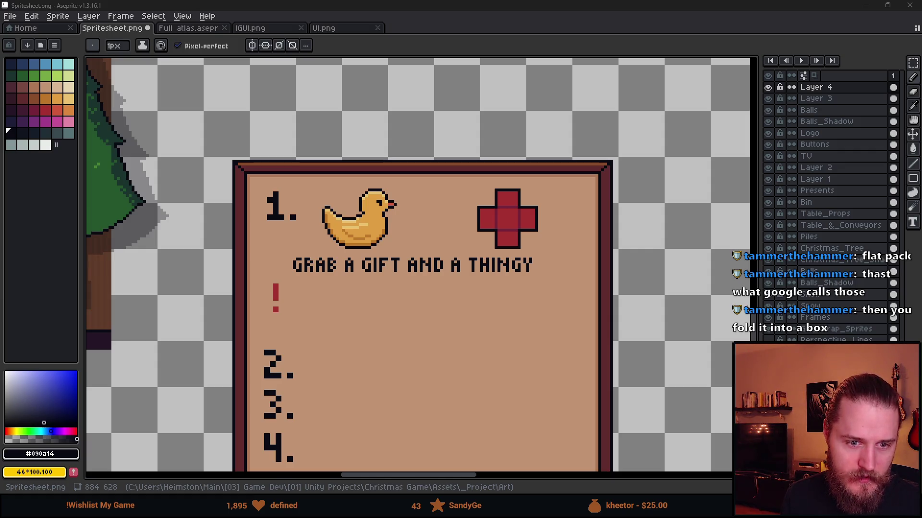
pyautogui.hotkey('alt', 'Tab')
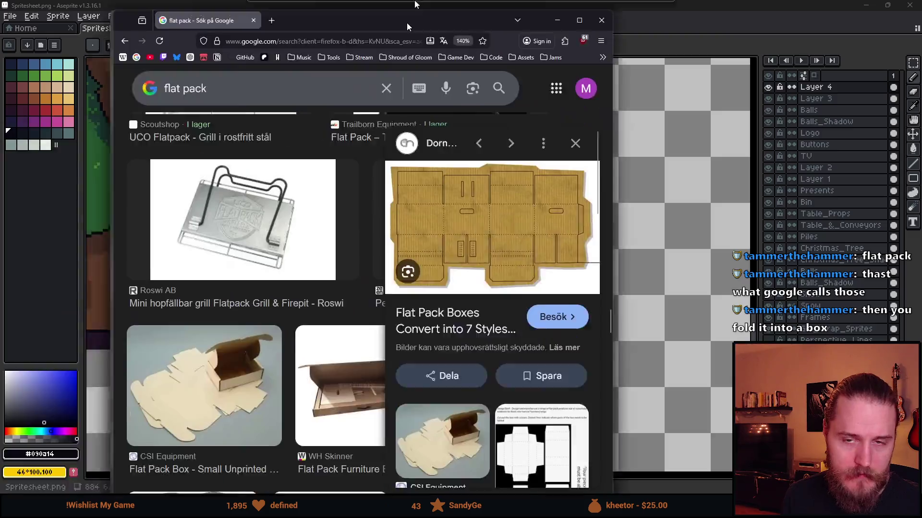
# Step: Scroll through the 'flat pack' image results
pyautogui.scroll(-3, 267, 265)
pyautogui.scroll(-6, 577, 297)
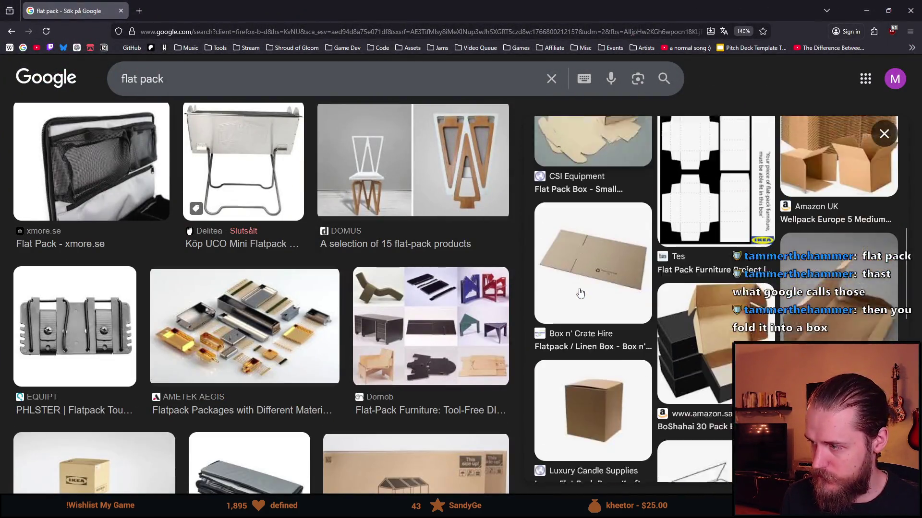
pyautogui.scroll(-3, 577, 297)
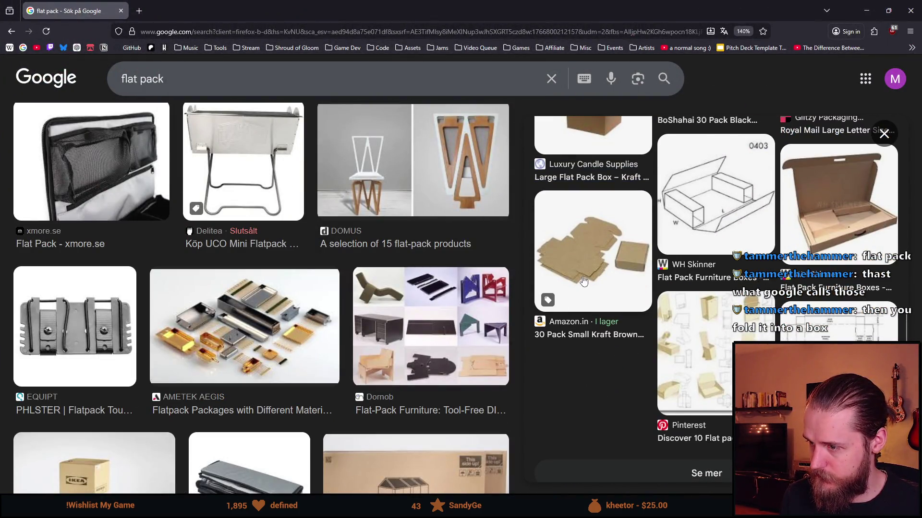
pyautogui.scroll(-2, 567, 313)
pyautogui.scroll(-7, 435, 327)
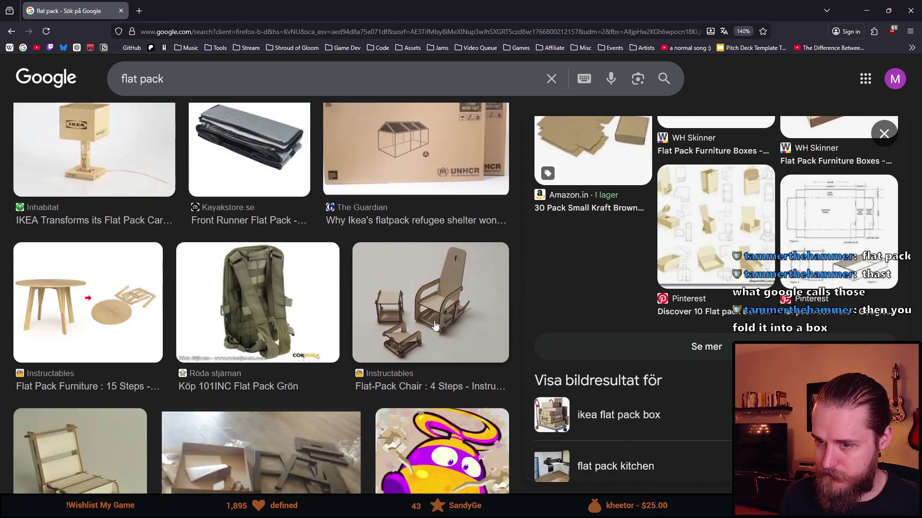
pyautogui.scroll(-4, 434, 326)
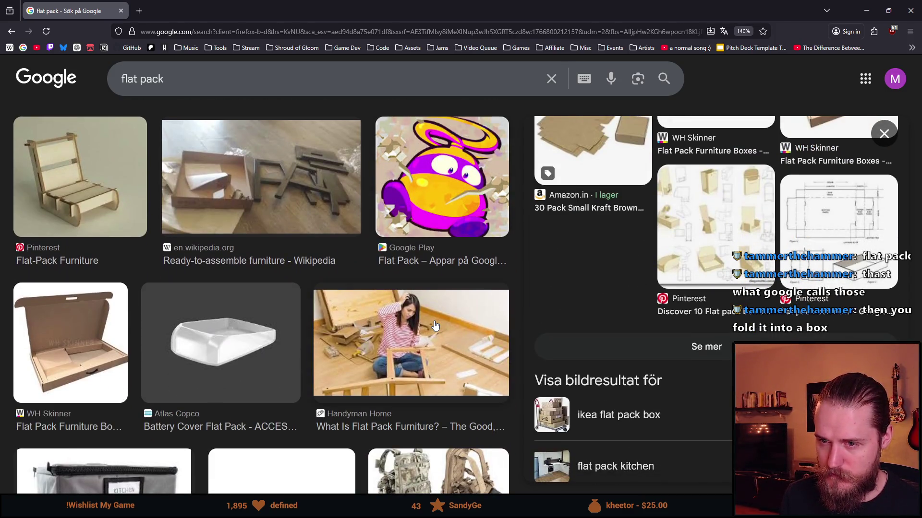
pyautogui.scroll(-10, 434, 324)
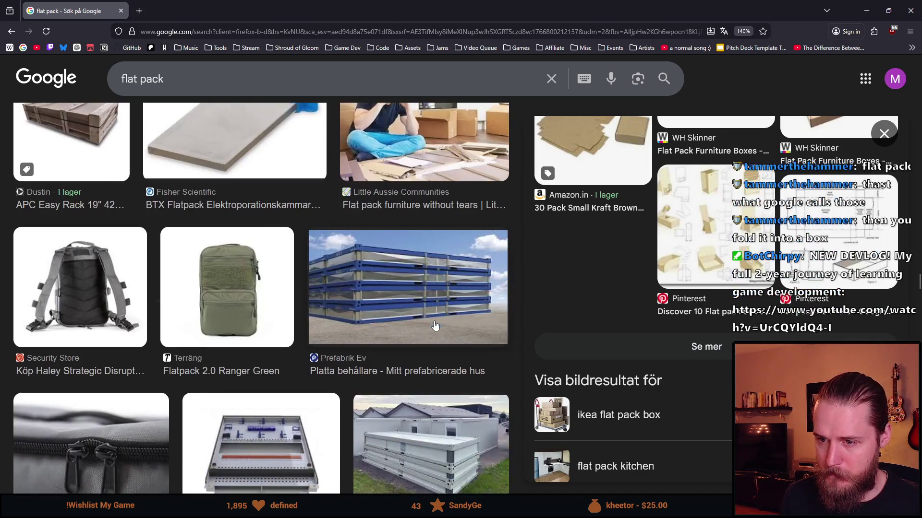
pyautogui.scroll(8, 340, 325)
pyautogui.scroll(5, 340, 325)
# Step: Search Google for 'flat pack box'
pyautogui.click(197, 25)
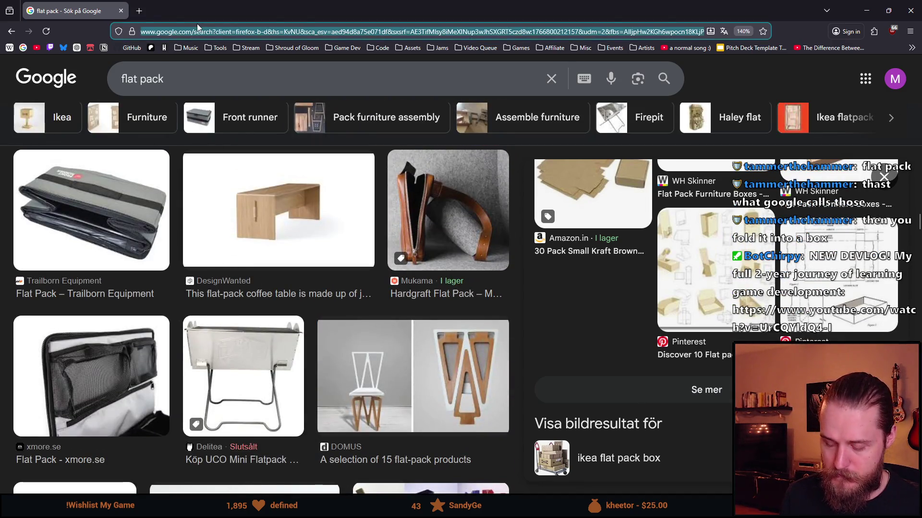
pyautogui.write('flat pack box')
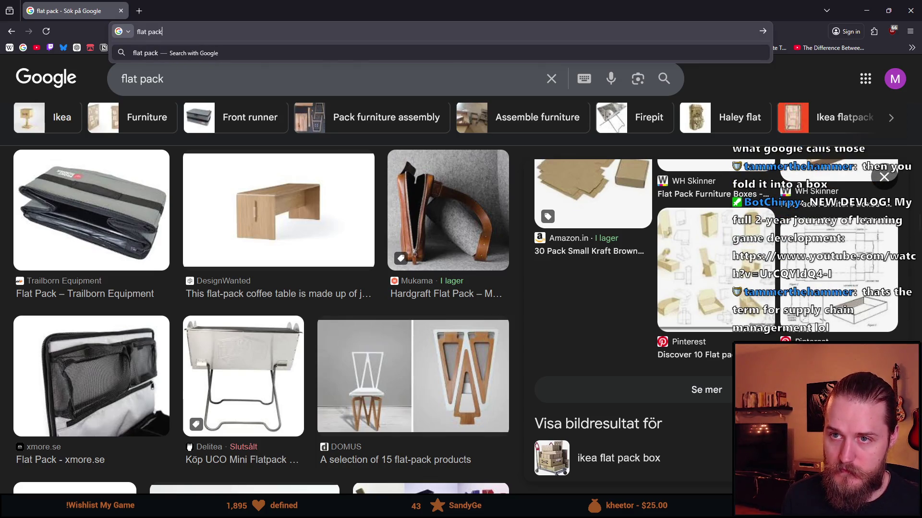
pyautogui.press('Return')
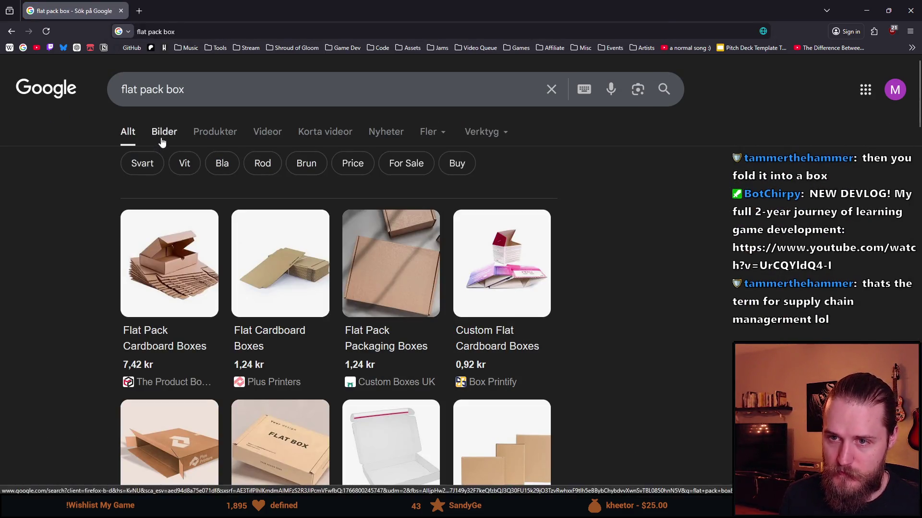
# Step: Switch the results to images only and scroll through the flat pack box images
pyautogui.click(161, 133)
pyautogui.scroll(-2, 184, 234)
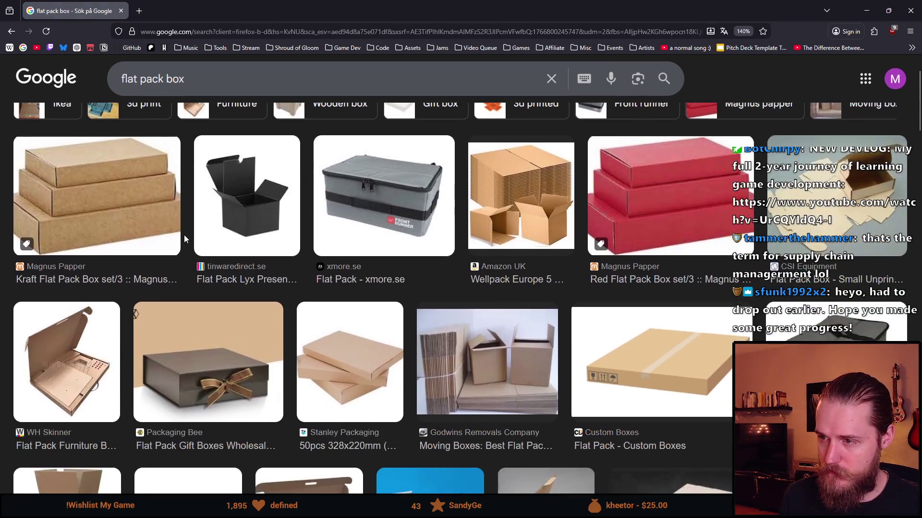
pyautogui.scroll(-2, 201, 240)
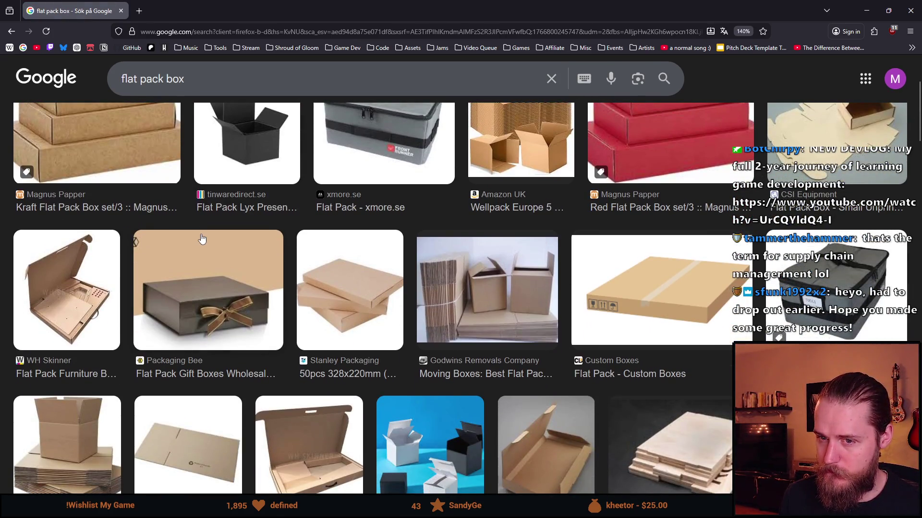
pyautogui.scroll(-5, 201, 239)
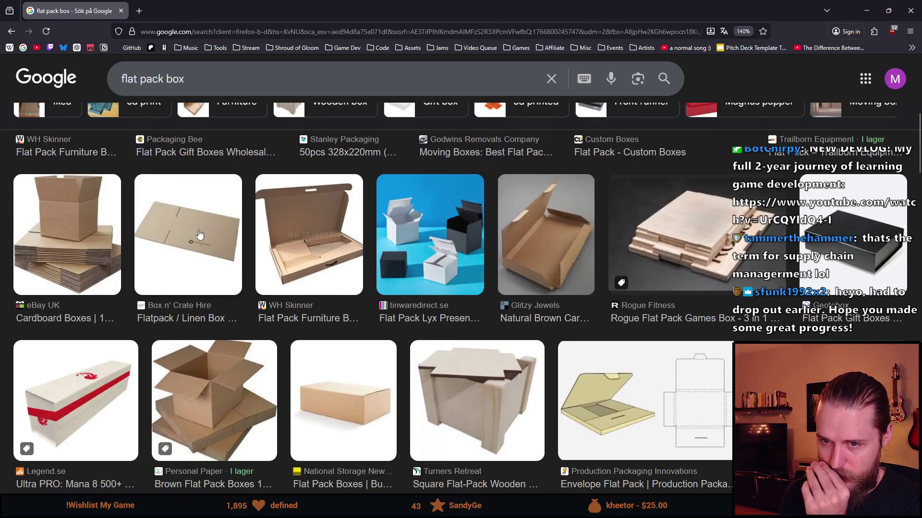
pyautogui.scroll(-8, 214, 267)
pyautogui.scroll(-1, 235, 246)
pyautogui.scroll(-3, 235, 246)
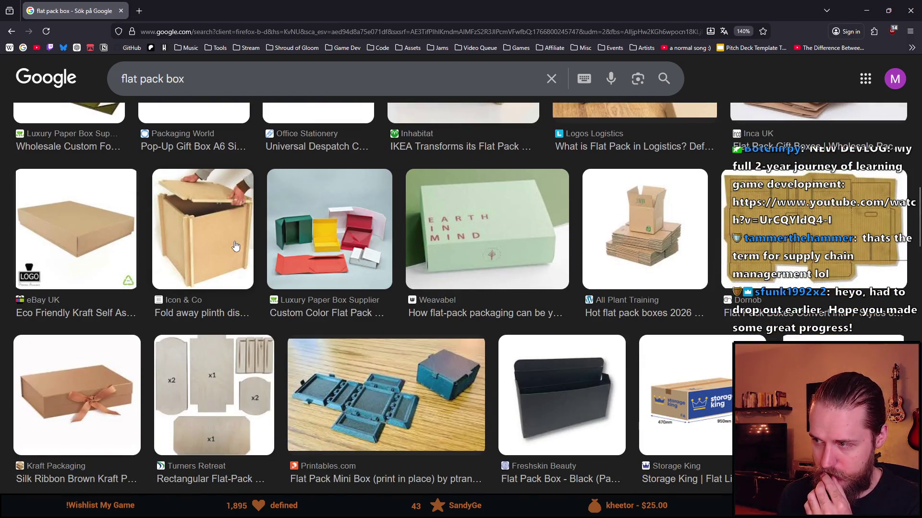
pyautogui.scroll(-8, 236, 245)
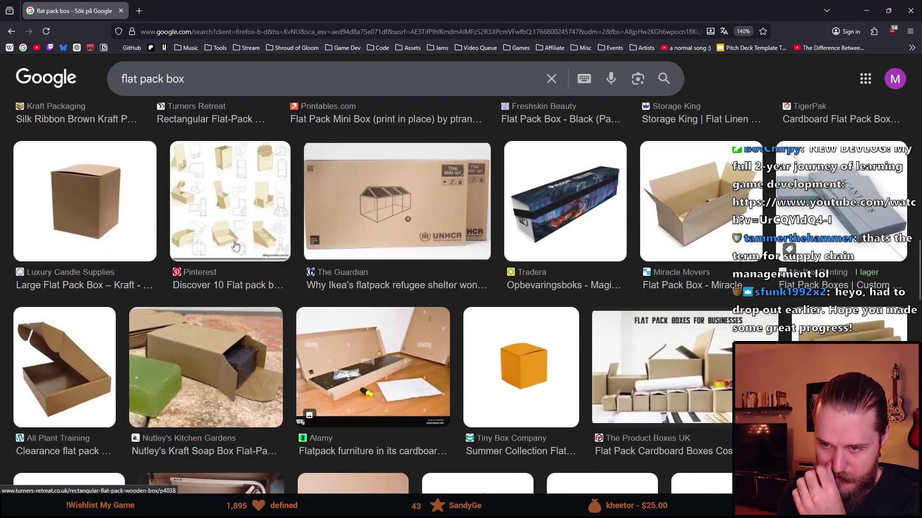
pyautogui.scroll(-7, 235, 246)
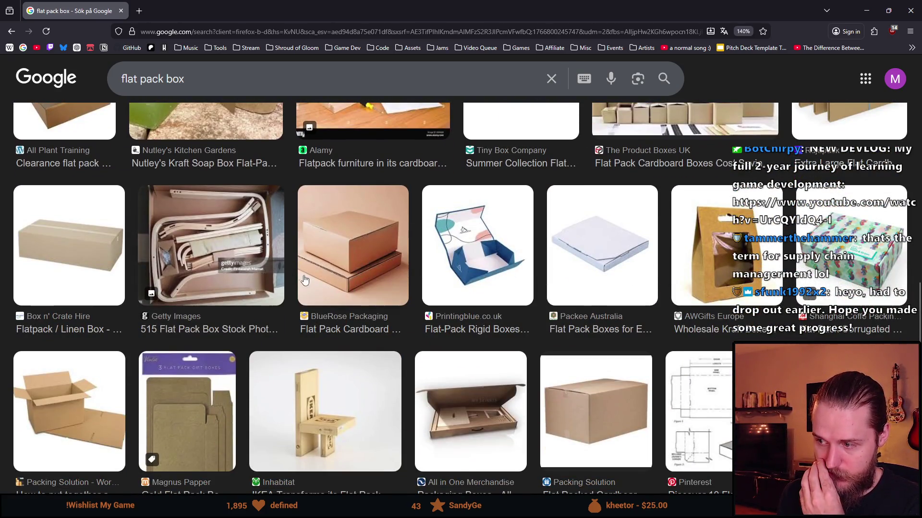
pyautogui.scroll(-1, 303, 284)
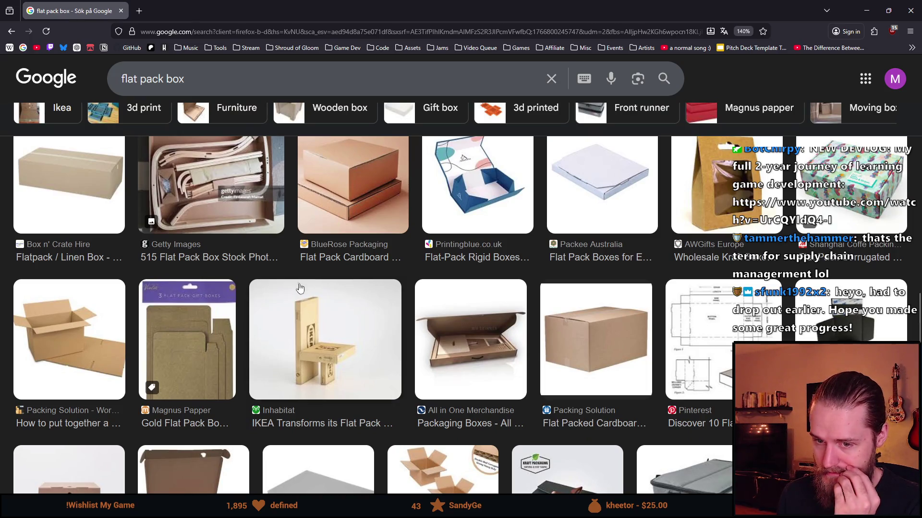
# Step: Preview the flat packed box how-to image and the Boxify flat folding box
pyautogui.click(70, 341)
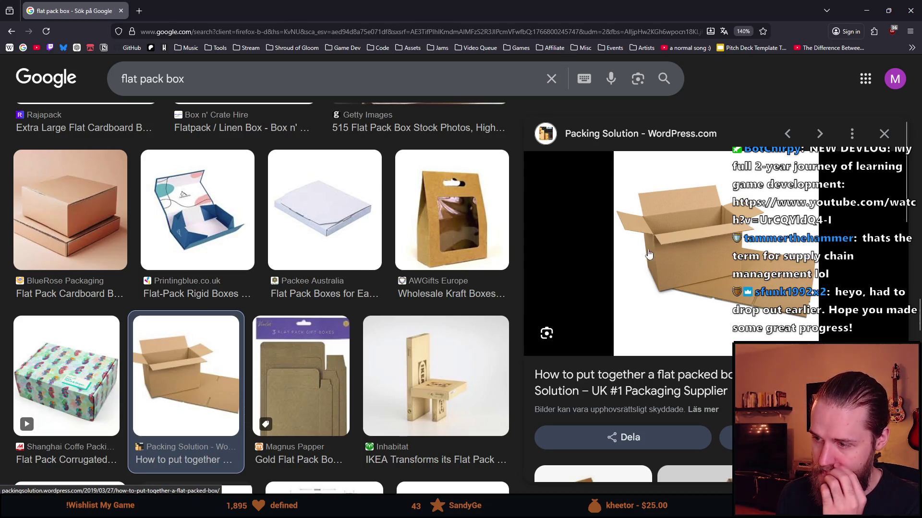
pyautogui.scroll(-5, 442, 262)
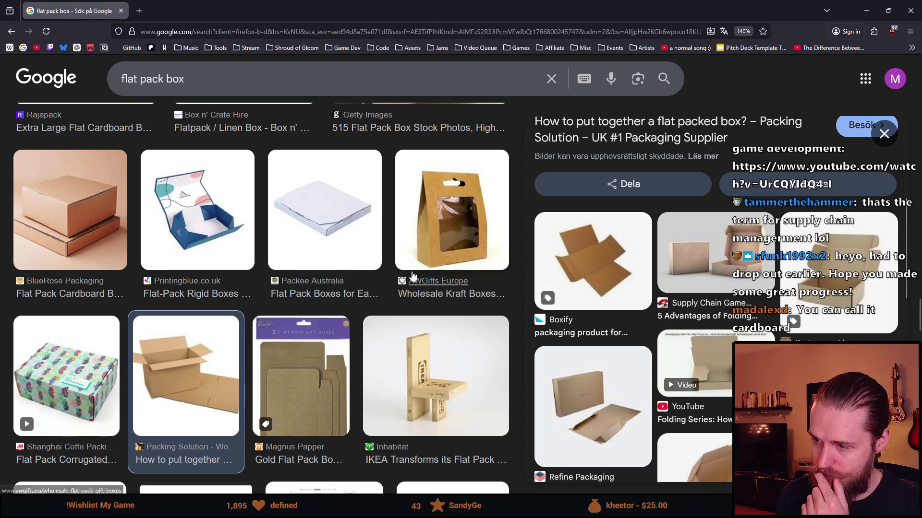
pyautogui.click(591, 264)
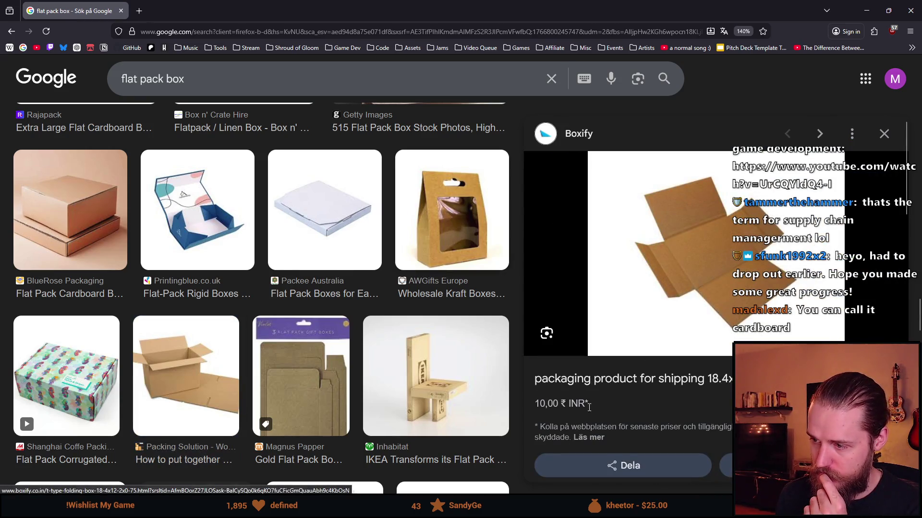
pyautogui.scroll(-5, 589, 409)
pyautogui.scroll(3, 604, 332)
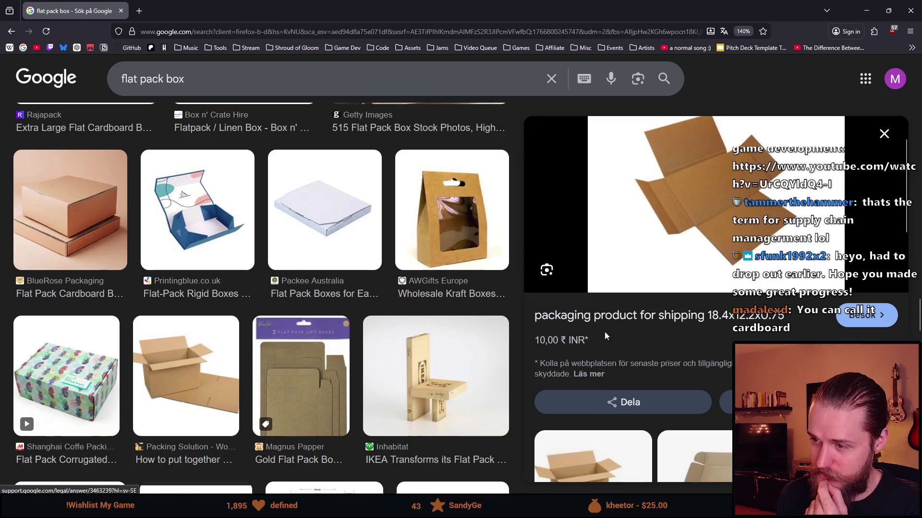
pyautogui.scroll(-5, 607, 330)
pyautogui.scroll(1, 623, 331)
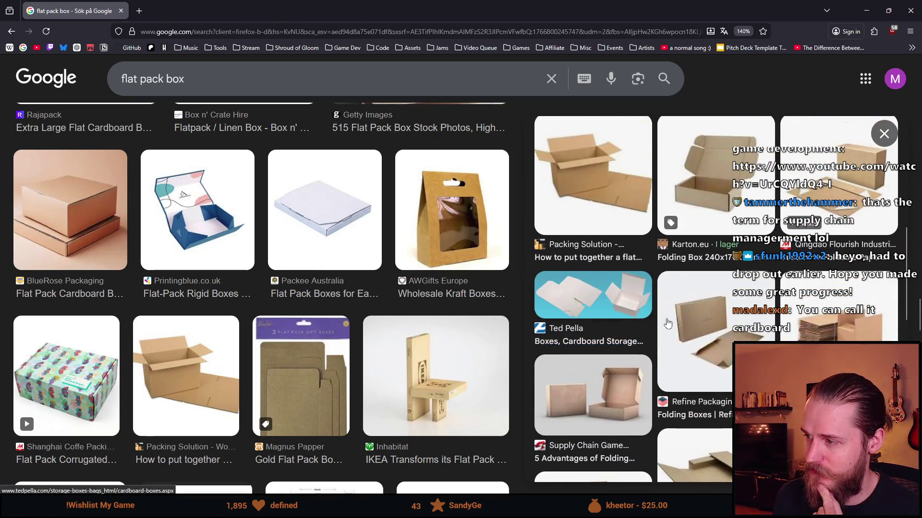
pyautogui.scroll(-5, 696, 338)
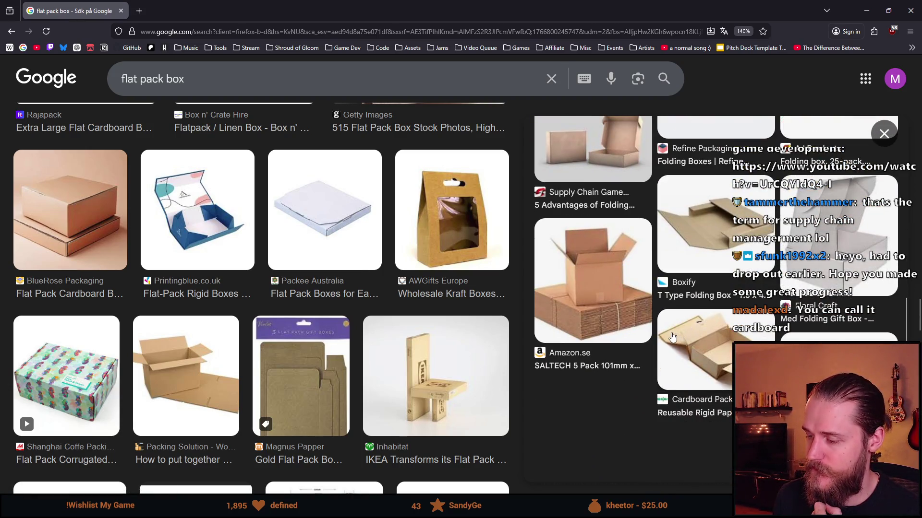
# Step: Preview the Amazon.se SALTECH cardboard box and browse related images, then return to Aseprite
pyautogui.click(606, 300)
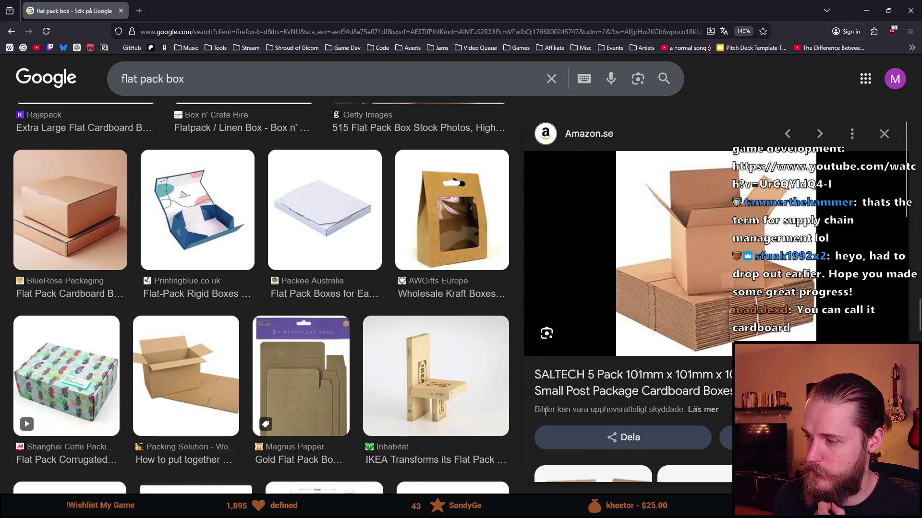
pyautogui.scroll(-3, 545, 412)
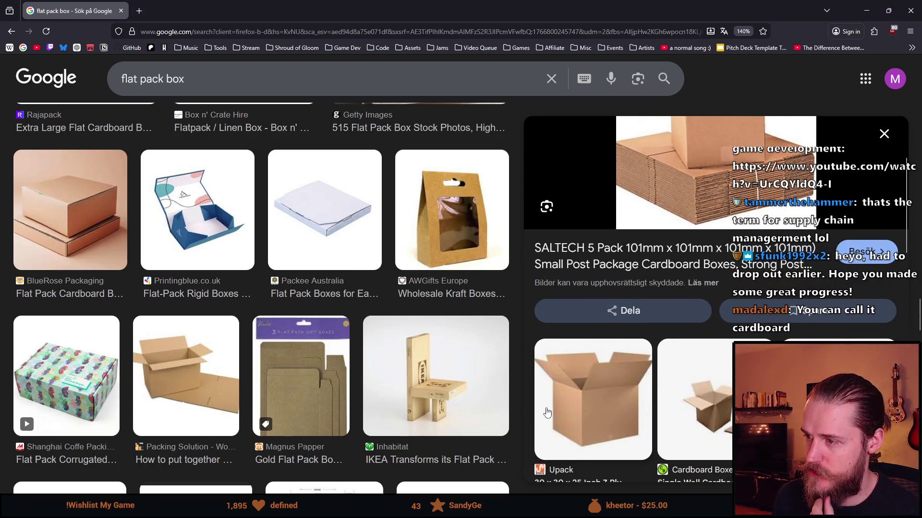
pyautogui.scroll(-2, 547, 412)
pyautogui.scroll(-4, 589, 402)
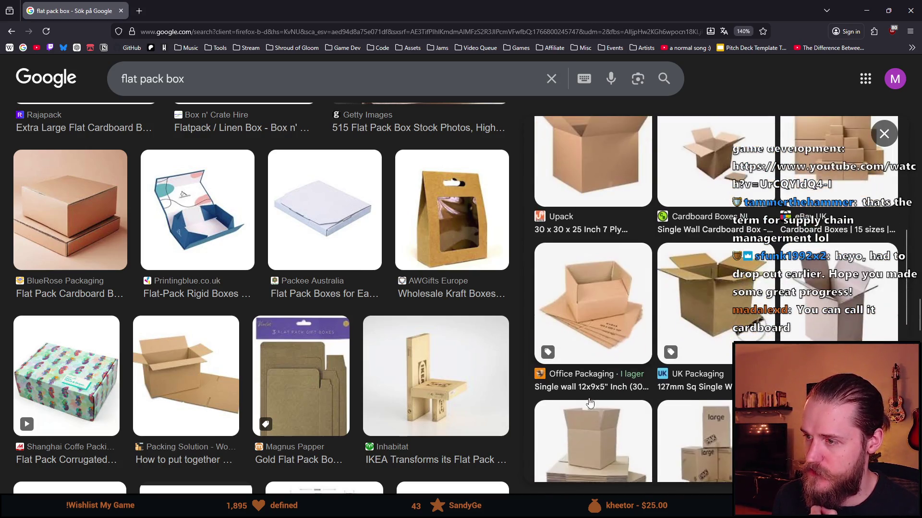
pyautogui.scroll(-3, 590, 402)
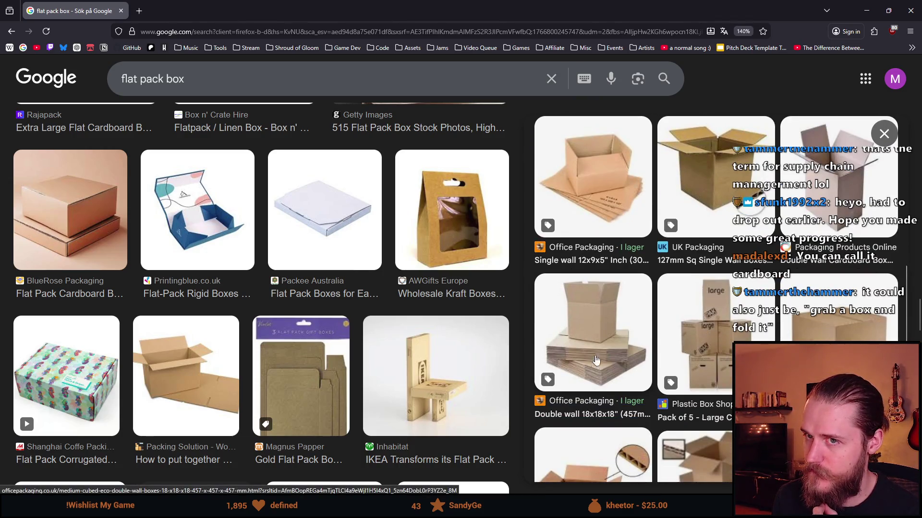
pyautogui.hotkey('alt', 'Tab')
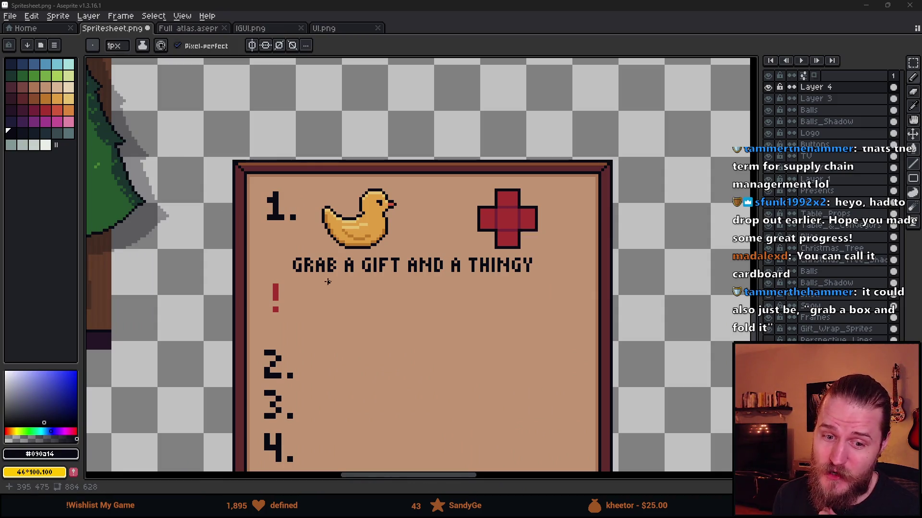
# Step: Zoom in on the word THINGY and enlarge the brush to 7 px
pyautogui.scroll(1, 518, 267)
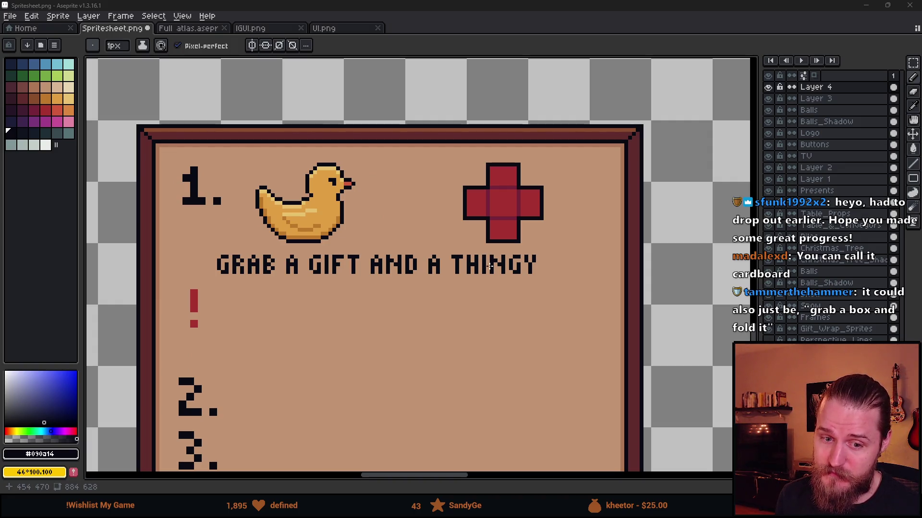
pyautogui.scroll(1, 490, 266)
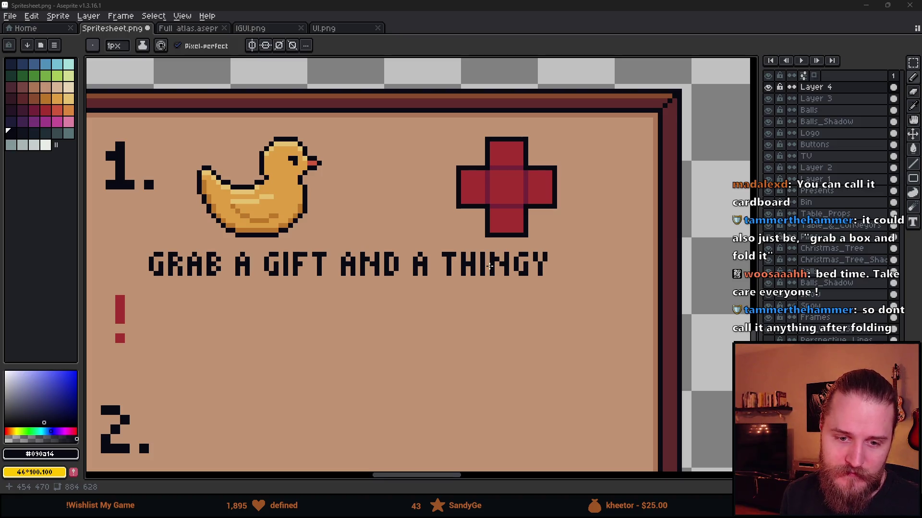
pyautogui.scroll(1, 522, 235)
pyautogui.press('+')
pyautogui.press('+')
pyautogui.press('+')
# Step: Erase the word THINGY from the step 1 caption with the eraser
pyautogui.press('e')
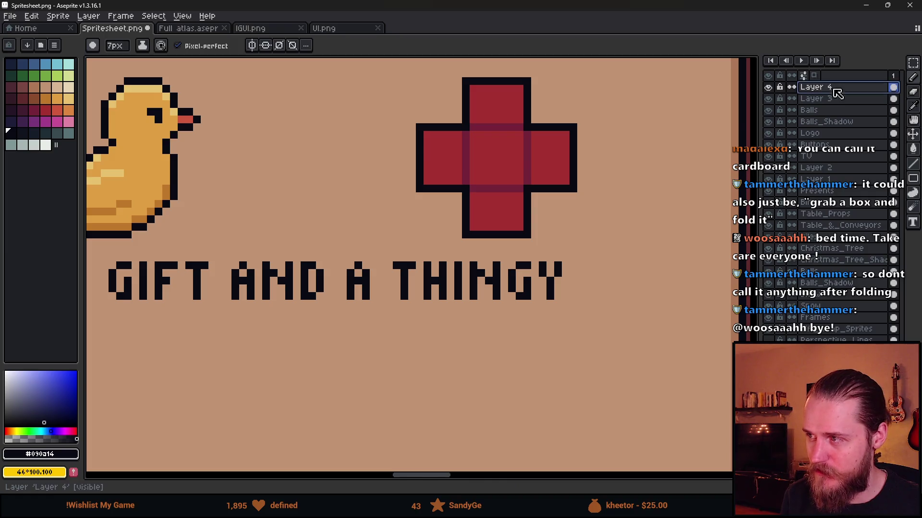
pyautogui.moveTo(411, 312)
pyautogui.mouseDown()
pyautogui.moveTo(414, 273)
pyautogui.moveTo(535, 293)
pyautogui.mouseUp()
pyautogui.scroll(-2, 535, 294)
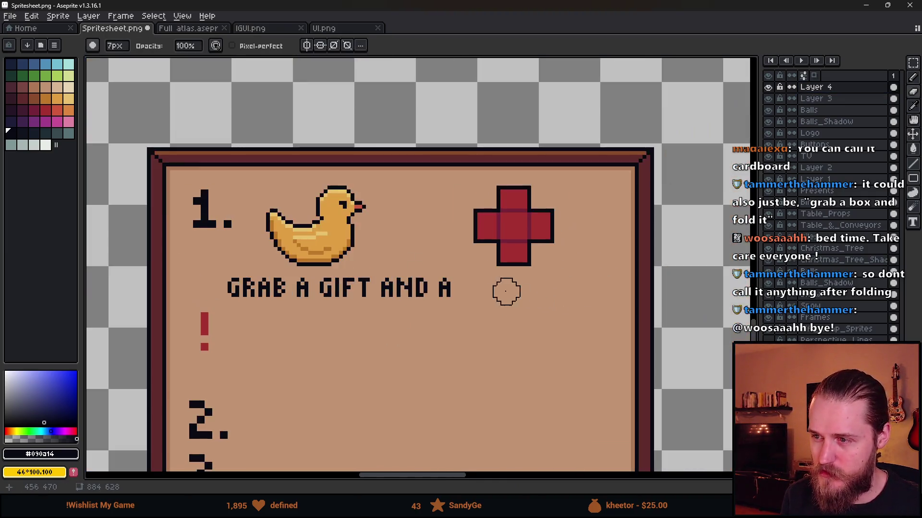
pyautogui.scroll(3, 369, 278)
# Step: Undo the stray black blob over the A, reset the brush to 1 px, and zoom out
pyautogui.press('b')
pyautogui.click(373, 294)
pyautogui.hotkey('ctrl', 'z')
pyautogui.press('-')
pyautogui.press('-')
pyautogui.press('-')
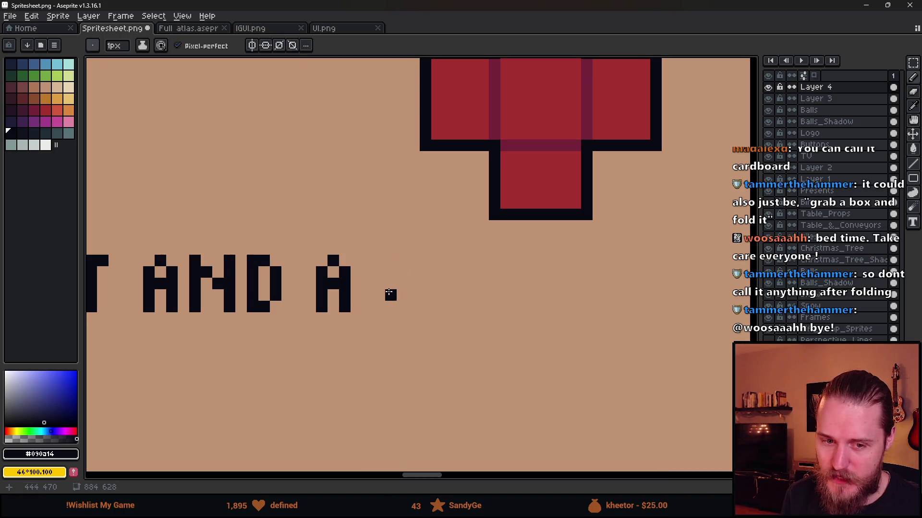
pyautogui.scroll(-1, 388, 293)
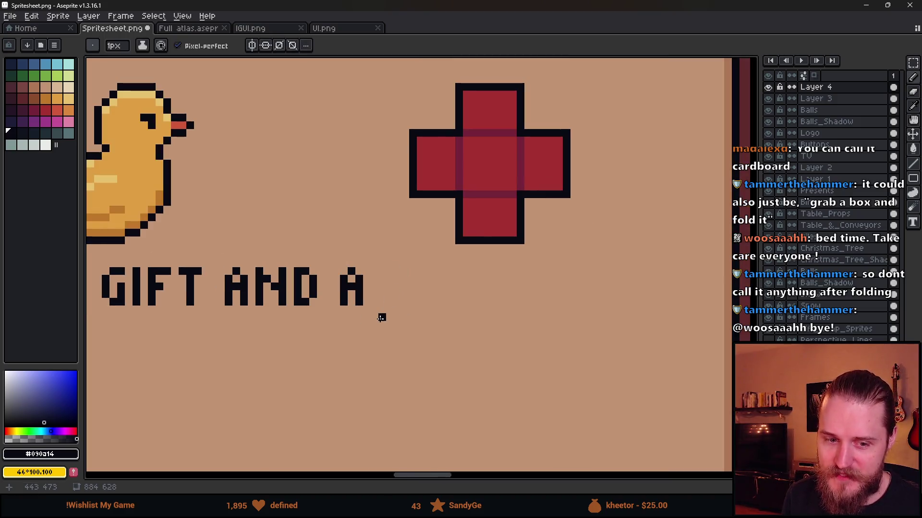
pyautogui.scroll(1, 381, 295)
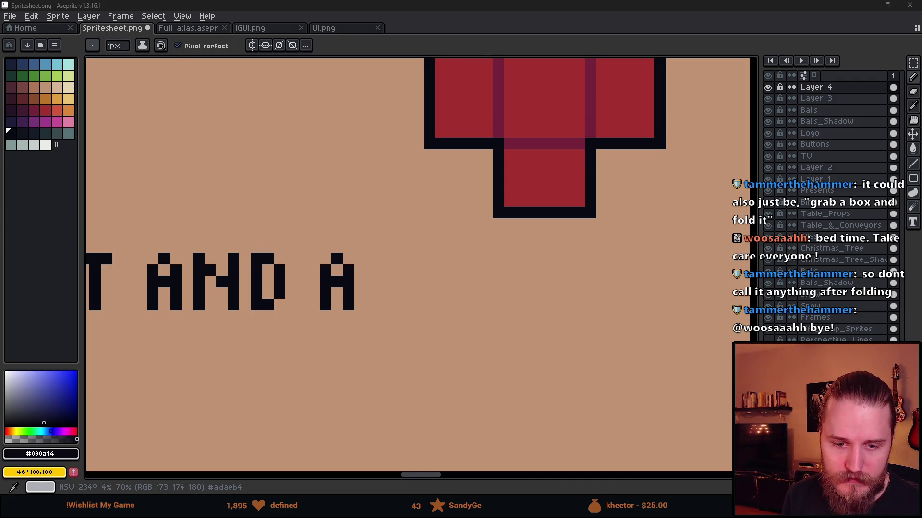
pyautogui.scroll(-5, 242, 283)
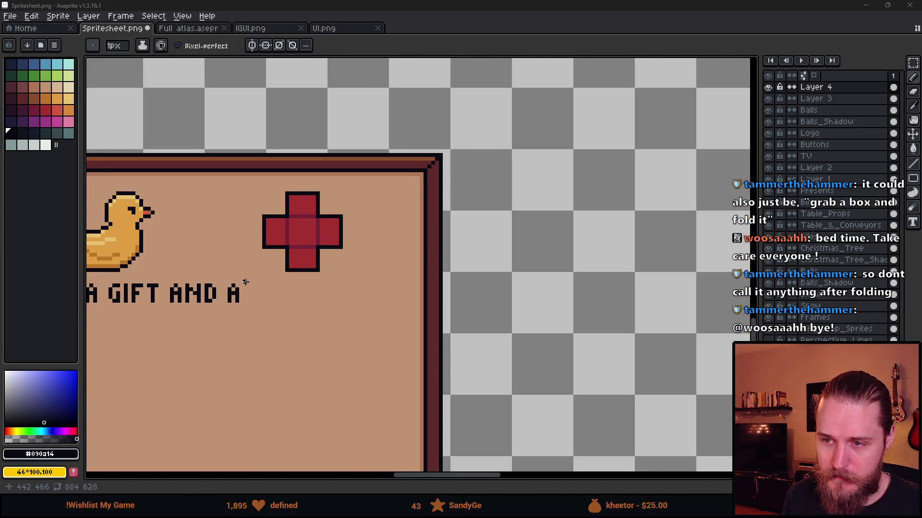
pyautogui.scroll(-4, 242, 283)
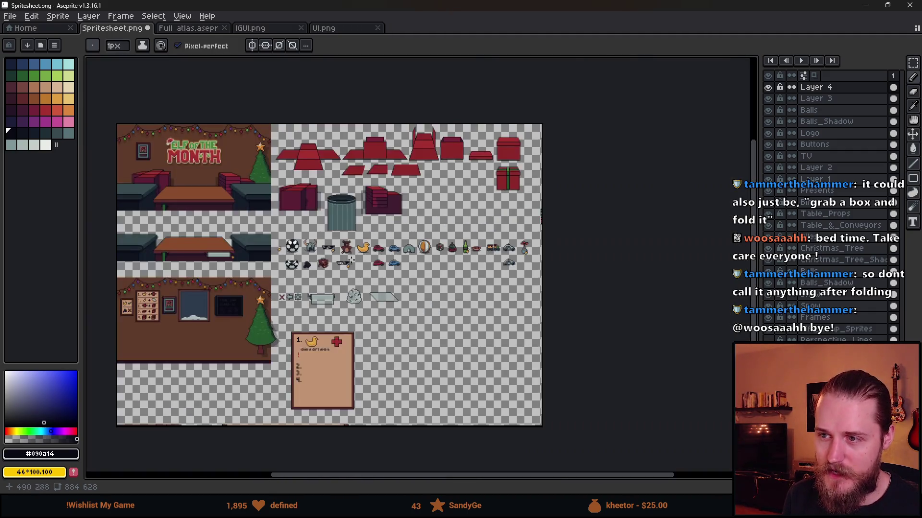
pyautogui.scroll(3, 429, 117)
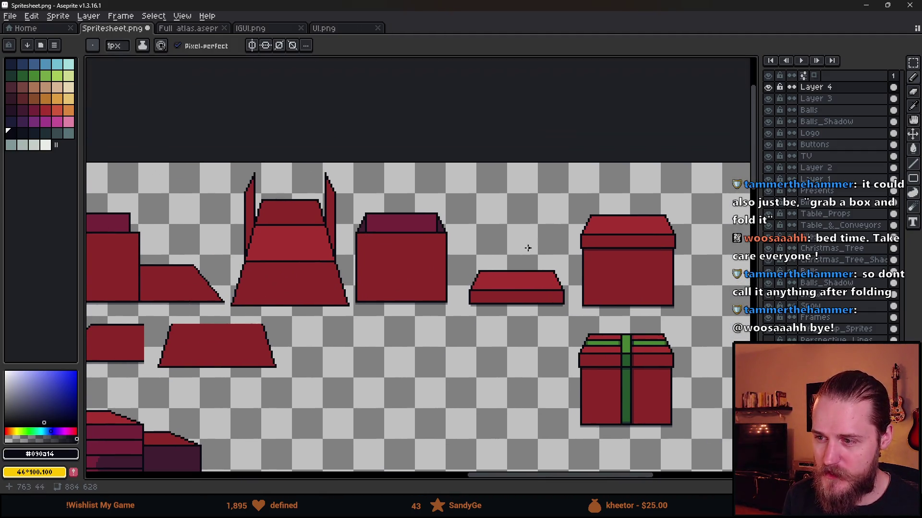
pyautogui.moveTo(527, 254)
pyautogui.mouseDown()
pyautogui.moveTo(451, 170)
pyautogui.moveTo(416, 203)
pyautogui.mouseUp()
pyautogui.moveTo(427, 169)
pyautogui.mouseDown()
pyautogui.moveTo(417, 203)
pyautogui.moveTo(466, 200)
pyautogui.mouseUp()
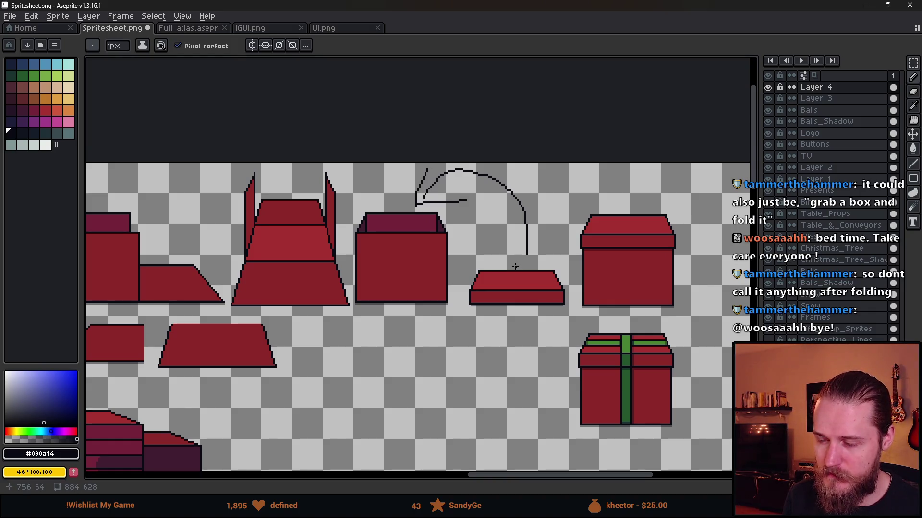
pyautogui.hotkey('ctrl', 'z')
pyautogui.hotkey('ctrl', 'z')
pyautogui.hotkey('ctrl', 'z')
pyautogui.moveTo(519, 264)
pyautogui.mouseDown()
pyautogui.moveTo(517, 243)
pyautogui.moveTo(433, 208)
pyautogui.mouseUp()
pyautogui.moveTo(433, 207); pyautogui.dragTo(460, 194)
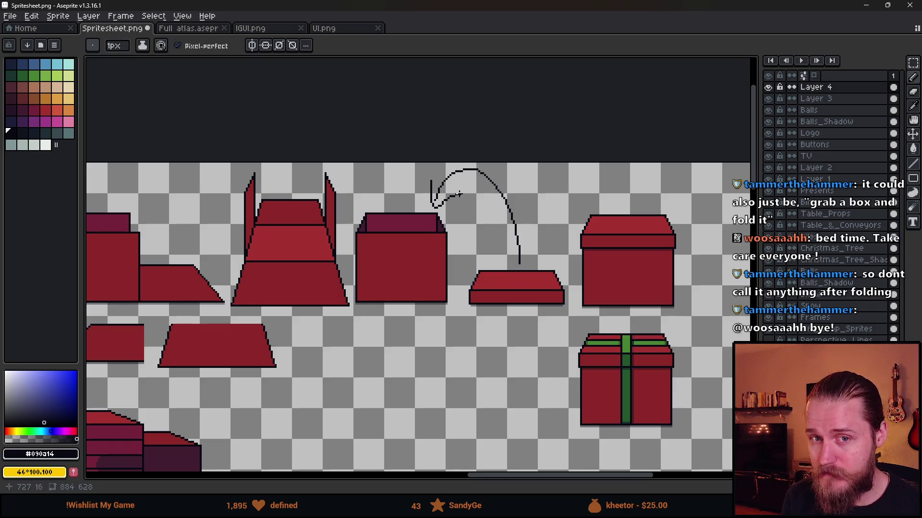
pyautogui.hotkey('ctrl', 'a')
pyautogui.press('Delete')
pyautogui.scroll(-3, 539, 274)
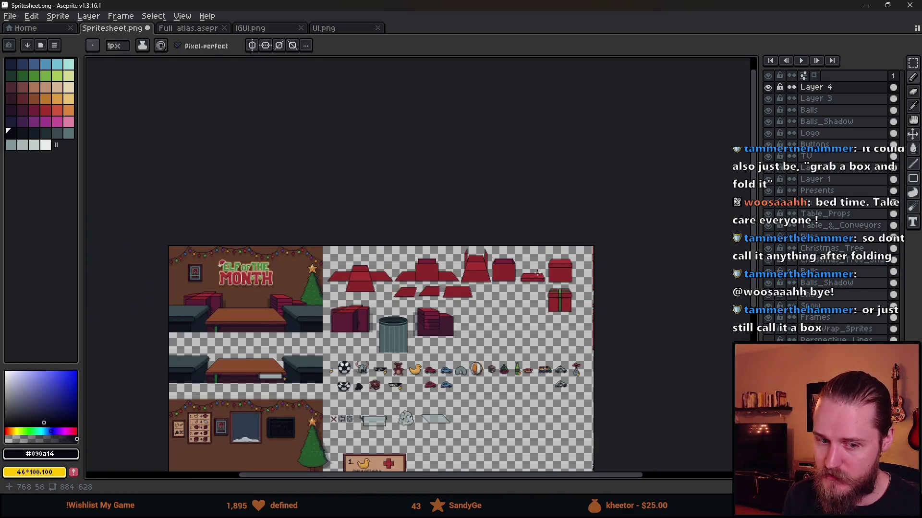
pyautogui.scroll(3, 411, 356)
pyautogui.scroll(-2, 412, 356)
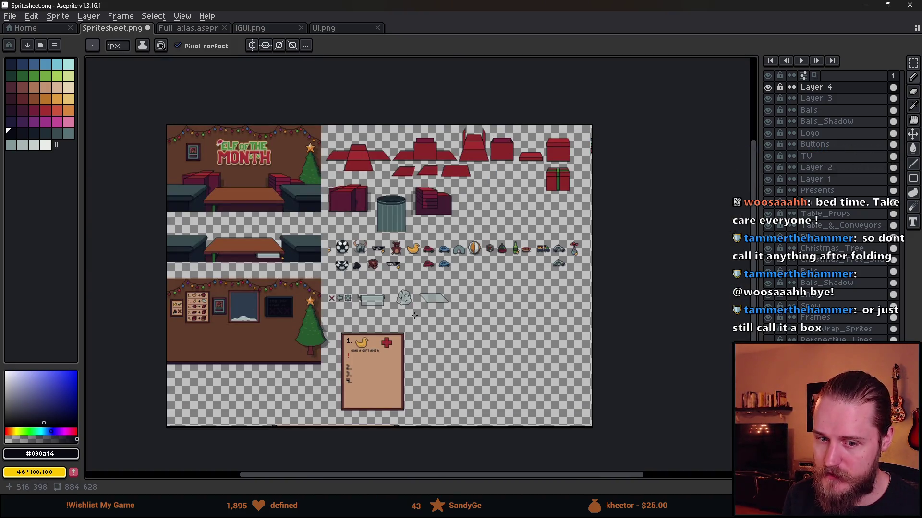
pyautogui.moveTo(454, 280); pyautogui.dragTo(542, 234)
pyautogui.scroll(5, 452, 337)
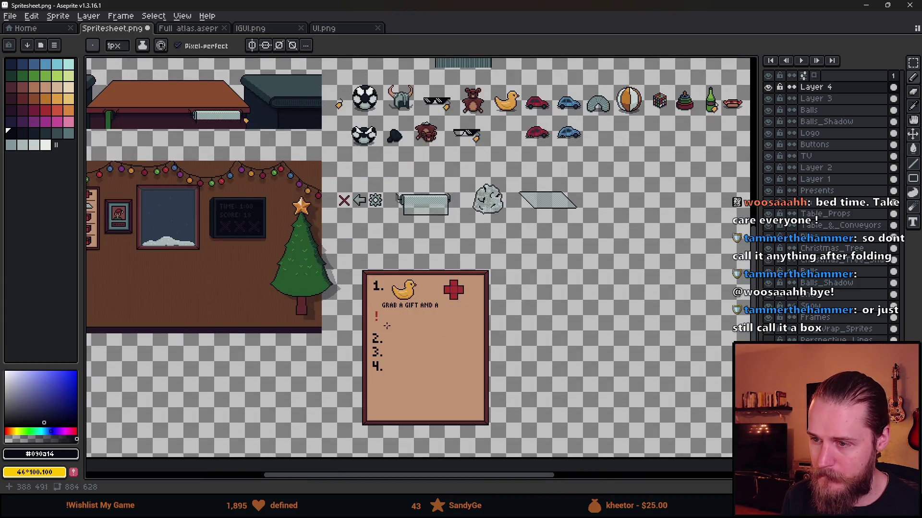
pyautogui.scroll(1, 521, 297)
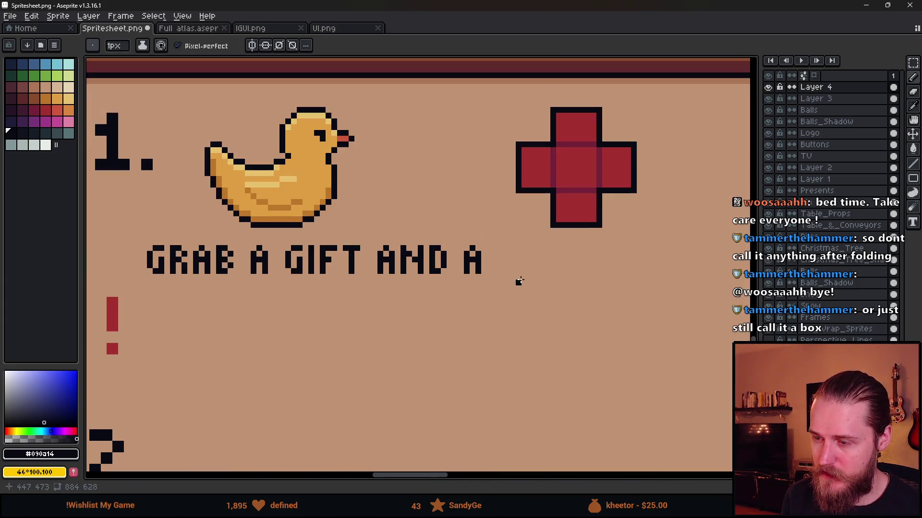
# Step: Draw the X after 'BO' so the word reads BOX, undoing a misplaced stroke
pyautogui.scroll(1, 510, 257)
pyautogui.moveTo(497, 252)
pyautogui.mouseDown()
pyautogui.moveTo(449, 269)
pyautogui.moveTo(448, 290)
pyautogui.moveTo(458, 293)
pyautogui.moveTo(448, 264)
pyautogui.moveTo(465, 288)
pyautogui.moveTo(481, 272)
pyautogui.moveTo(485, 292)
pyautogui.moveTo(497, 269)
pyautogui.moveTo(484, 258)
pyautogui.moveTo(533, 294)
pyautogui.mouseUp()
pyautogui.click(458, 266)
pyautogui.click(541, 222)
pyautogui.hotkey('ctrl', 'z')
pyautogui.moveTo(511, 259)
pyautogui.mouseDown()
pyautogui.moveTo(528, 294)
pyautogui.moveTo(515, 284)
pyautogui.moveTo(521, 271)
pyautogui.mouseUp()
pyautogui.click(527, 259)
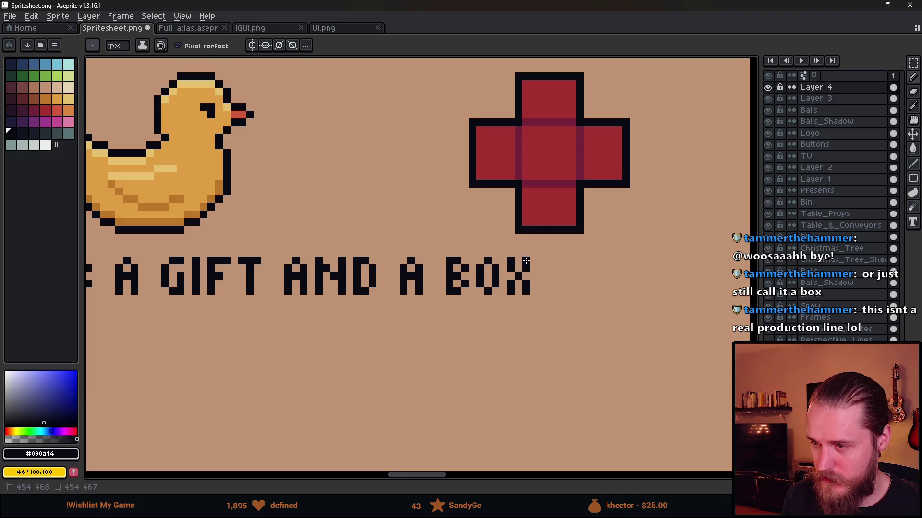
# Step: Zoom in and out to check the finished 'GRAB A GIFT AND A BOX.' line
pyautogui.scroll(-3, 510, 311)
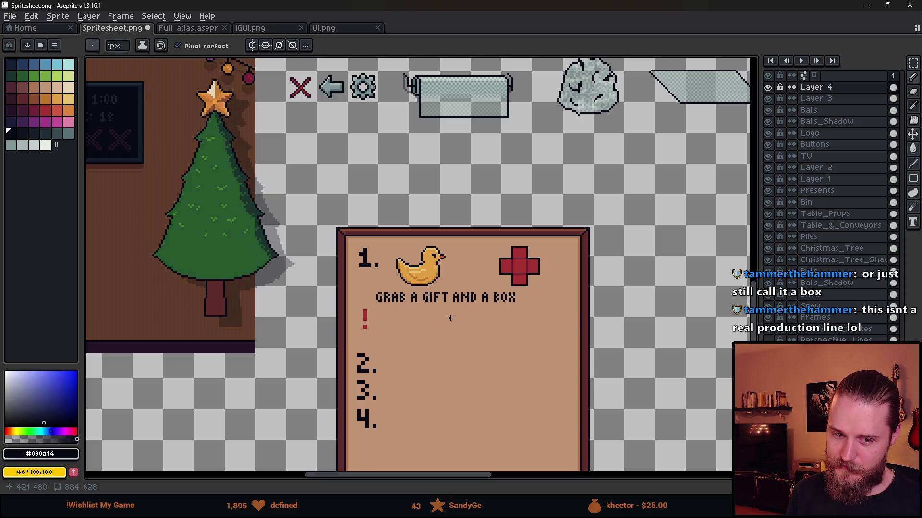
pyautogui.scroll(1, 450, 318)
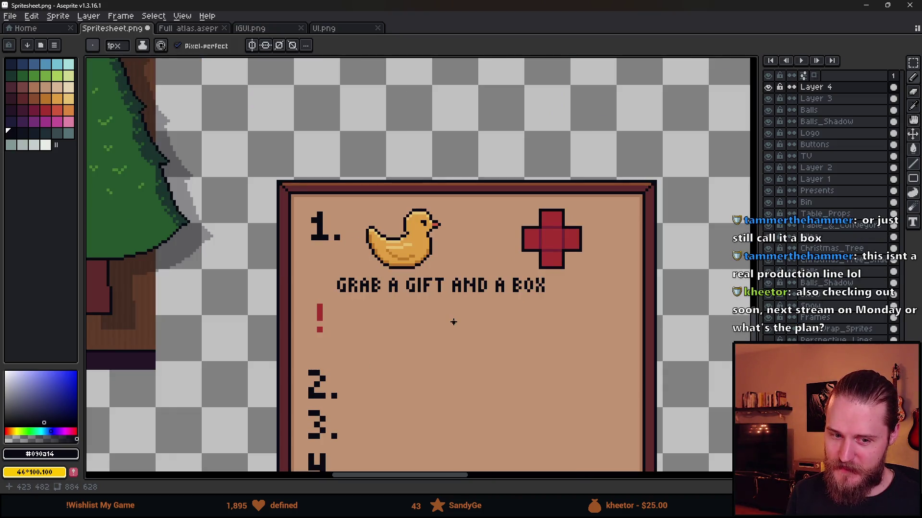
pyautogui.scroll(-1, 431, 288)
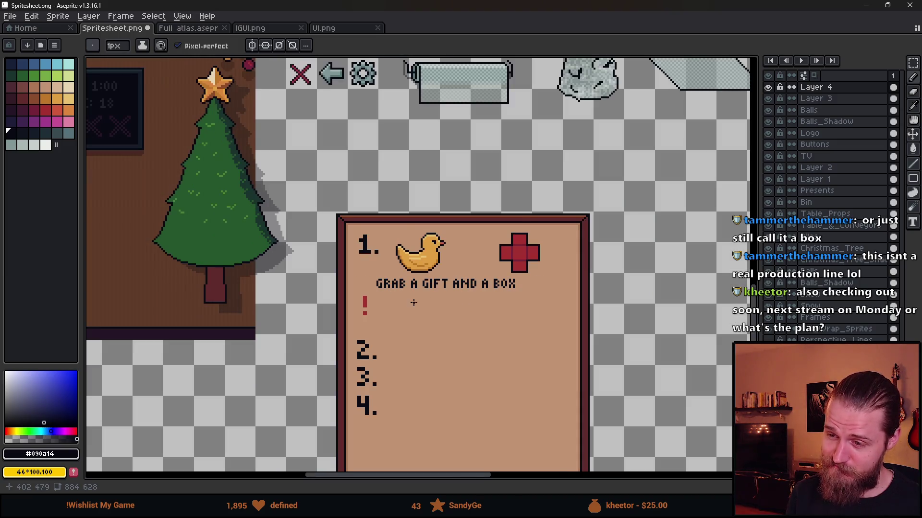
pyautogui.scroll(2, 414, 302)
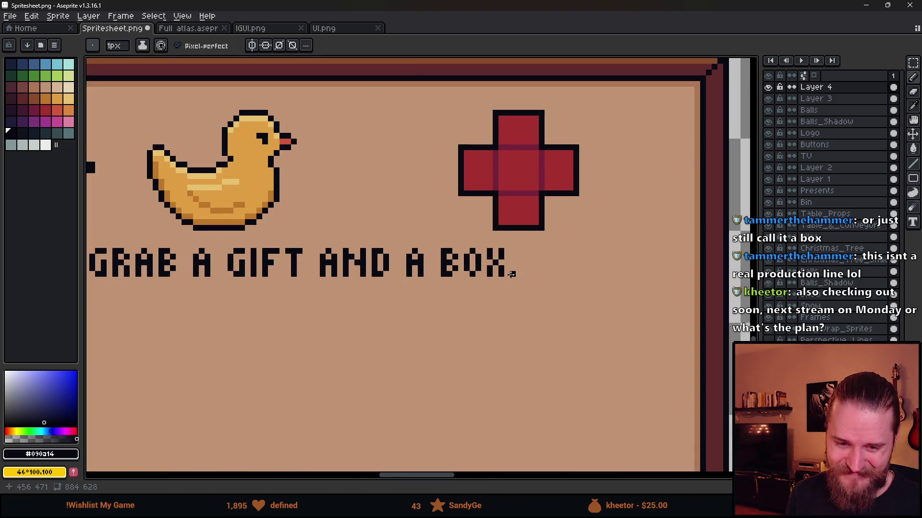
pyautogui.scroll(-2, 511, 274)
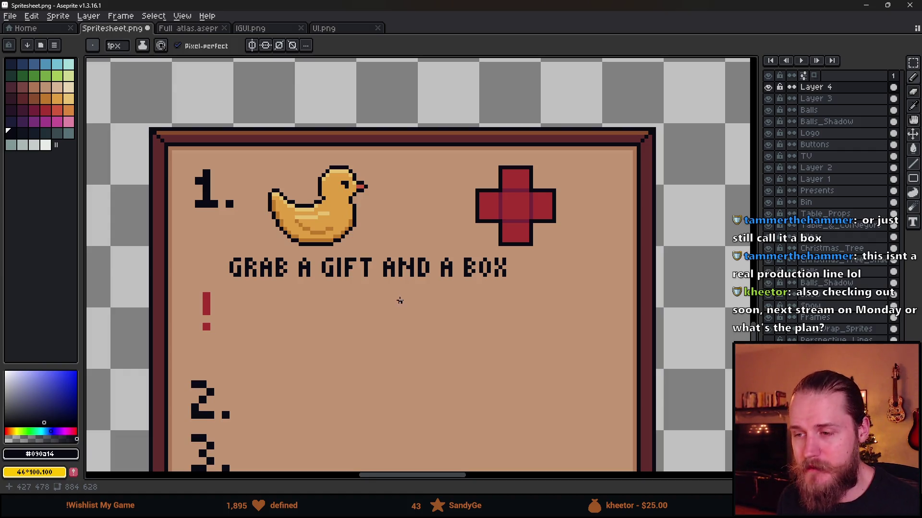
pyautogui.scroll(2, 513, 275)
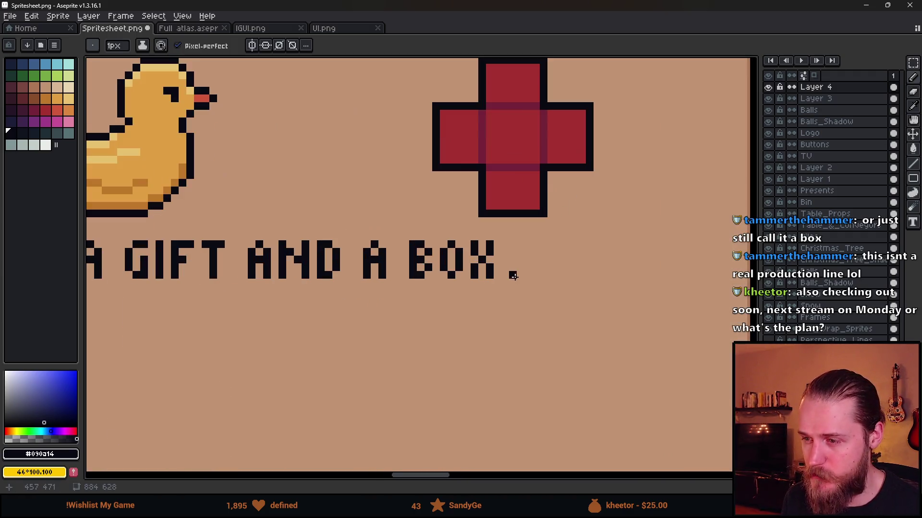
pyautogui.scroll(-2, 473, 344)
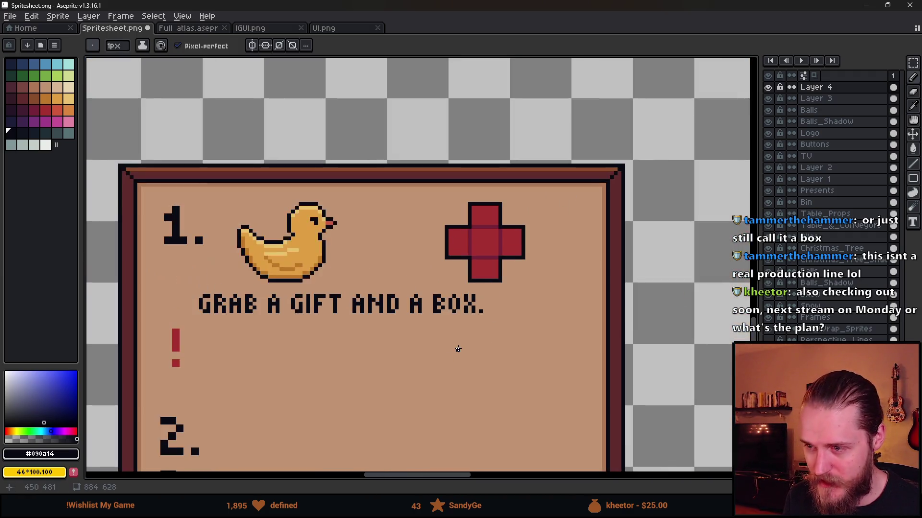
# Step: Marquee-select the step 1 text line, shift it about 40 px right, and deselect
pyautogui.moveTo(363, 352); pyautogui.dragTo(401, 312)
pyautogui.press('m')
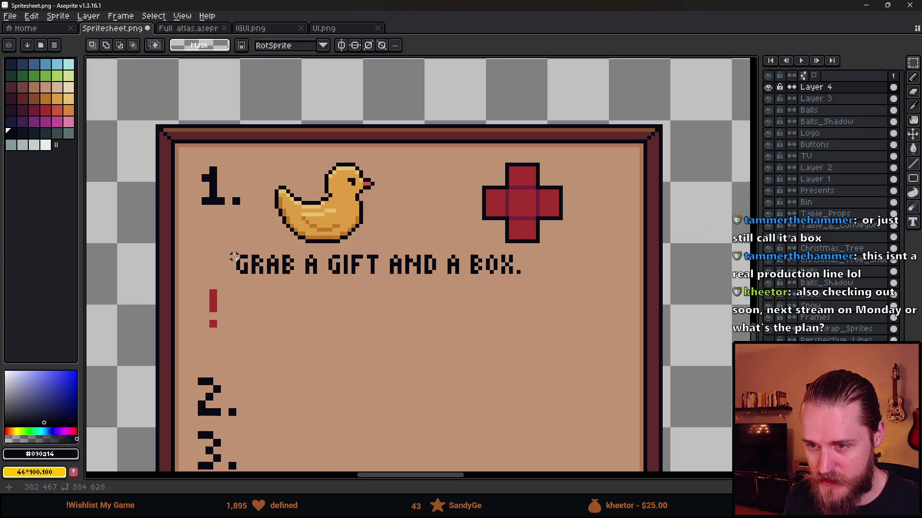
pyautogui.moveTo(229, 251); pyautogui.dragTo(559, 301)
pyautogui.moveTo(488, 281); pyautogui.dragTo(525, 285)
pyautogui.click(506, 368)
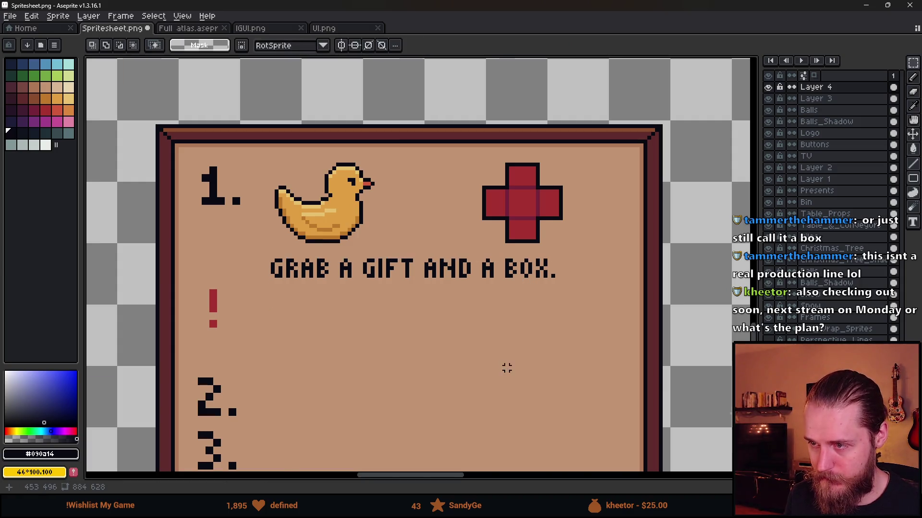
# Step: Inspect the recipe board, briefly selecting its arrow column before clearing the selection
pyautogui.scroll(-3, 506, 369)
pyautogui.scroll(1, 506, 367)
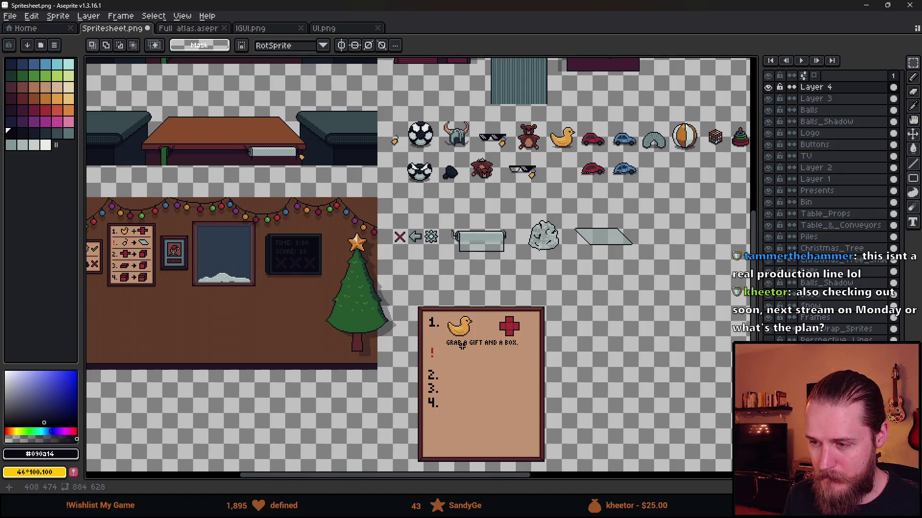
pyautogui.moveTo(166, 267); pyautogui.dragTo(290, 281)
pyautogui.scroll(4, 294, 214)
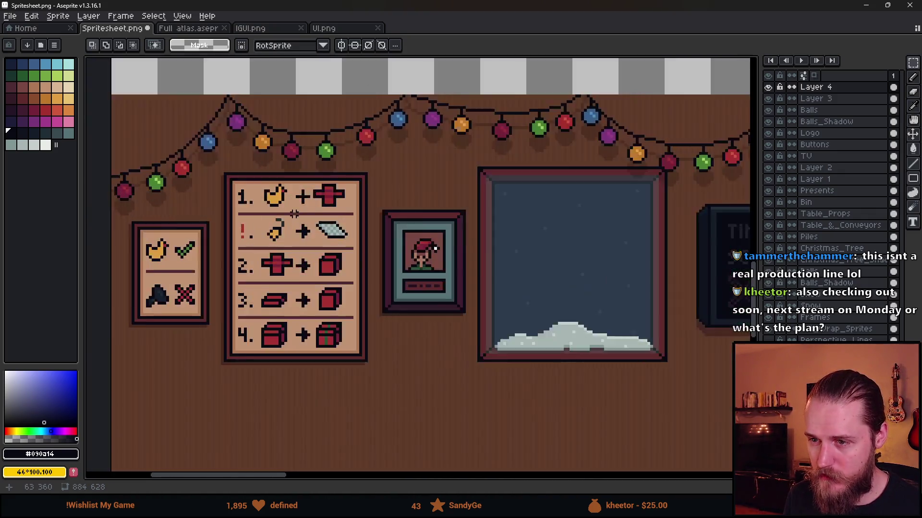
pyautogui.moveTo(297, 179); pyautogui.dragTo(316, 398)
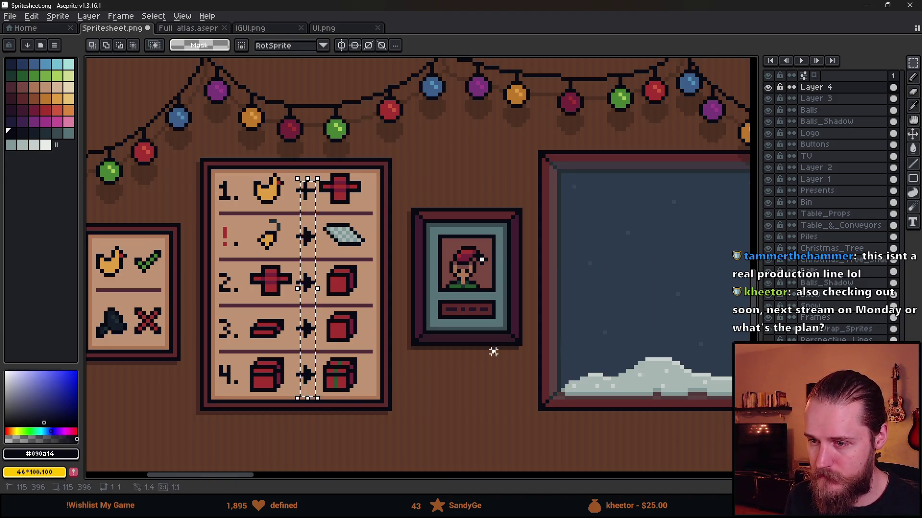
pyautogui.hotkey('ctrl', 'd')
pyautogui.scroll(-3, 411, 363)
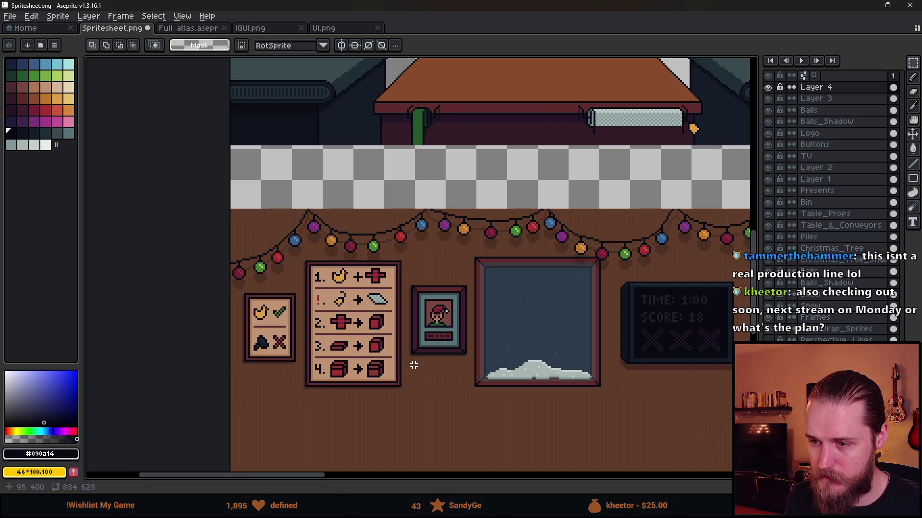
pyautogui.scroll(-2, 413, 365)
pyautogui.hscroll(3, 377, 321)
pyautogui.scroll(-1, 442, 341)
pyautogui.scroll(3, 480, 298)
pyautogui.scroll(-1, 462, 296)
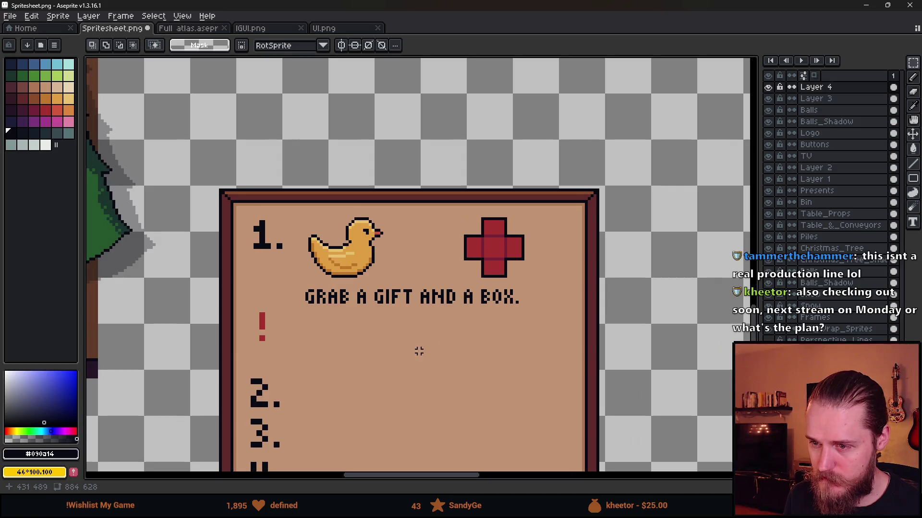
pyautogui.scroll(-1, 412, 311)
pyautogui.scroll(2, 312, 276)
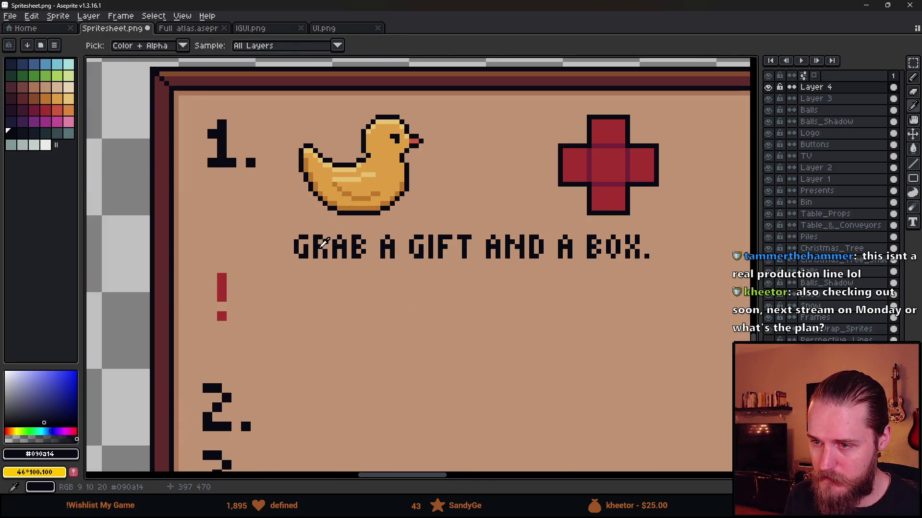
# Step: Bring the item sprites into view and trial-select the small sprite at the row's left
pyautogui.press('b')
pyautogui.scroll(-5, 310, 352)
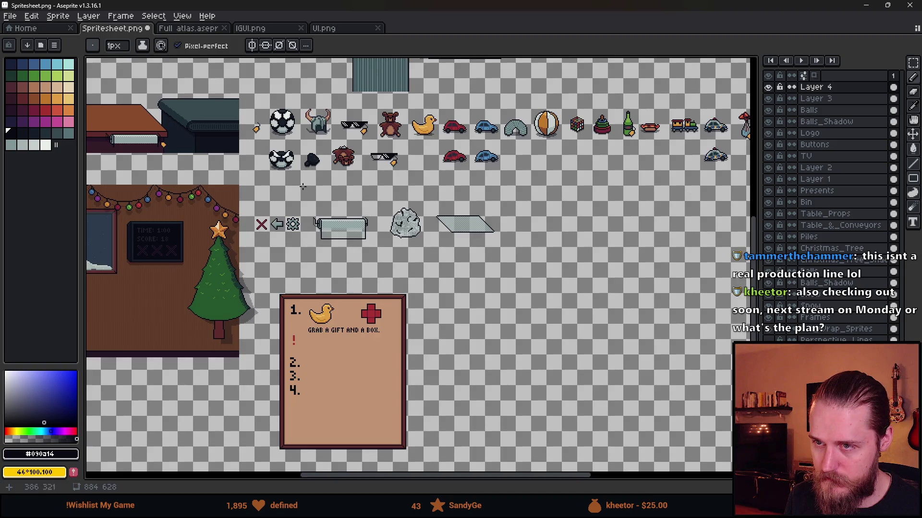
pyautogui.moveTo(303, 200); pyautogui.dragTo(328, 231)
pyautogui.press('m')
pyautogui.moveTo(269, 147); pyautogui.dragTo(289, 171)
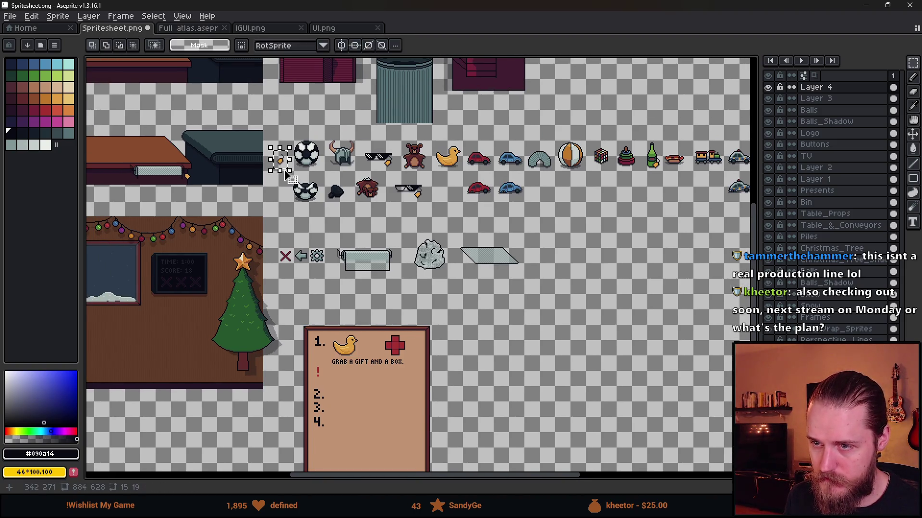
pyautogui.hotkey('ctrl', 'd')
# Step: Toggle the Table_Props, Table_&_Conveyors and Presents layer visibility, then make Presents active
pyautogui.click(768, 213)
pyautogui.click(768, 213)
pyautogui.click(769, 225)
pyautogui.click(769, 225)
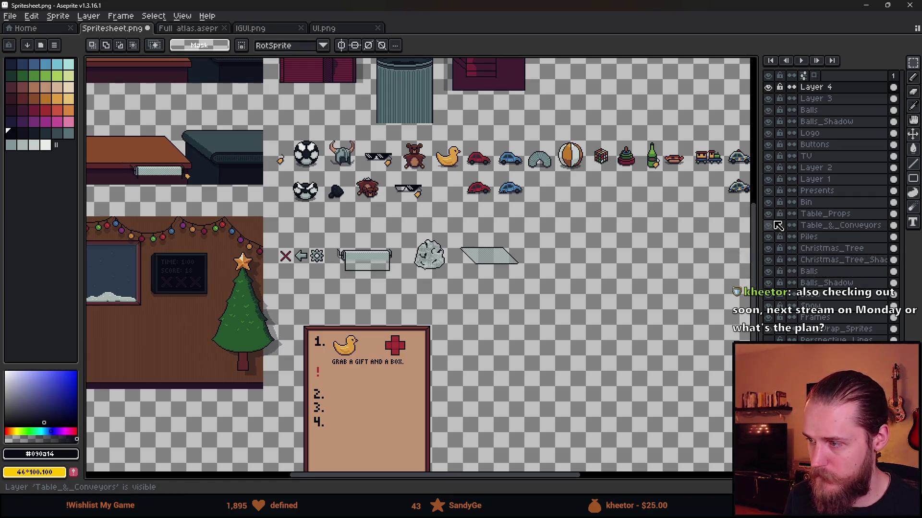
pyautogui.click(769, 192)
pyautogui.click(768, 192)
pyautogui.click(768, 192)
pyautogui.click(768, 192)
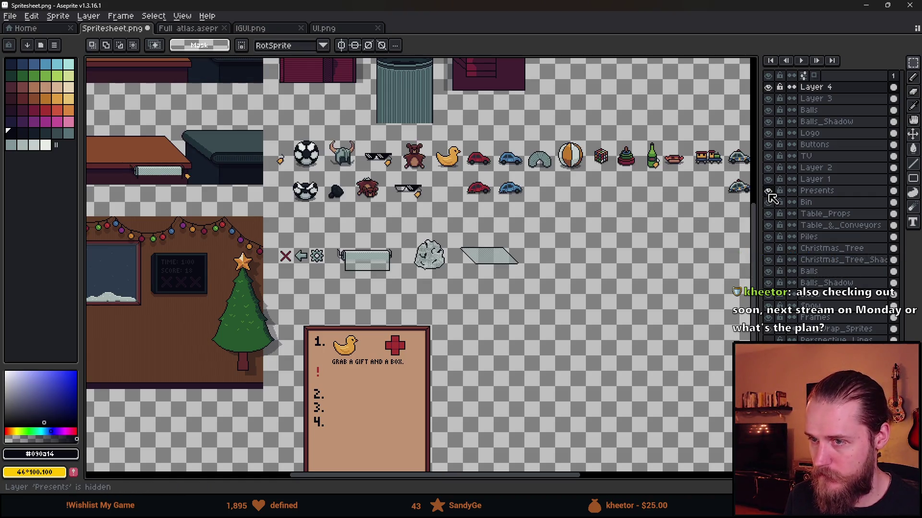
pyautogui.click(816, 190)
# Step: Select the gift-tag sprite and place it on the card beside the red '!'
pyautogui.moveTo(269, 137)
pyautogui.mouseDown()
pyautogui.moveTo(285, 146)
pyautogui.moveTo(289, 178)
pyautogui.moveTo(384, 364)
pyautogui.mouseUp()
pyautogui.scroll(5, 357, 350)
pyautogui.moveTo(417, 276)
pyautogui.mouseDown()
pyautogui.moveTo(330, 181)
pyautogui.moveTo(294, 166)
pyautogui.mouseUp()
pyautogui.hotkey('ctrl', 'd')
# Step: Scale the placed gift tag up to about double size
pyautogui.scroll(-4, 330, 239)
pyautogui.moveTo(330, 239); pyautogui.dragTo(469, 321)
pyautogui.scroll(3, 479, 307)
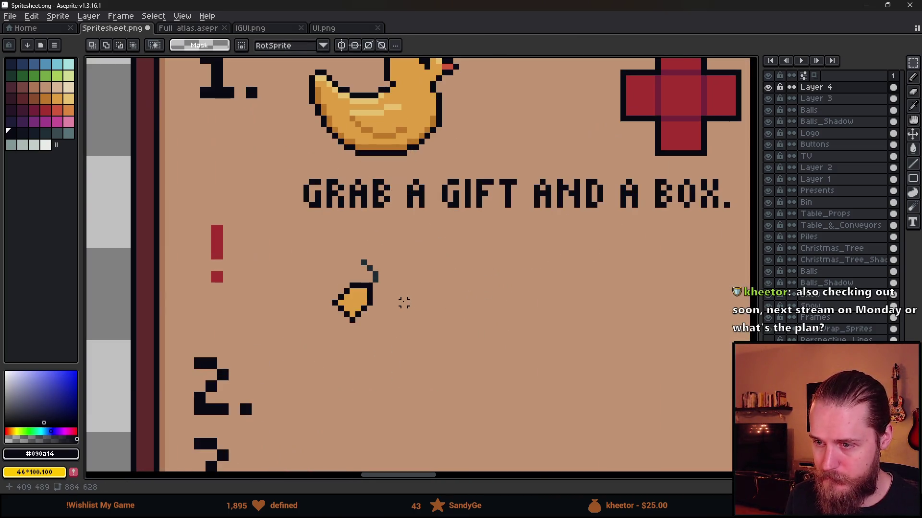
pyautogui.scroll(-1, 398, 302)
pyautogui.moveTo(349, 270)
pyautogui.mouseDown()
pyautogui.moveTo(411, 353)
pyautogui.moveTo(497, 412)
pyautogui.mouseUp()
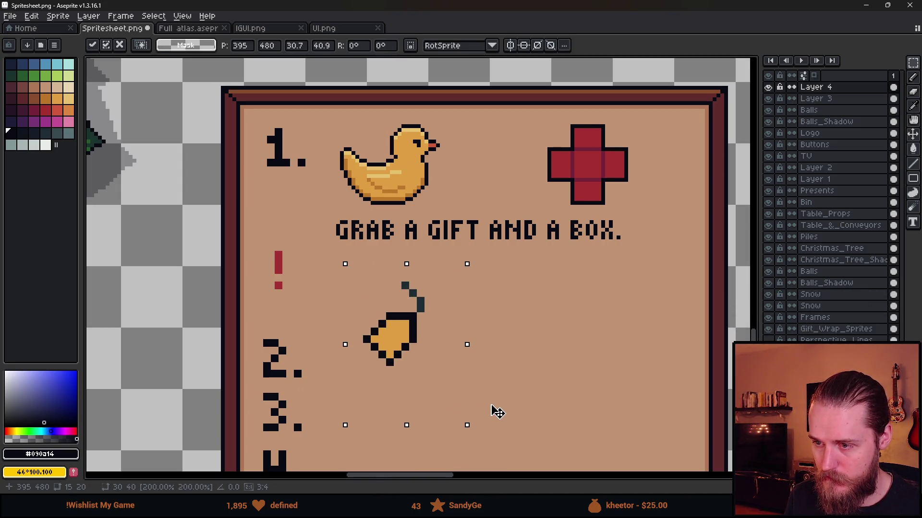
# Step: Nudge the enlarged tag up and left, then compare against the recipe board
pyautogui.moveTo(446, 396); pyautogui.dragTo(418, 370)
pyautogui.scroll(-3, 461, 350)
pyautogui.moveTo(460, 350)
pyautogui.mouseDown()
pyautogui.moveTo(487, 275)
pyautogui.moveTo(465, 321)
pyautogui.moveTo(465, 271)
pyautogui.moveTo(461, 371)
pyautogui.moveTo(451, 263)
pyautogui.moveTo(459, 416)
pyautogui.mouseUp()
pyautogui.scroll(-2, 476, 387)
pyautogui.moveTo(318, 310)
pyautogui.mouseDown()
pyautogui.moveTo(405, 295)
pyautogui.moveTo(298, 290)
pyautogui.moveTo(360, 296)
pyautogui.mouseUp()
pyautogui.scroll(3, 169, 169)
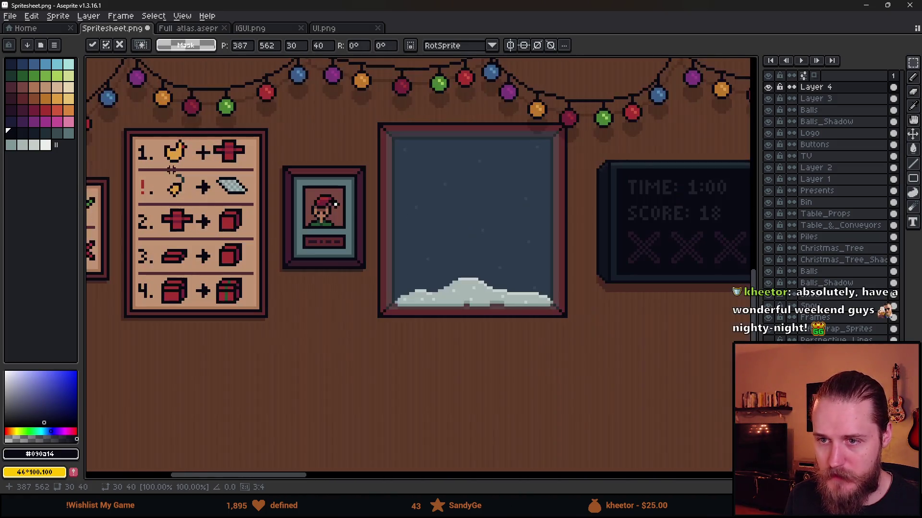
pyautogui.scroll(-3, 302, 307)
# Step: Settle the tag under the heading, discard stray copies, deselect, and pick its orange for the Pencil
pyautogui.moveTo(303, 307); pyautogui.dragTo(138, 184)
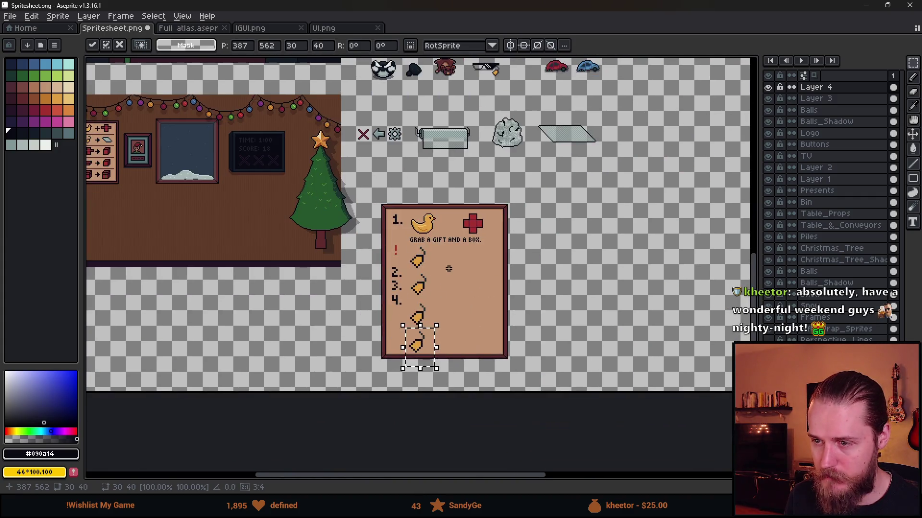
pyautogui.press('Escape')
pyautogui.scroll(2, 456, 269)
pyautogui.scroll(1, 456, 270)
pyautogui.hotkey('ctrl', 'd')
pyautogui.scroll(3, 345, 298)
pyautogui.press('b')
pyautogui.keyDown('alt'); pyautogui.click(344, 297); pyautogui.keyUp('alt')
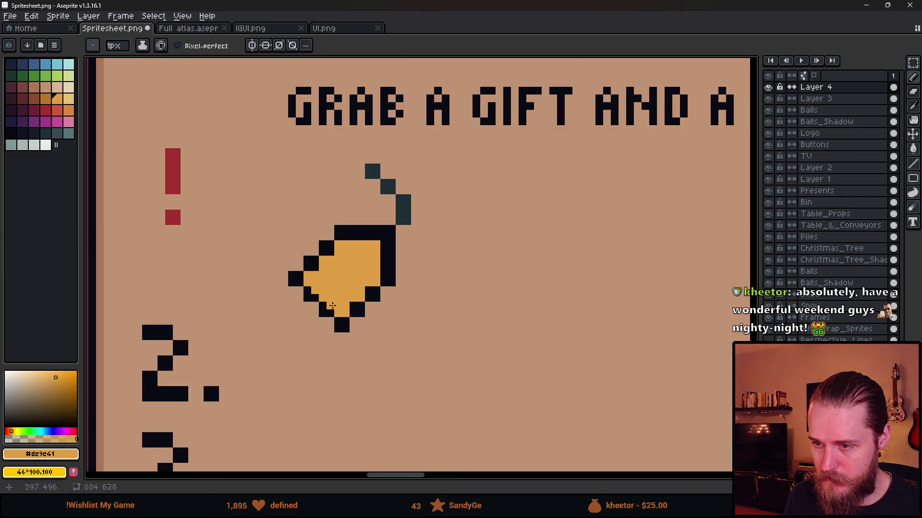
# Step: Paint the tag's bottom outline orange and erase its outline down to one pixel
pyautogui.moveTo(344, 308); pyautogui.dragTo(352, 305)
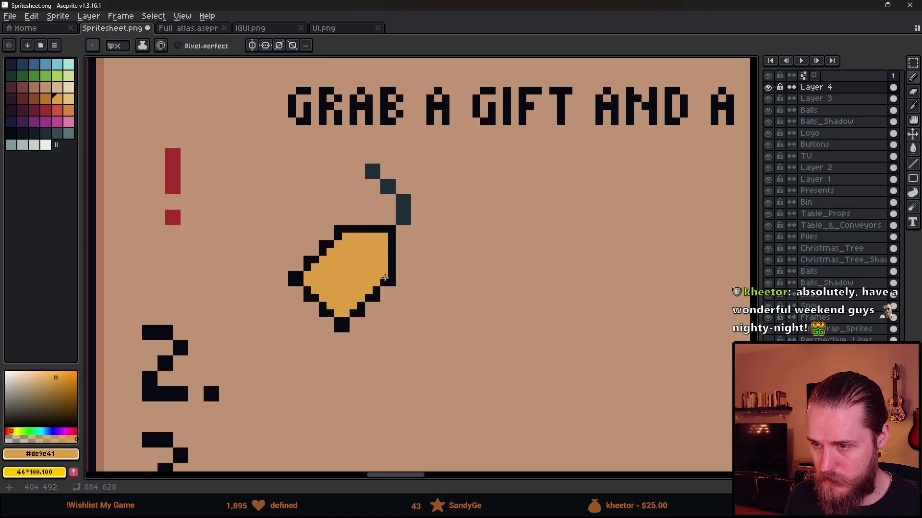
pyautogui.scroll(1, 384, 275)
pyautogui.press('e')
pyautogui.moveTo(290, 178); pyautogui.dragTo(229, 239)
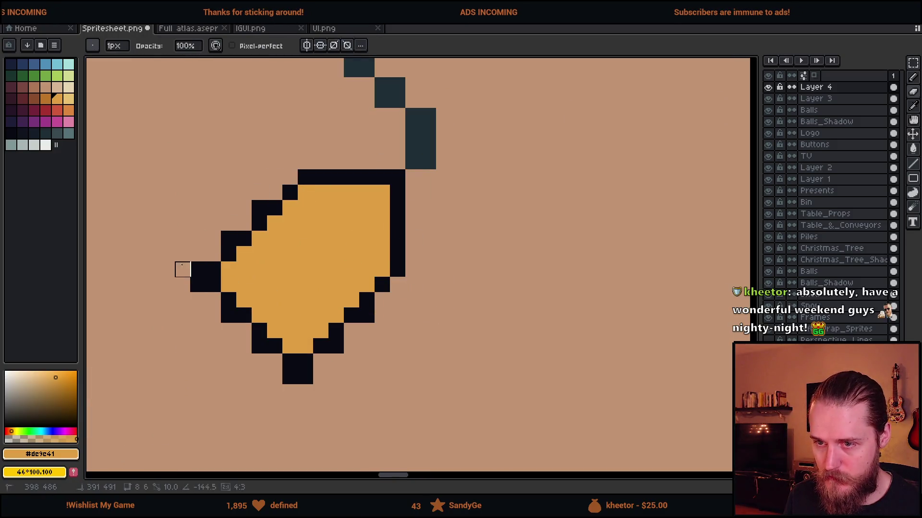
pyautogui.click(197, 269)
pyautogui.moveTo(229, 316); pyautogui.dragTo(259, 346)
pyautogui.moveTo(367, 316); pyautogui.dragTo(336, 345)
pyautogui.click(297, 376)
pyautogui.click(198, 285)
pyautogui.scroll(-5, 304, 391)
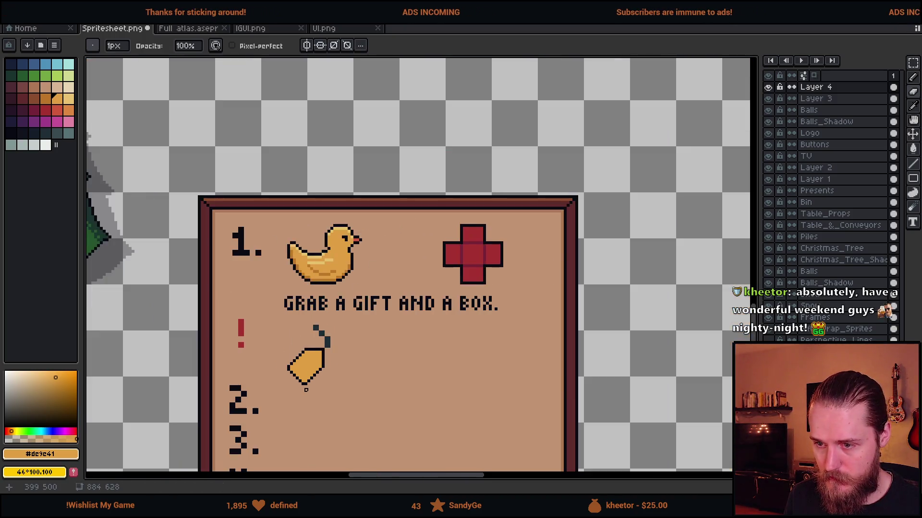
pyautogui.scroll(4, 332, 323)
pyautogui.scroll(1, 333, 323)
# Step: Thin the tag's string, removing extra pixels from its vertical part, middle step and top
pyautogui.moveTo(331, 334); pyautogui.dragTo(331, 288)
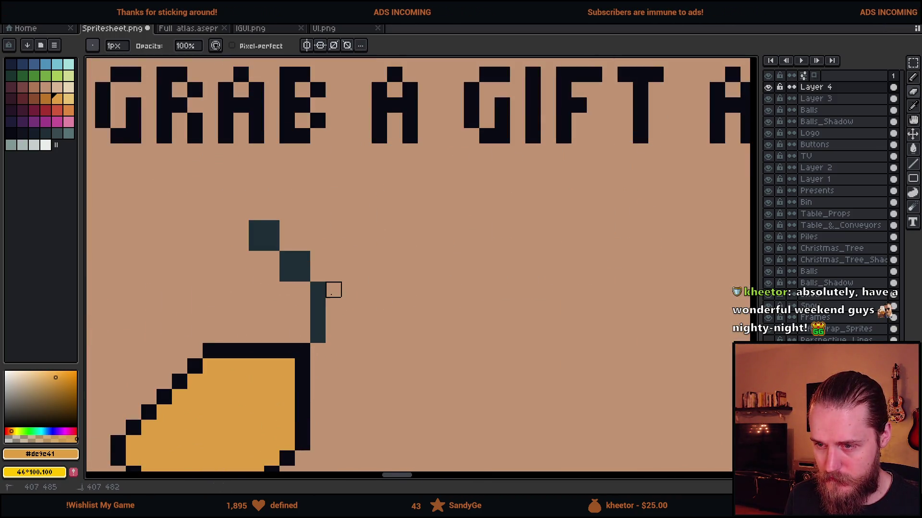
pyautogui.click(303, 259)
pyautogui.click(288, 274)
pyautogui.moveTo(272, 228); pyautogui.dragTo(256, 228)
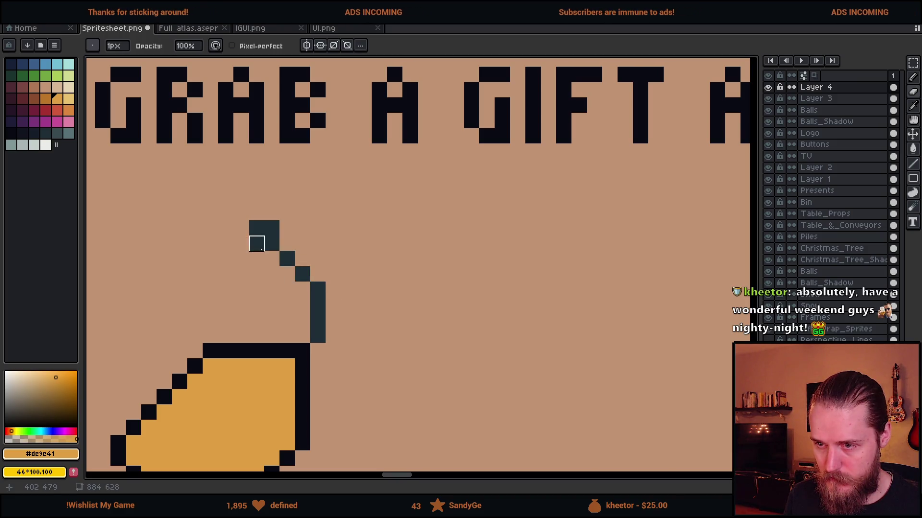
pyautogui.scroll(-4, 256, 228)
pyautogui.scroll(4, 362, 242)
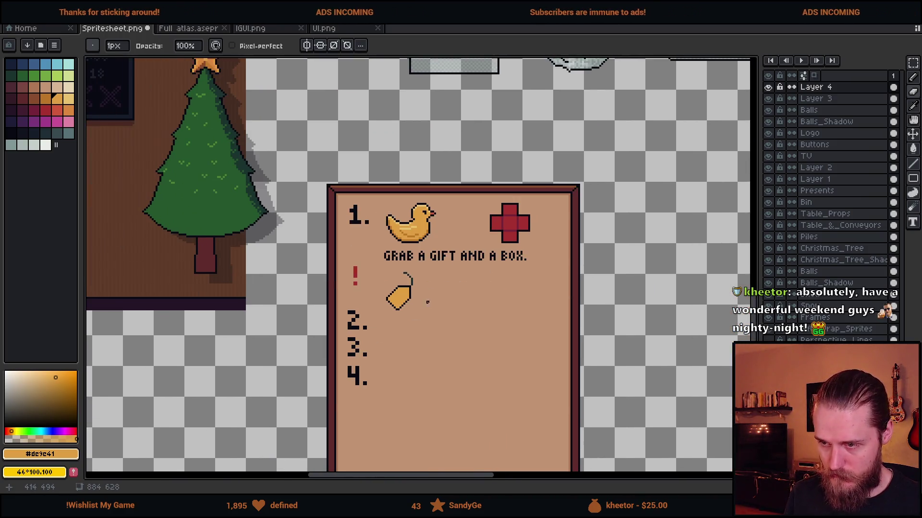
# Step: Select the gift tag, nudge it one pixel up and left, and deselect
pyautogui.press('m')
pyautogui.moveTo(363, 242); pyautogui.dragTo(486, 366)
pyautogui.press('Up')
pyautogui.press('Up')
pyautogui.press('Left')
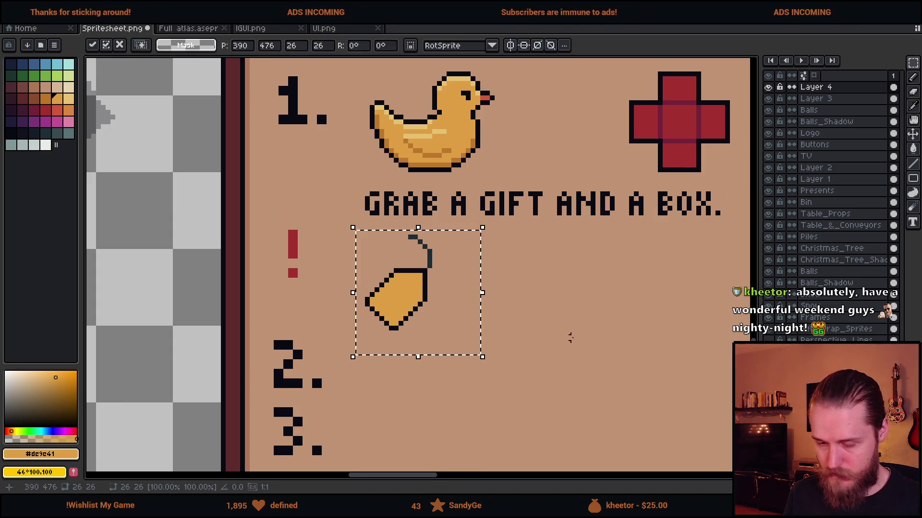
pyautogui.hotkey('ctrl', 'd')
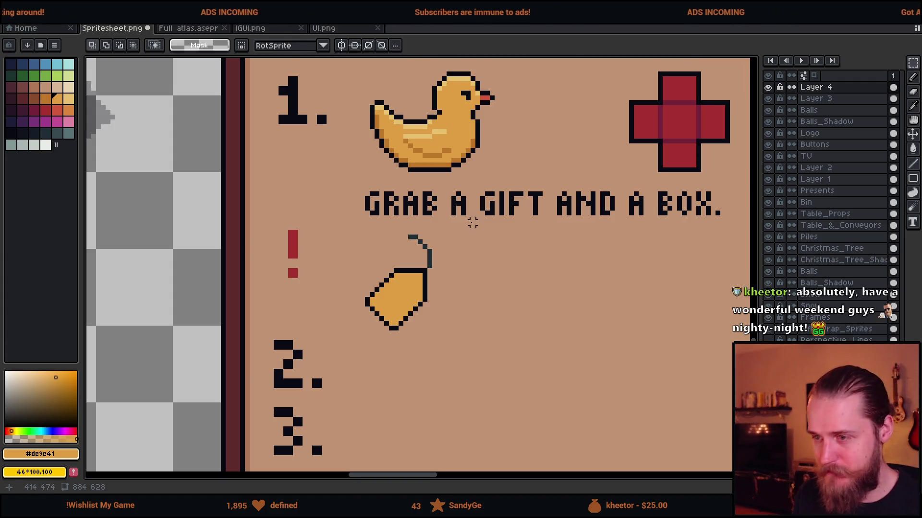
# Step: Save Spritesheet.png with the finished step 1 icons
pyautogui.press('b')
pyautogui.moveTo(458, 283); pyautogui.dragTo(352, 236)
pyautogui.scroll(-2, 351, 235)
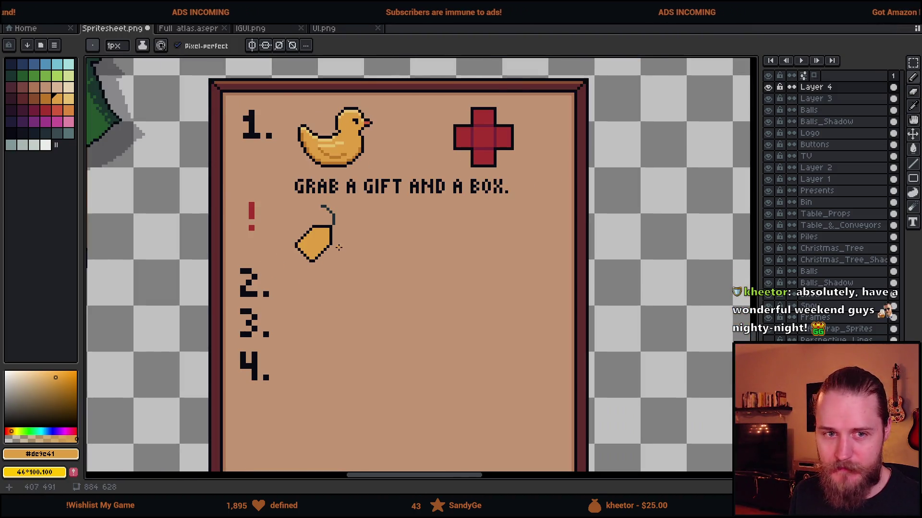
pyautogui.scroll(1, 338, 247)
pyautogui.hotkey('ctrl', 's')
# Step: Switch to the Rectangular Marquee and toggle Layer 4's visibility to find the card artwork
pyautogui.scroll(-1, 290, 366)
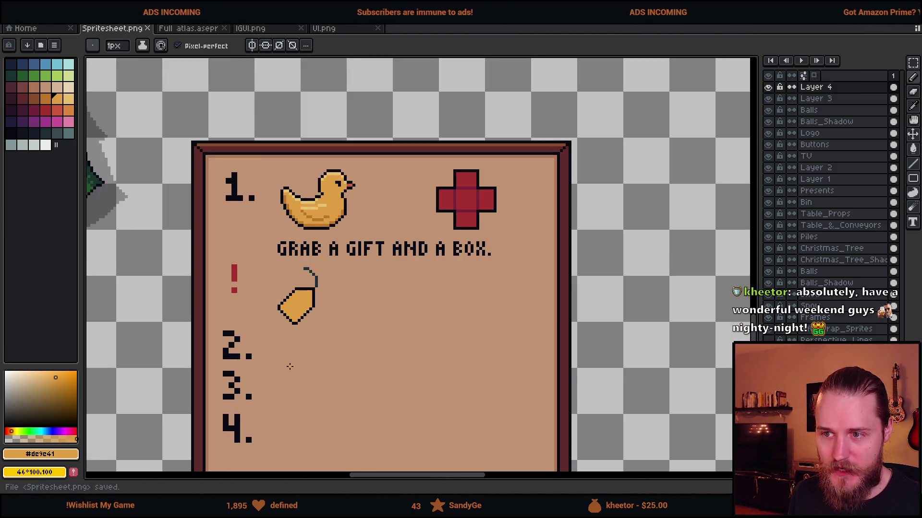
pyautogui.press('m')
pyautogui.scroll(1, 325, 303)
pyautogui.scroll(-1, 325, 303)
pyautogui.scroll(1, 326, 302)
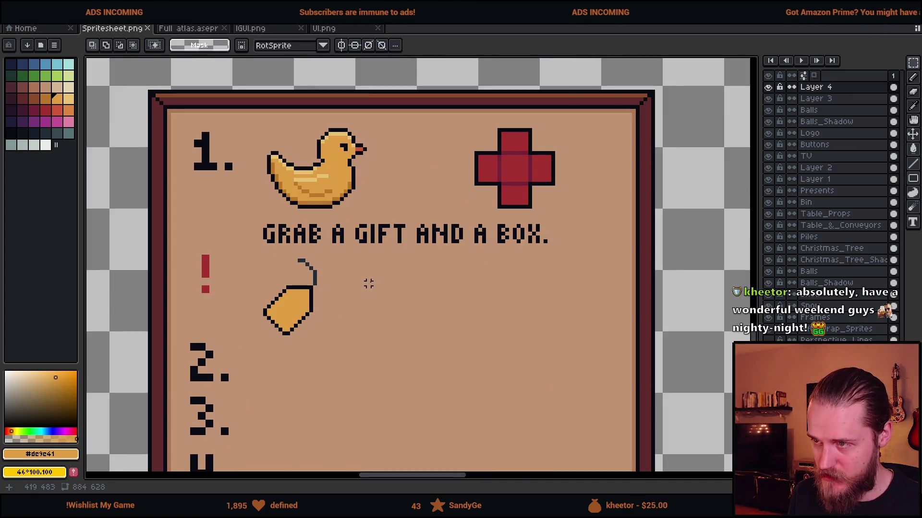
pyautogui.scroll(-1, 361, 279)
pyautogui.scroll(1, 362, 279)
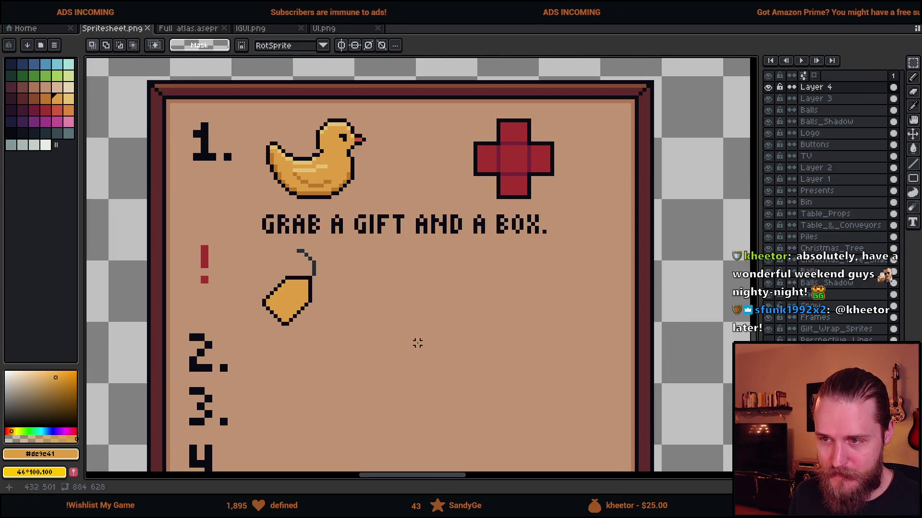
pyautogui.scroll(-1, 336, 288)
pyautogui.scroll(1, 269, 259)
pyautogui.scroll(-1, 240, 261)
pyautogui.scroll(1, 240, 260)
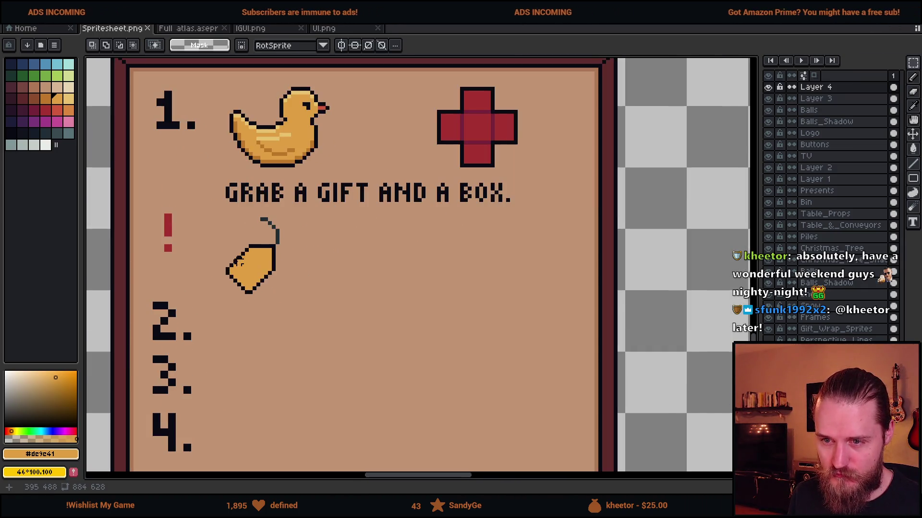
pyautogui.scroll(-1, 201, 262)
pyautogui.scroll(1, 200, 262)
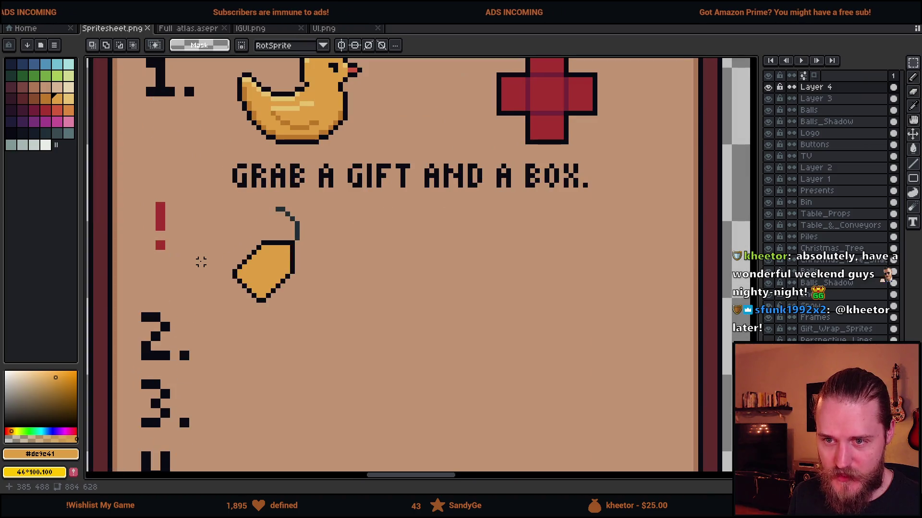
pyautogui.scroll(-1, 249, 263)
pyautogui.scroll(1, 336, 216)
pyautogui.scroll(1, 699, 140)
pyautogui.scroll(-1, 698, 140)
pyautogui.scroll(-1, 266, 235)
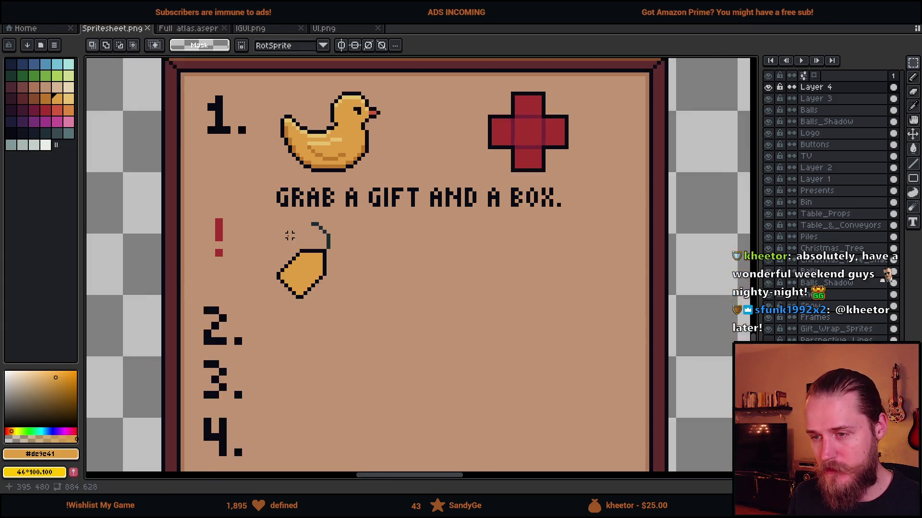
pyautogui.click(768, 87)
pyautogui.click(768, 87)
# Step: Sample the dark #090a14 colour from the card as the active colour
pyautogui.scroll(-3, 396, 326)
pyautogui.scroll(4, 396, 326)
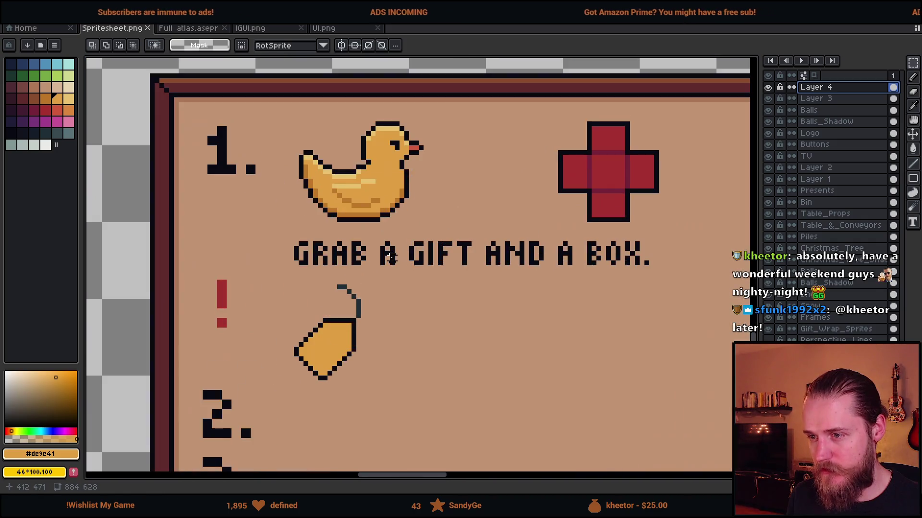
pyautogui.keyDown('alt'); pyautogui.click(397, 326); pyautogui.keyUp('alt')
pyautogui.scroll(-3, 396, 326)
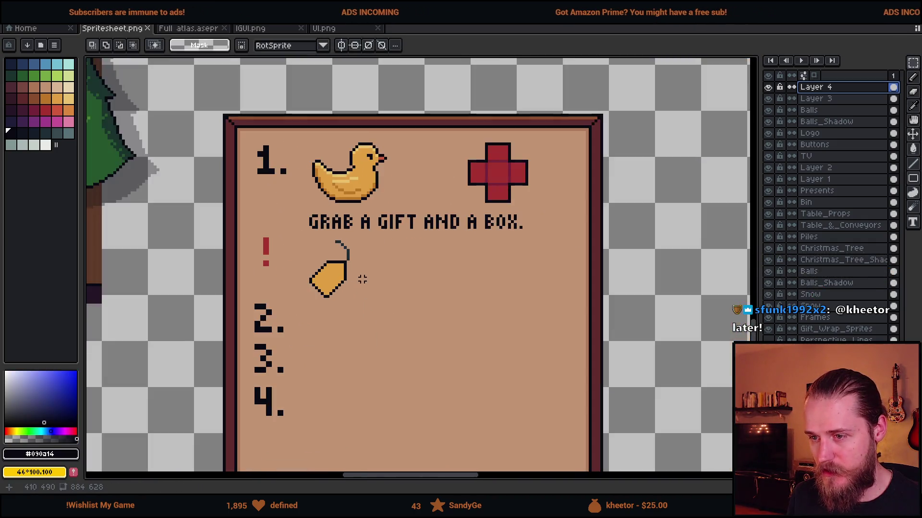
pyautogui.scroll(3, 397, 326)
pyautogui.scroll(2, 594, 144)
pyautogui.hscroll(2, 597, 152)
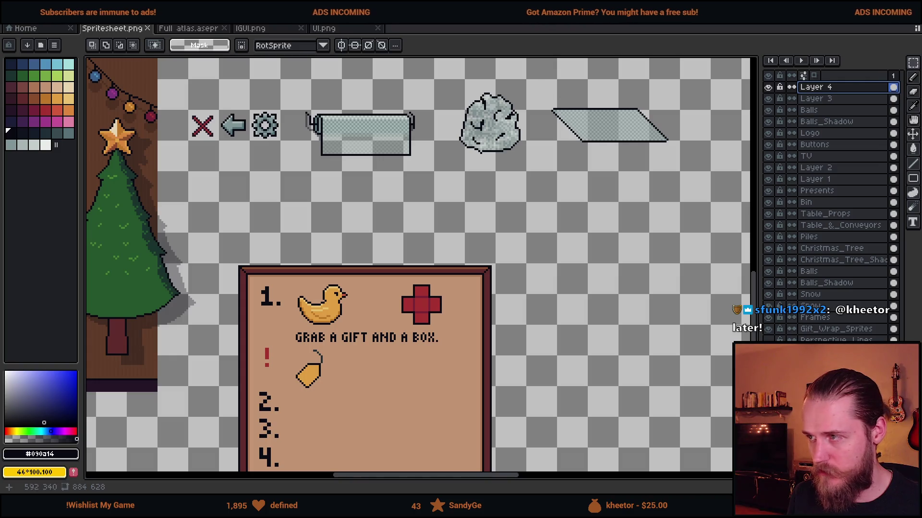
# Step: Toggle layer visibility to find the layer holding the parallelogram wrap sprite
pyautogui.click(769, 176)
pyautogui.click(769, 176)
pyautogui.click(769, 178)
pyautogui.click(769, 178)
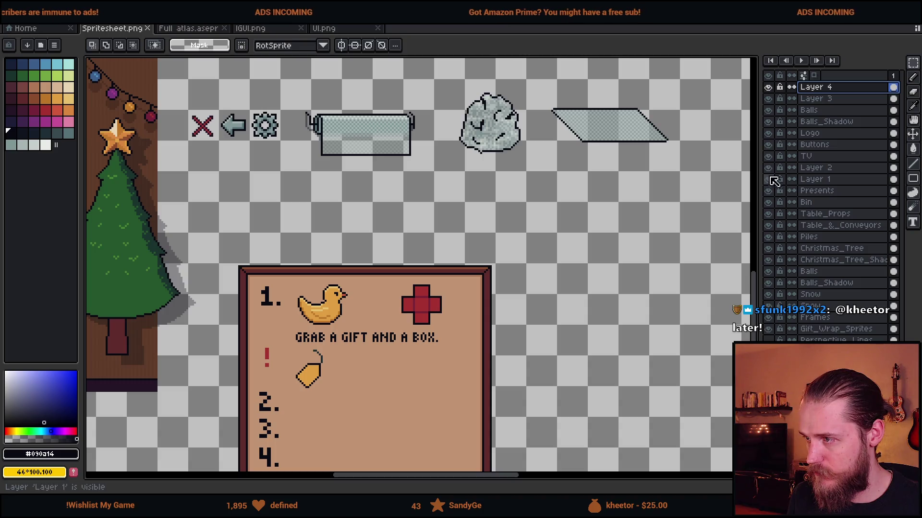
pyautogui.click(769, 145)
pyautogui.click(768, 145)
pyautogui.click(768, 98)
pyautogui.click(769, 99)
pyautogui.click(768, 87)
pyautogui.click(769, 87)
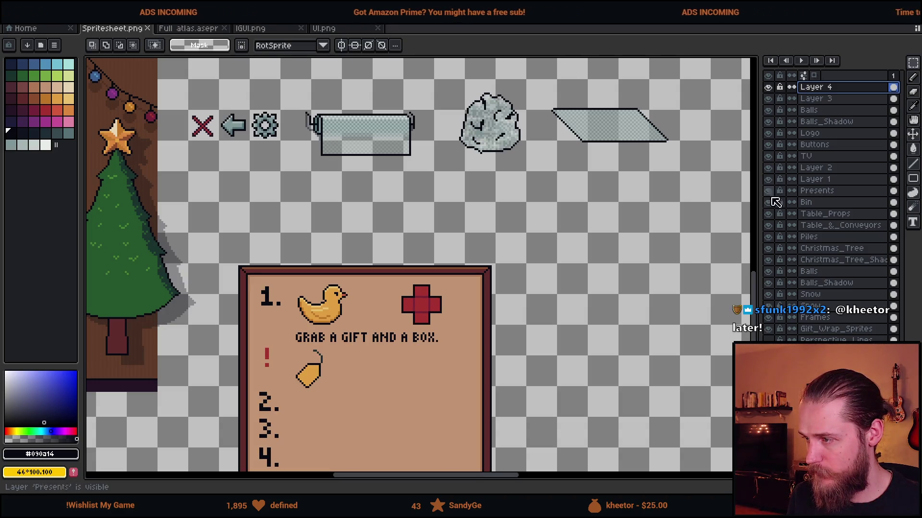
# Step: Copy the parallelogram from Table_Props into Layer 4 and place it beside the tag
pyautogui.click(811, 214)
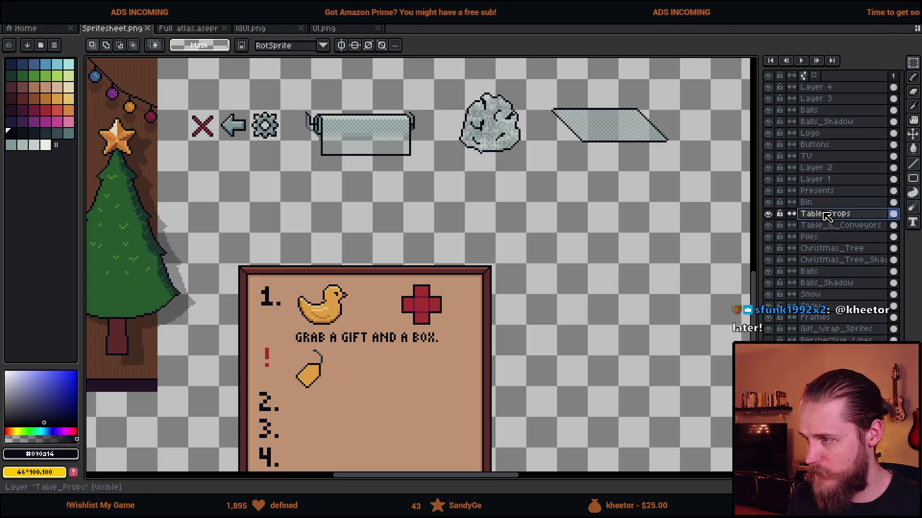
pyautogui.moveTo(543, 89); pyautogui.dragTo(671, 174)
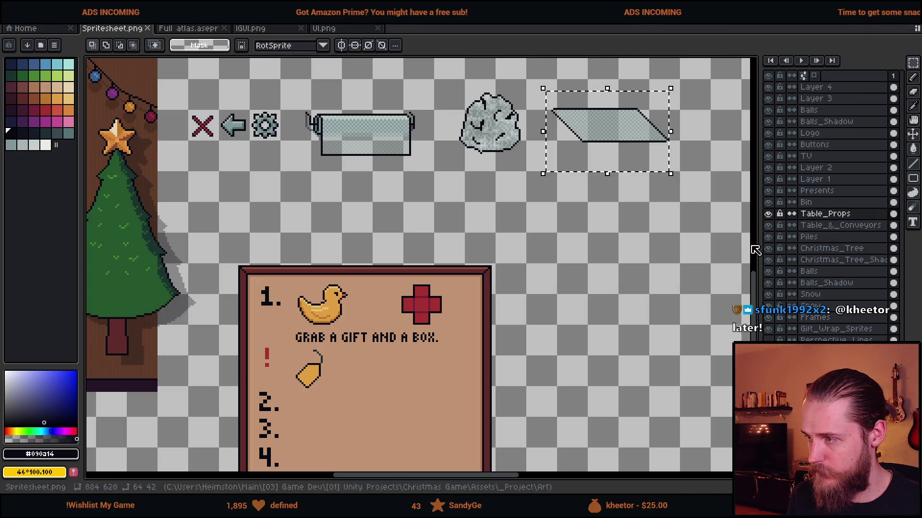
pyautogui.click(812, 87)
pyautogui.hotkey('ctrl', 't')
pyautogui.moveTo(590, 180)
pyautogui.mouseDown()
pyautogui.moveTo(435, 425)
pyautogui.moveTo(392, 432)
pyautogui.mouseUp()
pyautogui.moveTo(549, 384); pyautogui.dragTo(532, 289)
pyautogui.press('Return')
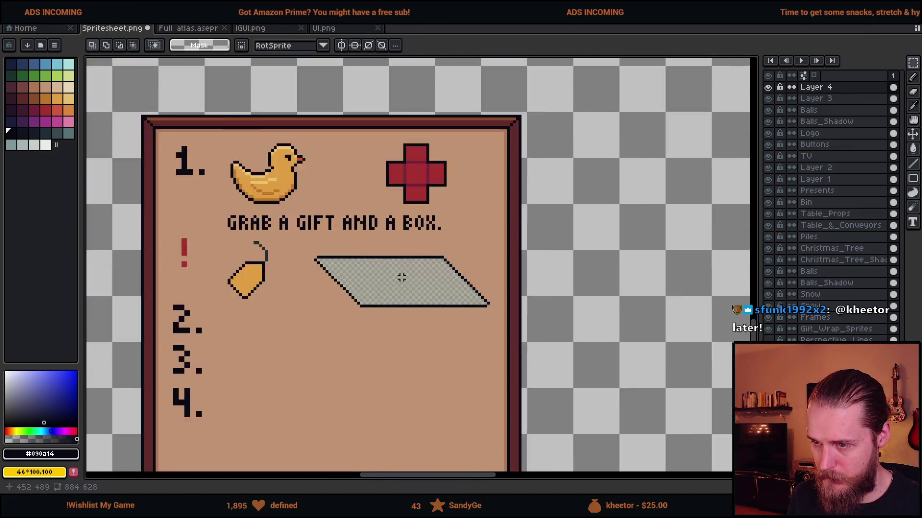
# Step: Select the split part of the parallelogram and commit it back into one shape
pyautogui.scroll(3, 401, 274)
pyautogui.moveTo(330, 218)
pyautogui.mouseDown()
pyautogui.moveTo(348, 306)
pyautogui.moveTo(413, 383)
pyautogui.moveTo(456, 309)
pyautogui.moveTo(521, 367)
pyautogui.moveTo(432, 345)
pyautogui.mouseUp()
pyautogui.press('Return')
pyautogui.scroll(-3, 468, 308)
pyautogui.scroll(-2, 468, 309)
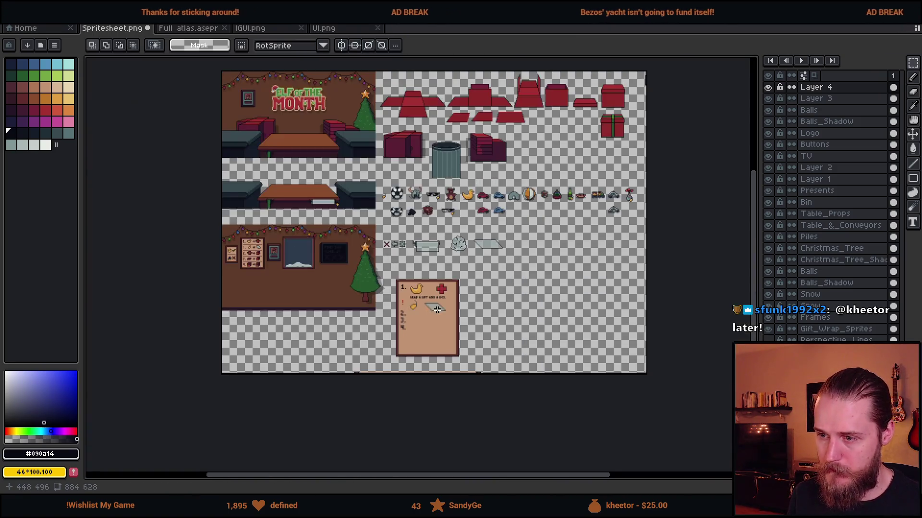
# Step: Draw a three-pixel vertical stroke with the Pencil just left of TO
pyautogui.scroll(1, 473, 310)
pyautogui.scroll(4, 475, 309)
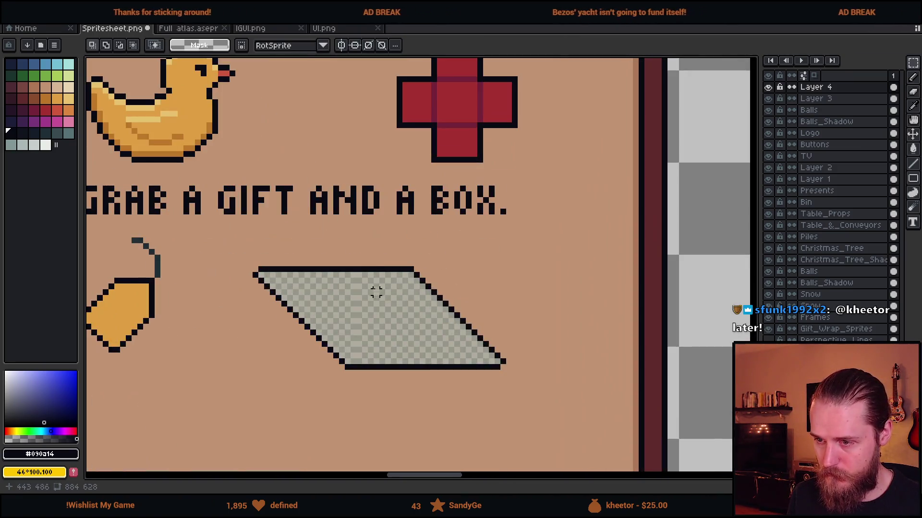
pyautogui.moveTo(358, 257); pyautogui.dragTo(537, 430)
pyautogui.press('b')
pyautogui.scroll(-2, 476, 372)
pyautogui.scroll(2, 446, 288)
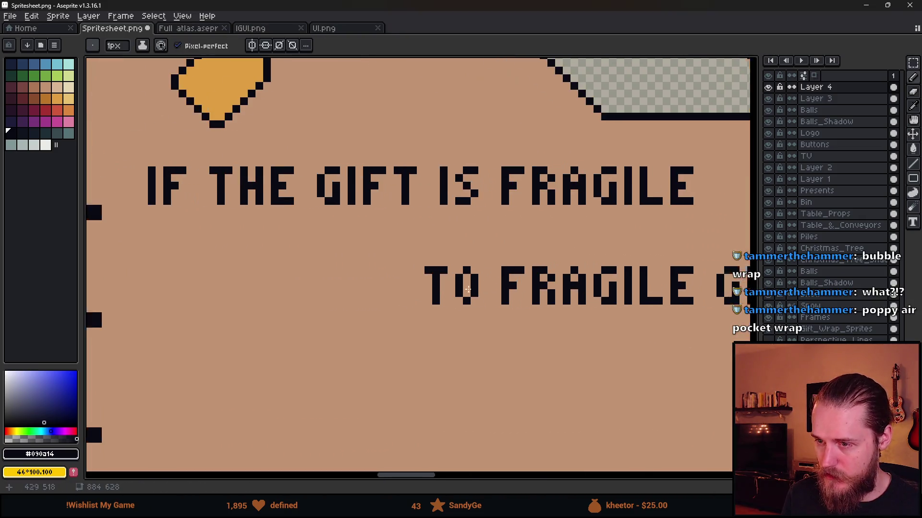
pyautogui.scroll(1, 424, 277)
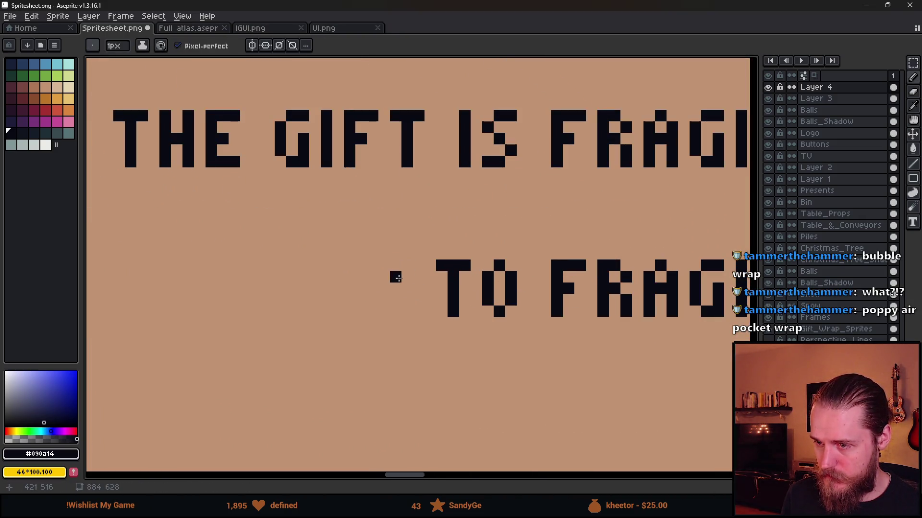
pyautogui.moveTo(396, 277); pyautogui.dragTo(398, 298)
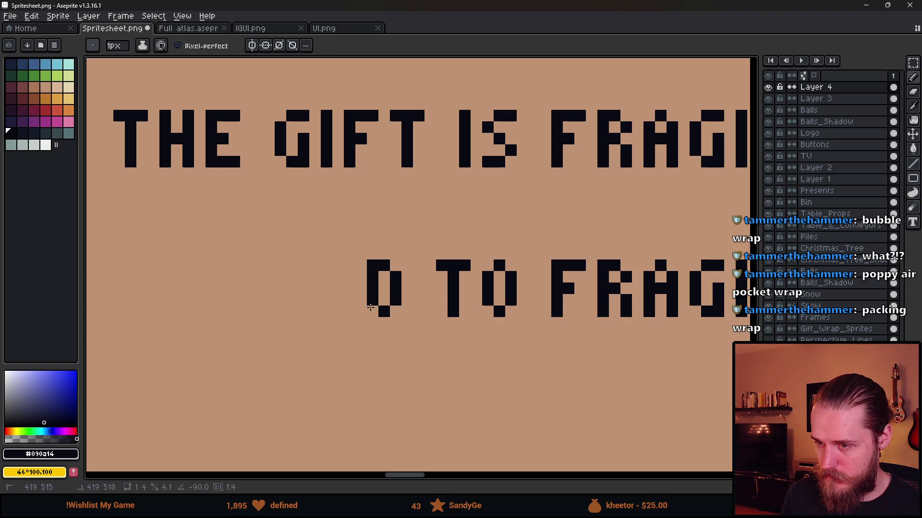
# Step: Build ADD from copied D and A letters and shift it left of TO FRAGILE
pyautogui.press('m')
pyautogui.moveTo(341, 246)
pyautogui.mouseDown()
pyautogui.moveTo(403, 330)
pyautogui.moveTo(345, 313)
pyautogui.mouseUp()
pyautogui.press('Return')
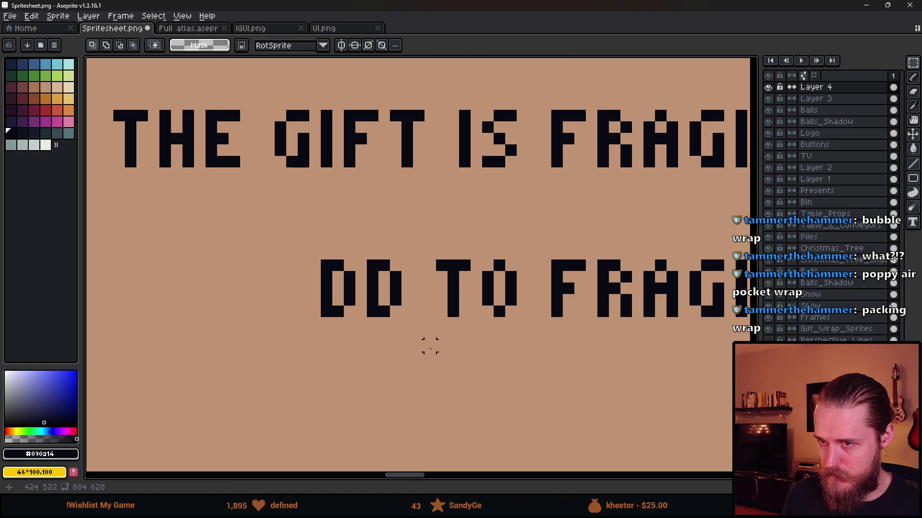
pyautogui.scroll(-1, 463, 286)
pyautogui.moveTo(573, 158)
pyautogui.mouseDown()
pyautogui.moveTo(619, 214)
pyautogui.moveTo(361, 303)
pyautogui.mouseUp()
pyautogui.hotkey('ctrl', 'c')
pyautogui.hotkey('ctrl', 'v')
pyautogui.press('Return')
pyautogui.moveTo(291, 250)
pyautogui.mouseDown()
pyautogui.moveTo(423, 355)
pyautogui.moveTo(304, 325)
pyautogui.moveTo(276, 333)
pyautogui.mouseUp()
pyautogui.press('Return')
# Step: Paste copies of the A and the R from FRAGILE, shaping the letters of WRAP with a pixel
pyautogui.moveTo(184, 244)
pyautogui.mouseDown()
pyautogui.moveTo(233, 333)
pyautogui.moveTo(378, 338)
pyautogui.mouseUp()
pyautogui.hotkey('ctrl', 'c')
pyautogui.hotkey('ctrl', 'v')
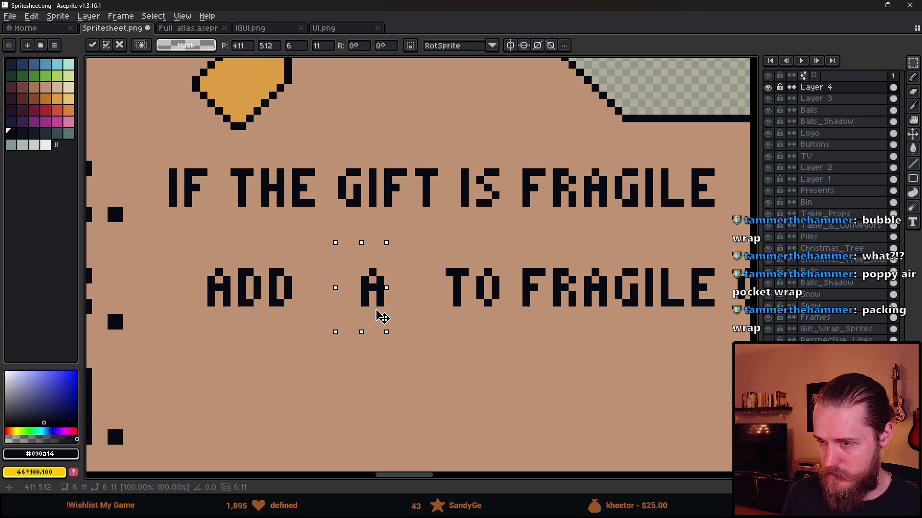
pyautogui.click(576, 215)
pyautogui.moveTo(553, 161)
pyautogui.mouseDown()
pyautogui.moveTo(600, 216)
pyautogui.moveTo(586, 213)
pyautogui.moveTo(345, 338)
pyautogui.moveTo(350, 301)
pyautogui.mouseUp()
pyautogui.hotkey('ctrl', 'c')
pyautogui.hotkey('ctrl', 'v')
pyautogui.press('b')
pyautogui.scroll(2, 374, 288)
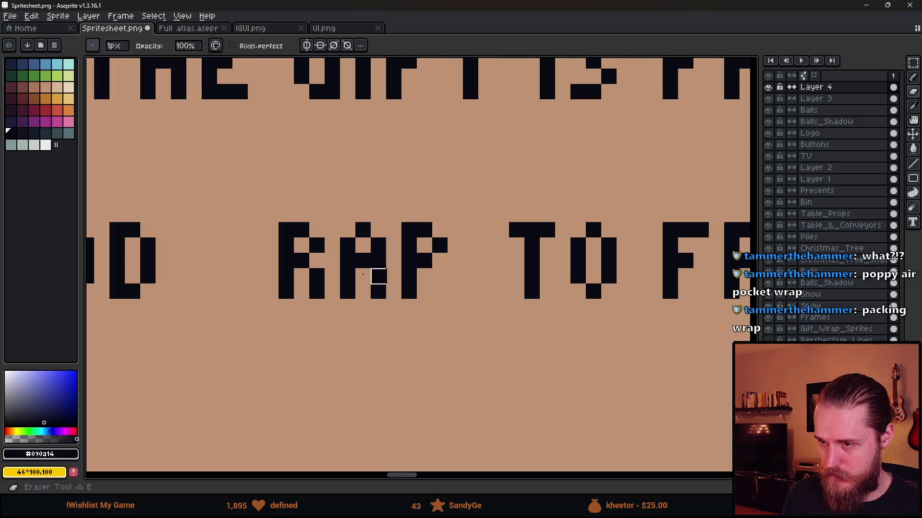
pyautogui.hscroll(-3, 427, 288)
pyautogui.click(416, 249)
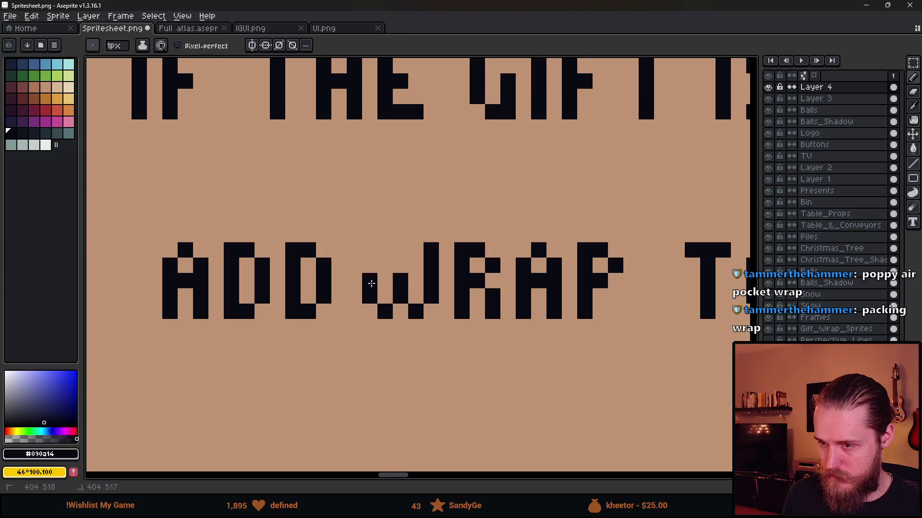
# Step: Reposition ADD, nudge ADD WRAP one pixel right, and clear the selection
pyautogui.press('m')
pyautogui.moveTo(130, 209); pyautogui.dragTo(333, 367)
pyautogui.hotkey('ctrl', 'c')
pyautogui.hotkey('ctrl', 'v')
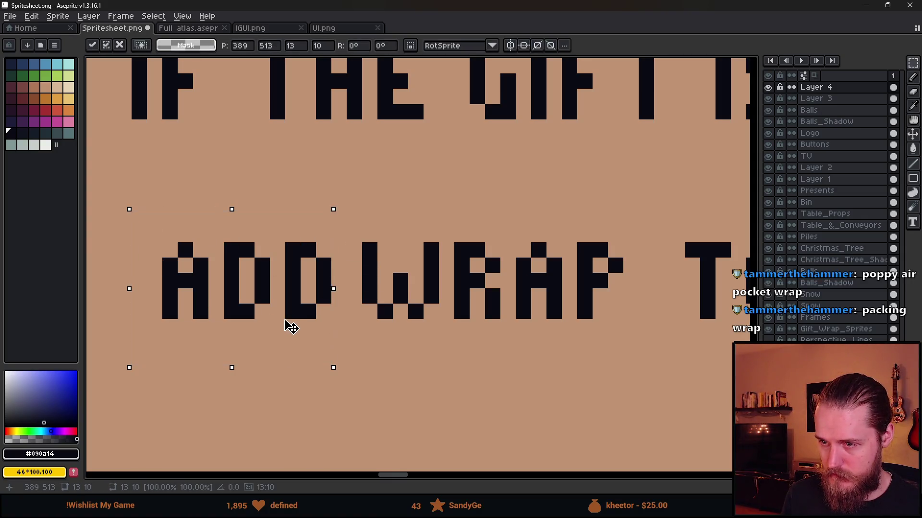
pyautogui.scroll(-1, 399, 341)
pyautogui.scroll(-2, 399, 341)
pyautogui.hotkey('ctrl', 'd')
pyautogui.scroll(3, 479, 317)
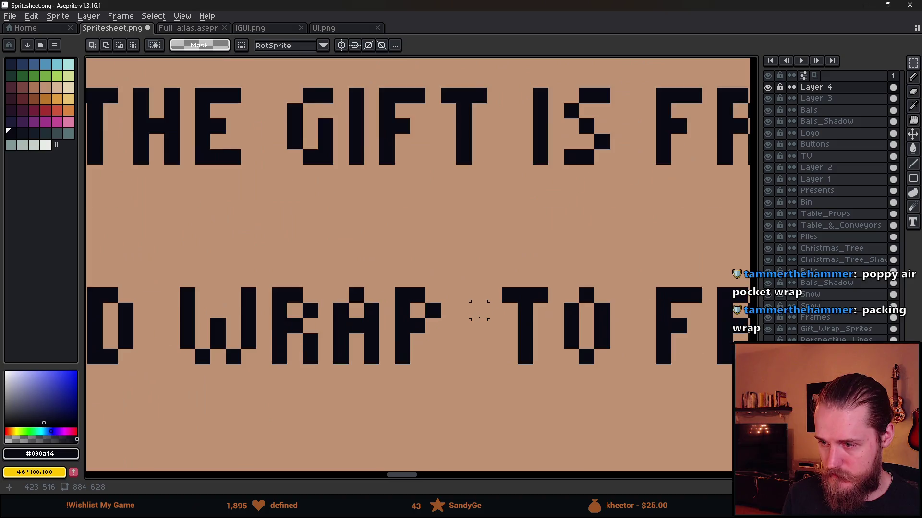
pyautogui.scroll(-3, 479, 310)
pyautogui.moveTo(339, 298); pyautogui.dragTo(456, 342)
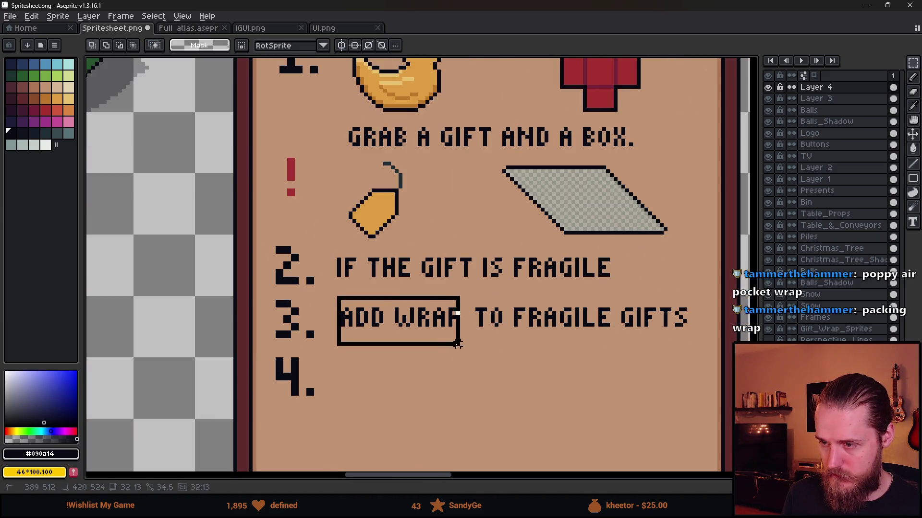
pyautogui.press('Right')
pyautogui.hotkey('ctrl', 'd')
pyautogui.moveTo(554, 383); pyautogui.dragTo(531, 330)
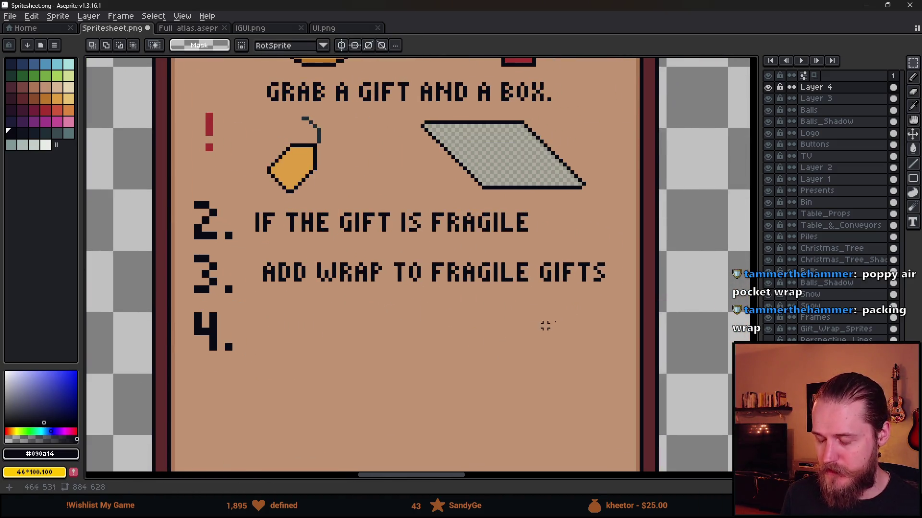
# Step: Erase the IF THE GIFT IS FRAGILE line from step 2
pyautogui.scroll(-1, 491, 333)
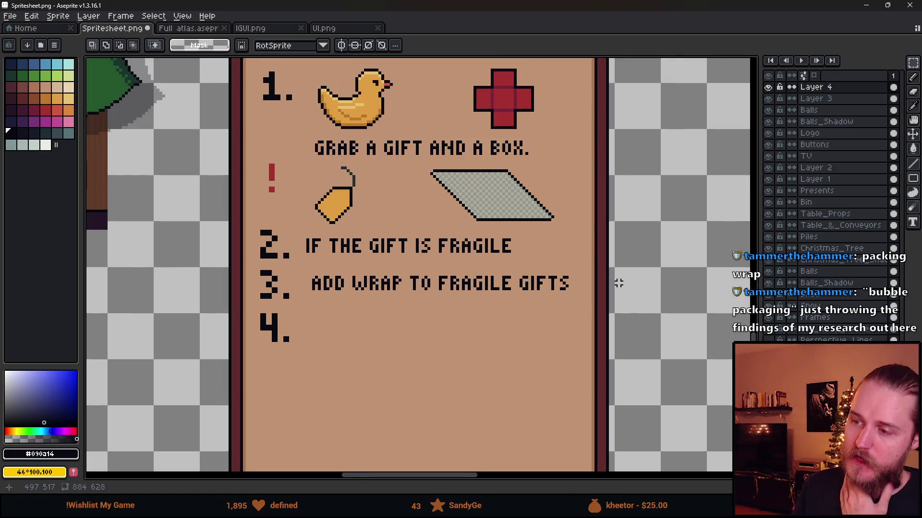
pyautogui.scroll(1, 455, 214)
pyautogui.scroll(-1, 457, 214)
pyautogui.scroll(1, 514, 169)
pyautogui.moveTo(410, 143); pyautogui.dragTo(606, 236)
pyautogui.click(537, 327)
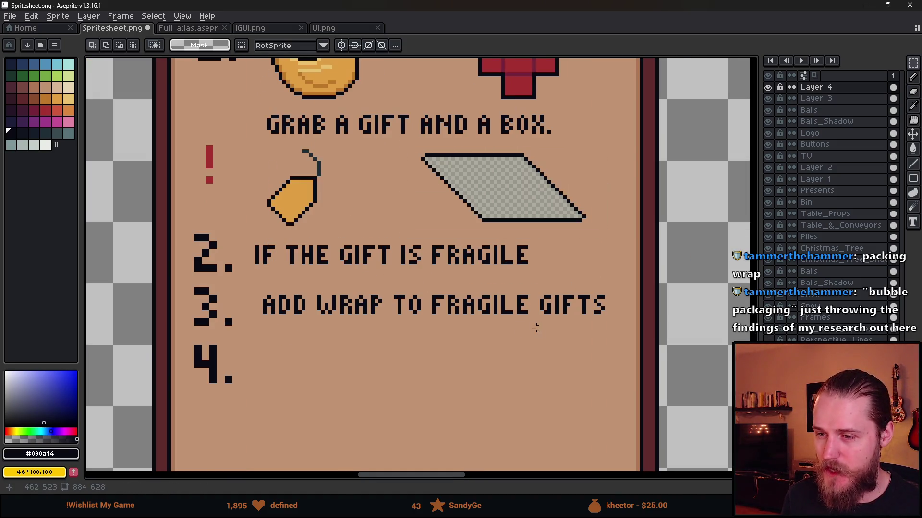
pyautogui.moveTo(245, 239)
pyautogui.mouseDown()
pyautogui.moveTo(555, 278)
pyautogui.moveTo(567, 288)
pyautogui.mouseUp()
pyautogui.press('Delete')
# Step: Move the ADD WRAP TO FRAGILE GIFTS. line up into step 2 and set it in place
pyautogui.moveTo(259, 277); pyautogui.dragTo(615, 340)
pyautogui.moveTo(494, 319)
pyautogui.mouseDown()
pyautogui.moveTo(481, 263)
pyautogui.moveTo(490, 272)
pyautogui.mouseUp()
pyautogui.click(565, 324)
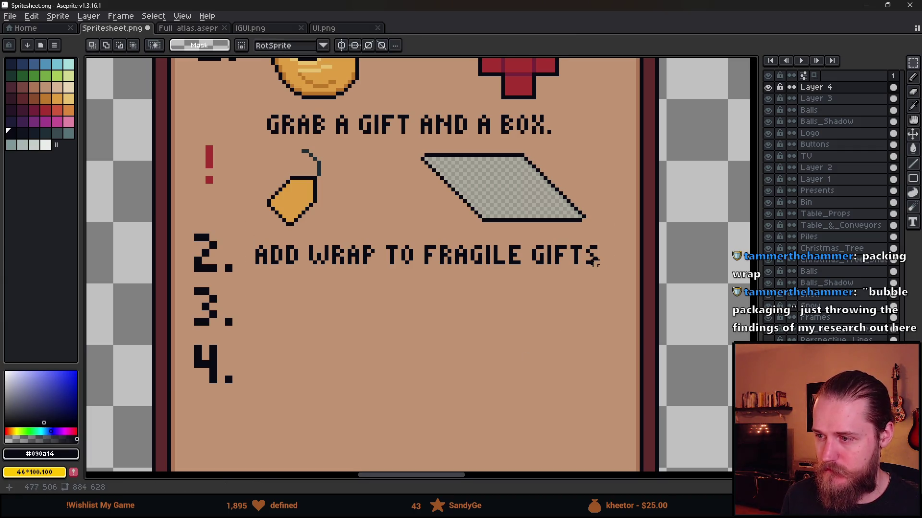
pyautogui.scroll(1, 547, 135)
pyautogui.press('b')
pyautogui.scroll(-2, 534, 283)
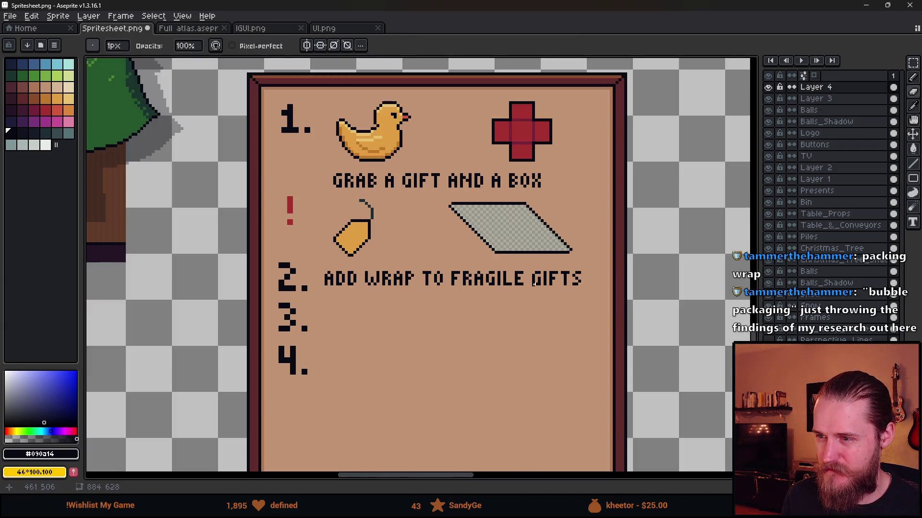
pyautogui.scroll(2, 545, 185)
pyautogui.press('b')
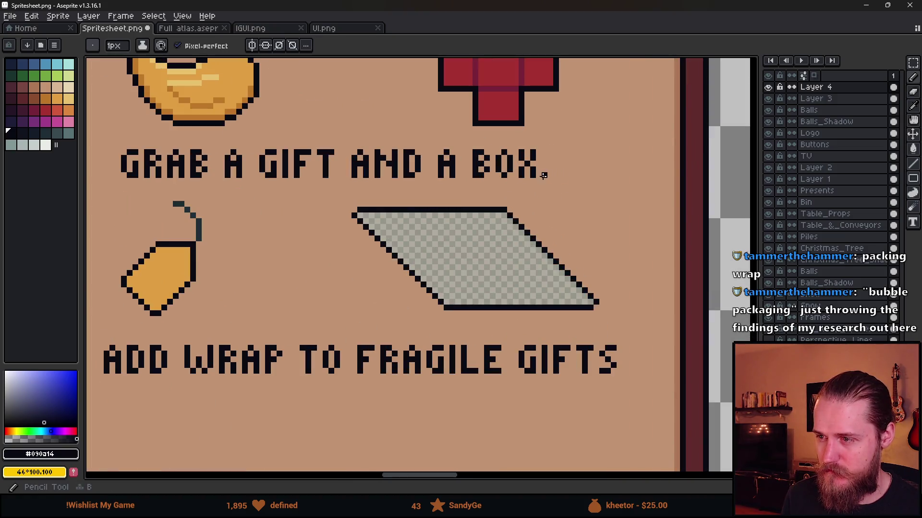
pyautogui.scroll(-4, 624, 371)
pyautogui.scroll(1, 586, 401)
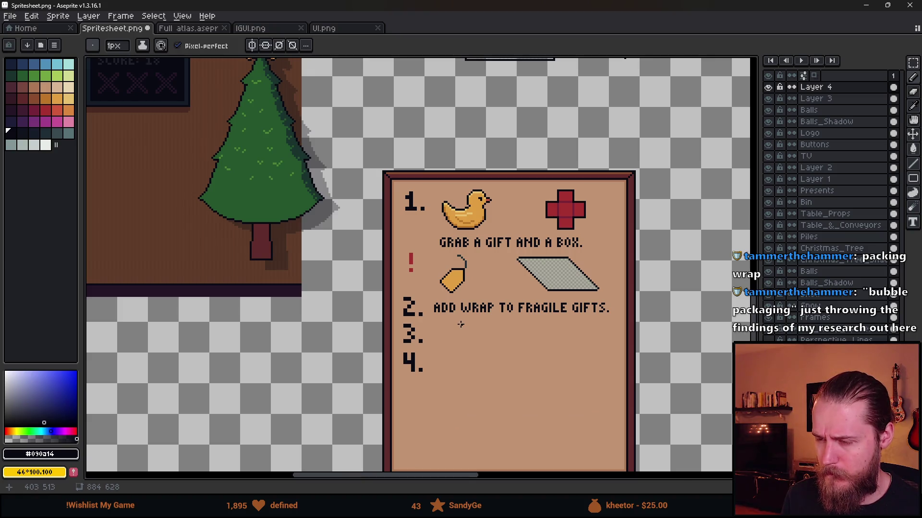
# Step: Undo the freehand outline drawn around step 2
pyautogui.moveTo(479, 339); pyautogui.dragTo(479, 281)
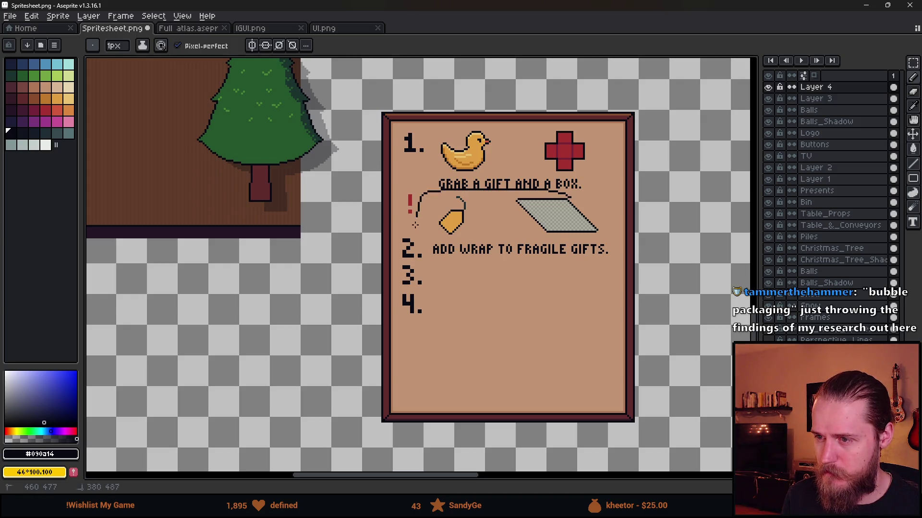
pyautogui.hotkey('ctrl', 'z')
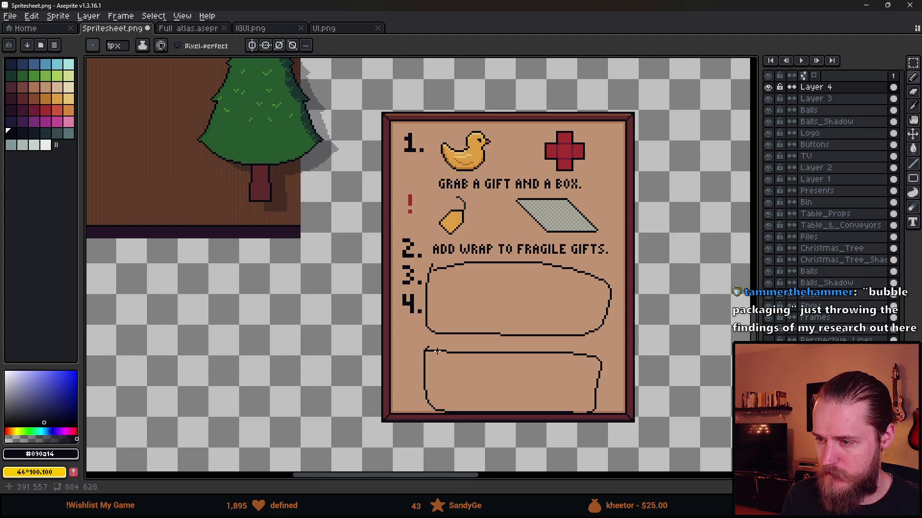
pyautogui.scroll(-5, 437, 352)
pyautogui.scroll(3, 317, 295)
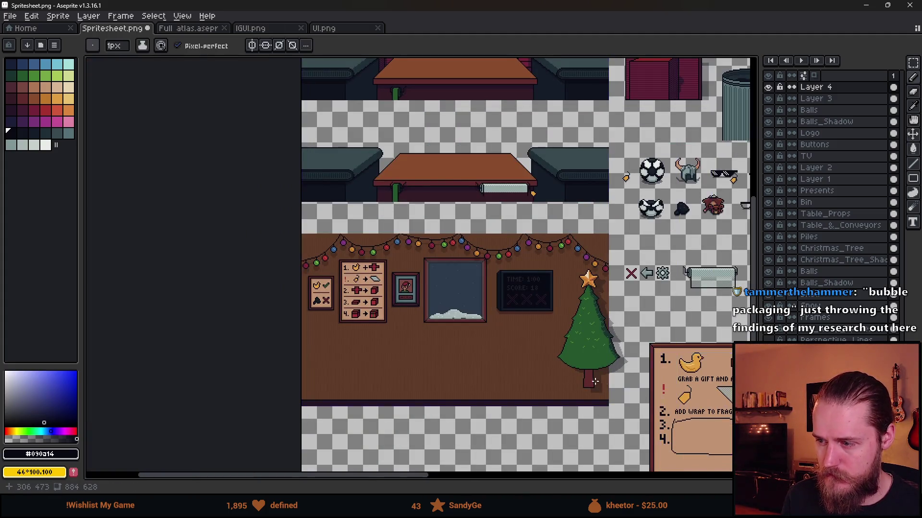
pyautogui.moveTo(616, 386); pyautogui.dragTo(395, 247)
pyautogui.scroll(2, 503, 241)
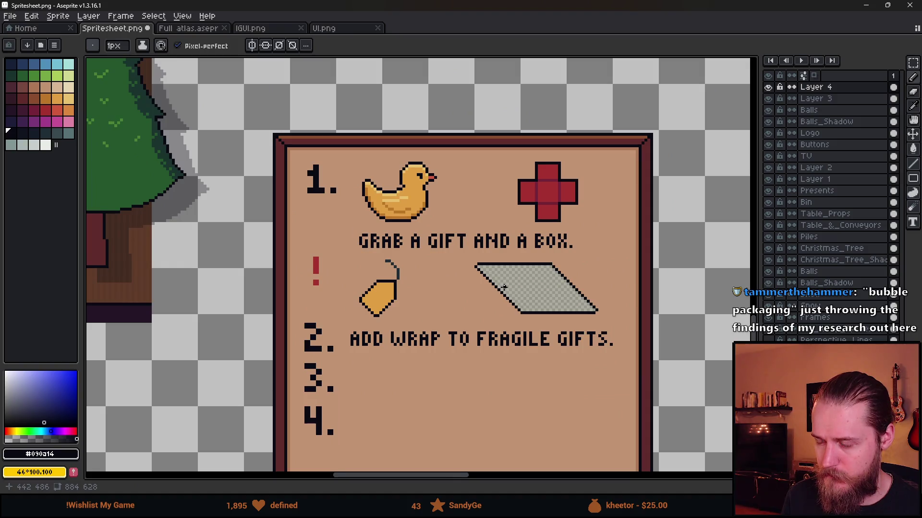
pyautogui.moveTo(504, 287); pyautogui.dragTo(467, 261)
pyautogui.scroll(1, 398, 263)
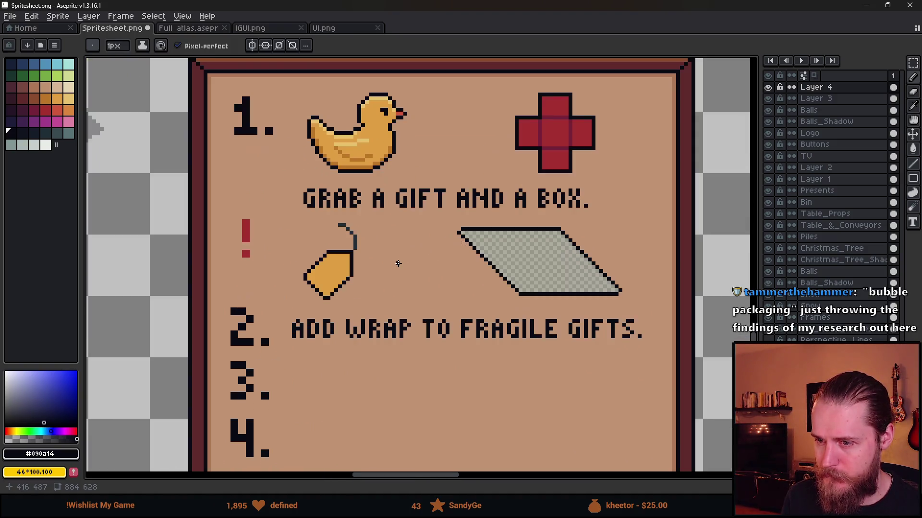
pyautogui.moveTo(377, 222); pyautogui.dragTo(370, 279)
# Step: Nudge the duck and cross icons up one pixel and lift the GRAB A GIFT AND A BOX. caption
pyautogui.click(768, 87)
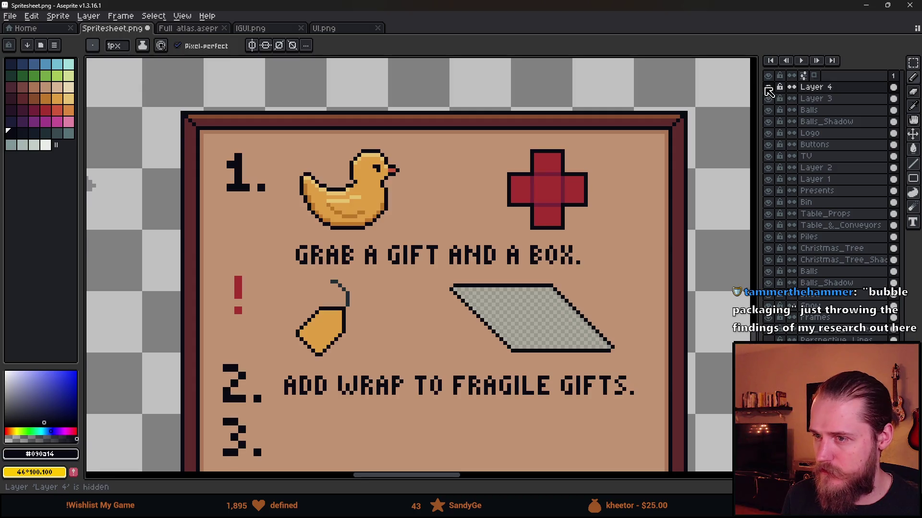
pyautogui.click(768, 87)
pyautogui.press('m')
pyautogui.moveTo(278, 124); pyautogui.dragTo(636, 240)
pyautogui.moveTo(592, 211); pyautogui.dragTo(594, 204)
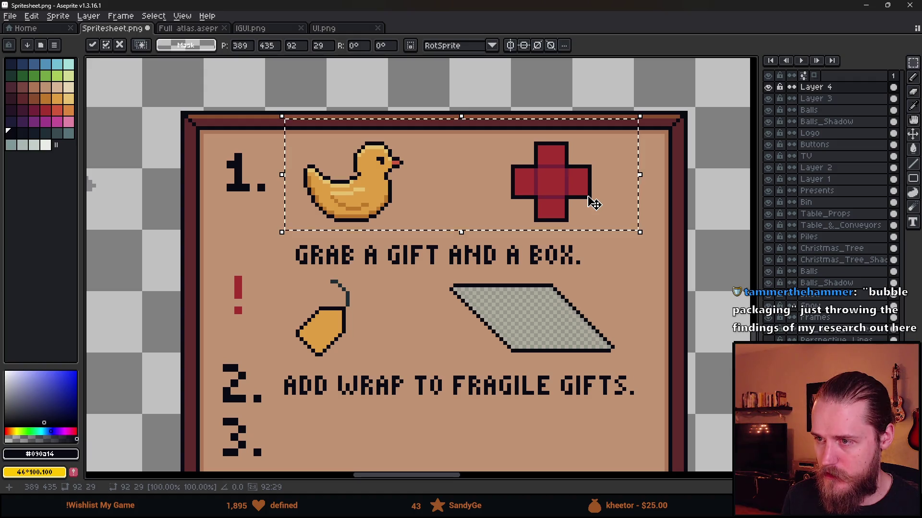
pyautogui.hotkey('ctrl', 'd')
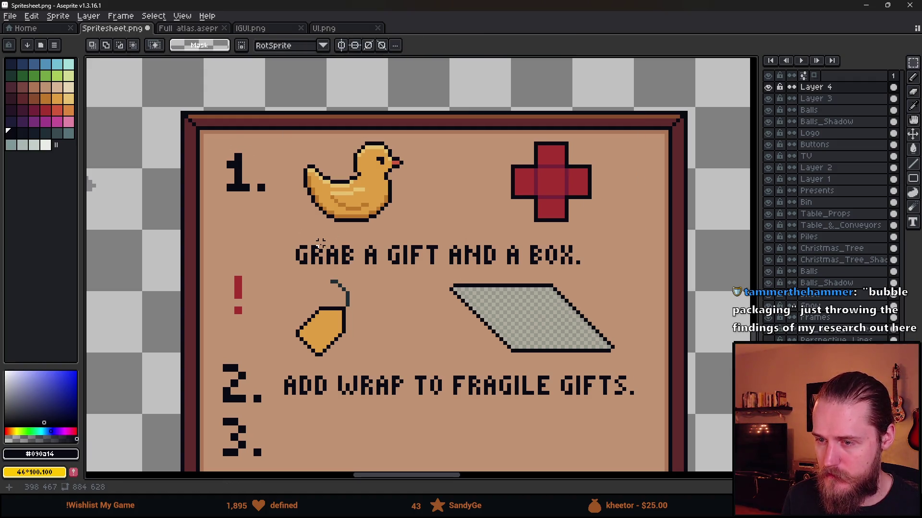
pyautogui.moveTo(297, 237)
pyautogui.mouseDown()
pyautogui.moveTo(567, 257)
pyautogui.moveTo(591, 267)
pyautogui.moveTo(539, 263)
pyautogui.moveTo(540, 252)
pyautogui.mouseUp()
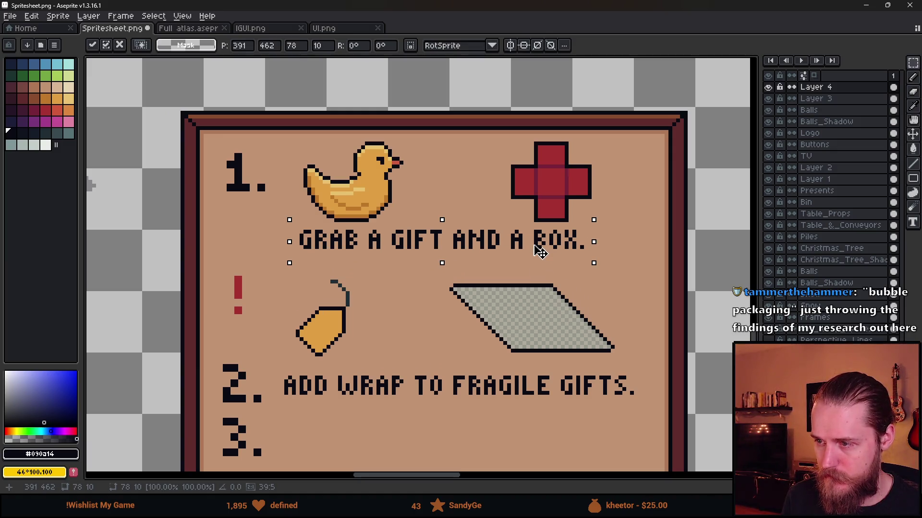
pyautogui.hotkey('ctrl', 'd')
# Step: Eyedrop the darker parchment brown #ad7757 from the board
pyautogui.scroll(-2, 359, 274)
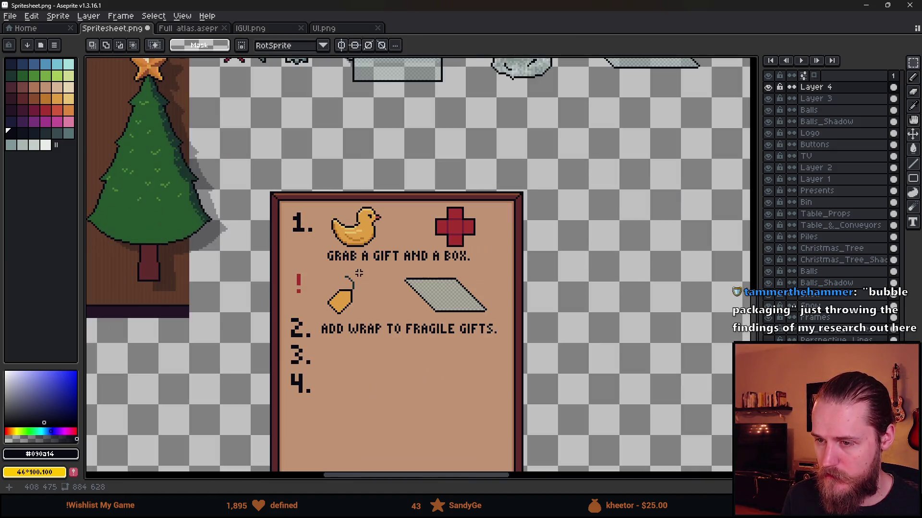
pyautogui.scroll(2, 307, 254)
pyautogui.press('alt')
pyautogui.keyDown('alt'); pyautogui.click(321, 148); pyautogui.keyUp('alt')
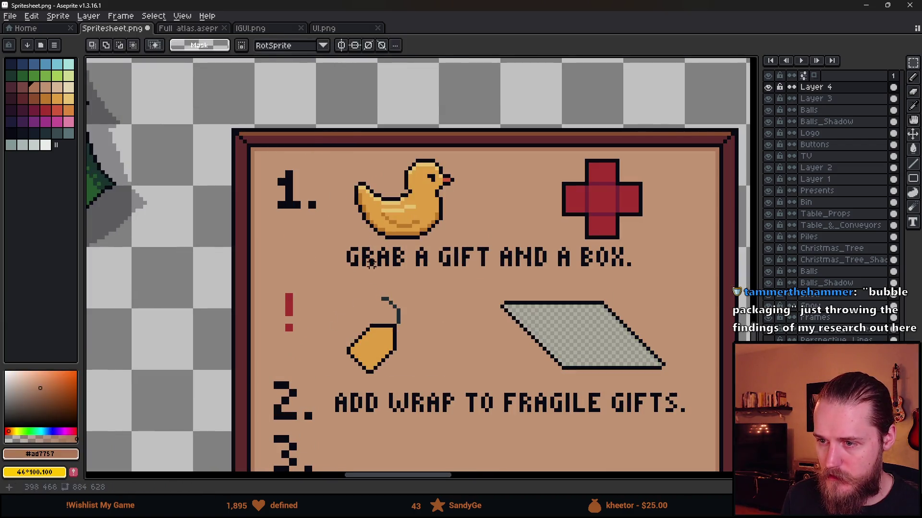
# Step: Move the whole step 1 row higher and start a divider line below its caption
pyautogui.press('m')
pyautogui.moveTo(336, 153); pyautogui.dragTo(656, 276)
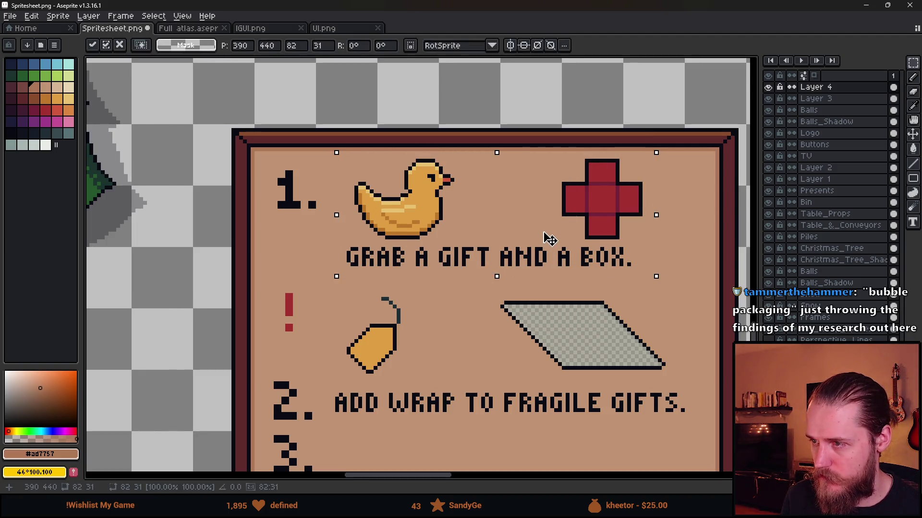
pyautogui.moveTo(550, 241); pyautogui.dragTo(550, 236)
pyautogui.hotkey('ctrl', 'd')
pyautogui.press('b')
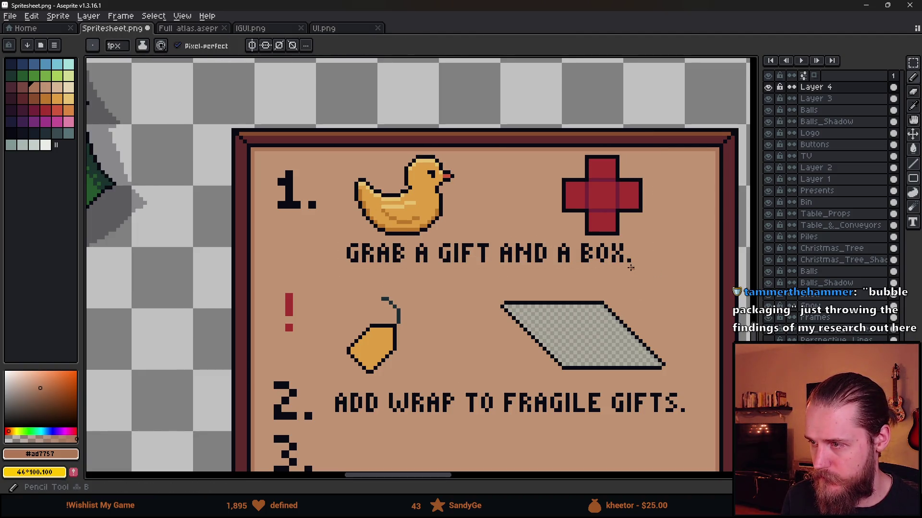
pyautogui.keyDown('shift'); pyautogui.click(714, 268); pyautogui.keyUp('shift')
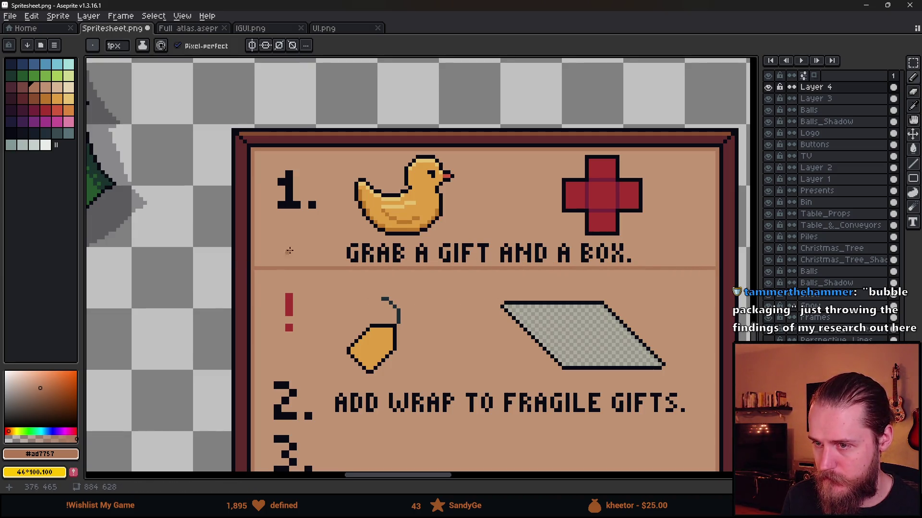
# Step: Select and deselect the 1. number, then shrink the brush to 6 px
pyautogui.moveTo(318, 186)
pyautogui.mouseDown()
pyautogui.moveTo(364, 139)
pyautogui.moveTo(350, 178)
pyautogui.mouseUp()
pyautogui.press('m')
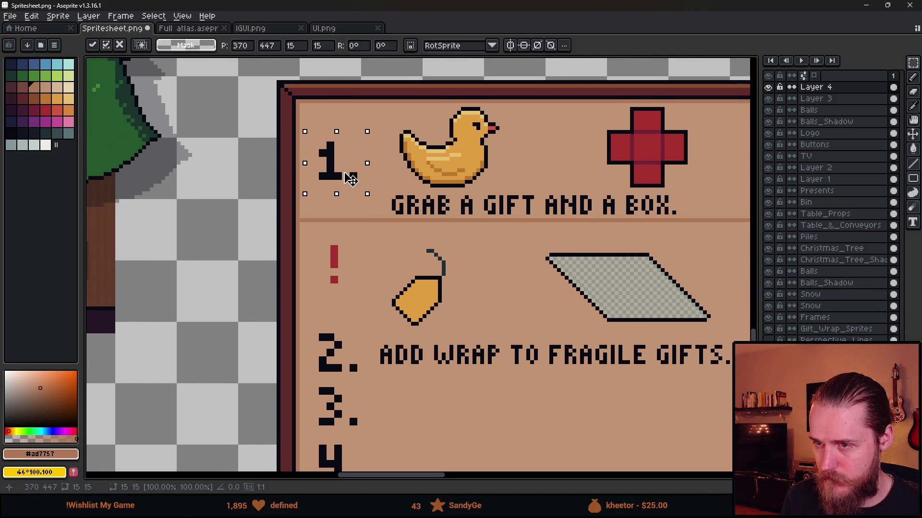
pyautogui.hotkey('ctrl', 'd')
pyautogui.scroll(1, 309, 144)
pyautogui.press('b')
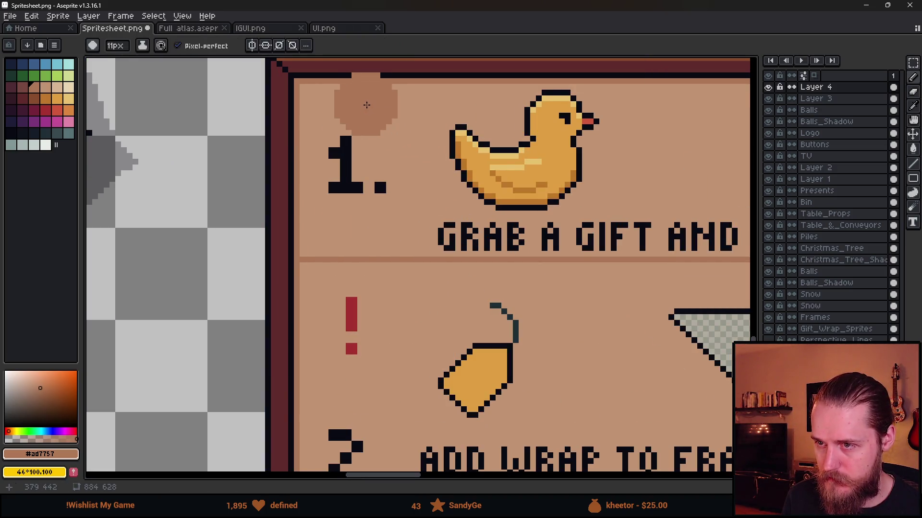
pyautogui.press('m')
pyautogui.moveTo(303, 128); pyautogui.dragTo(405, 213)
pyautogui.hotkey('ctrl', 'd')
pyautogui.press('b')
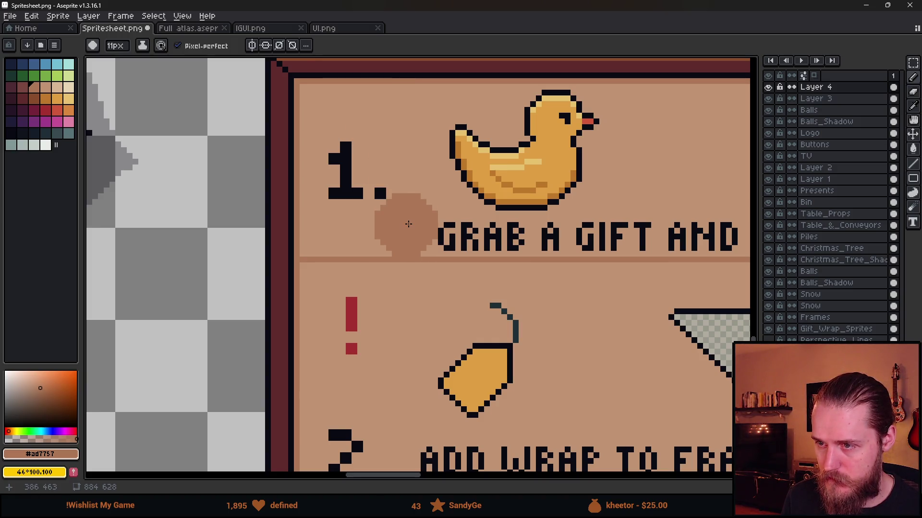
pyautogui.press('-')
pyautogui.press('-')
pyautogui.press('-')
pyautogui.press('-')
pyautogui.press('-')
pyautogui.press('-')
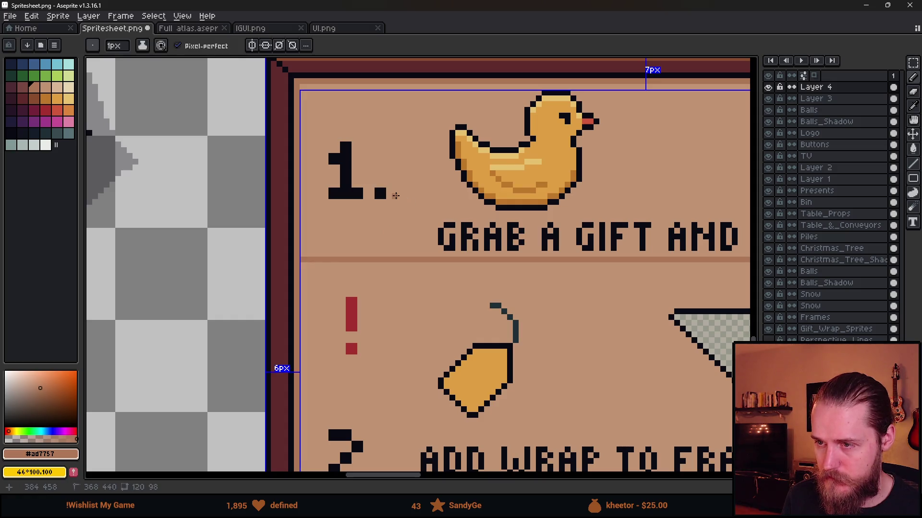
# Step: Select the 1. number and lift it for moving
pyautogui.scroll(-4, 346, 160)
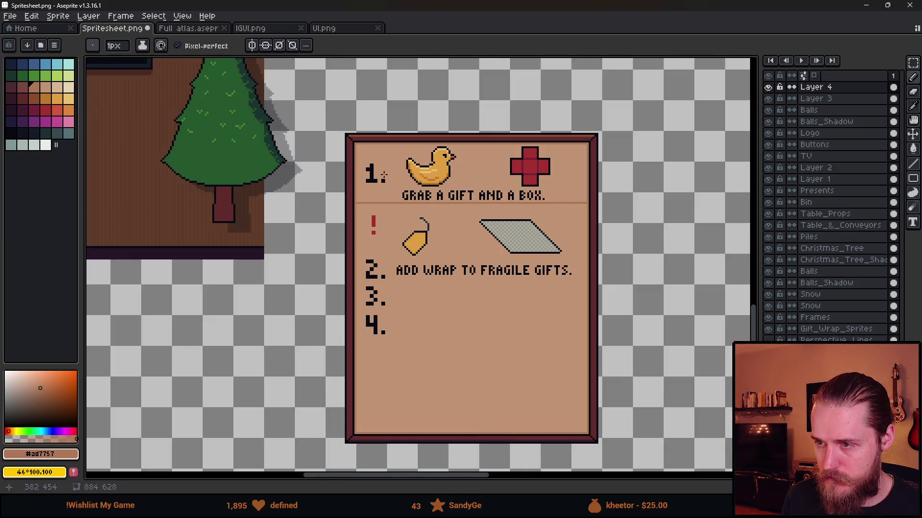
pyautogui.scroll(3, 386, 176)
pyautogui.hscroll(4, 386, 174)
pyautogui.scroll(-1, 385, 175)
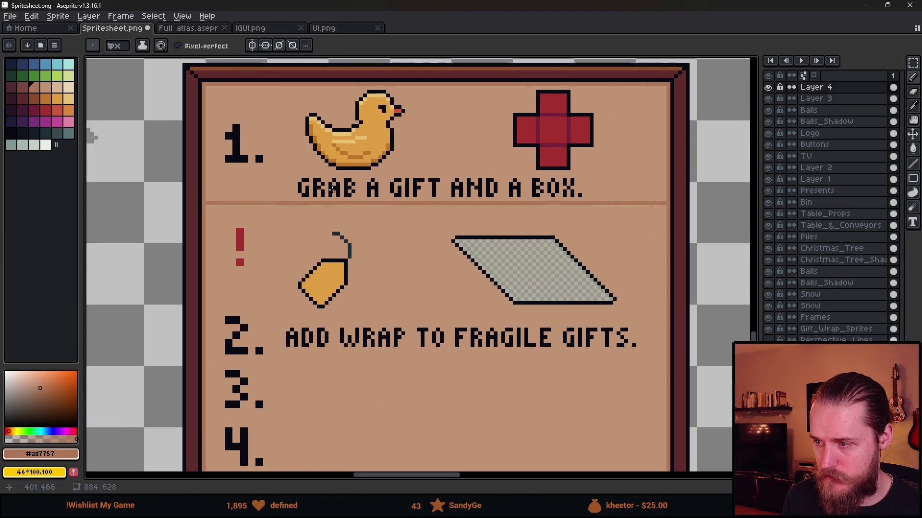
pyautogui.press('m')
pyautogui.moveTo(219, 118); pyautogui.dragTo(285, 171)
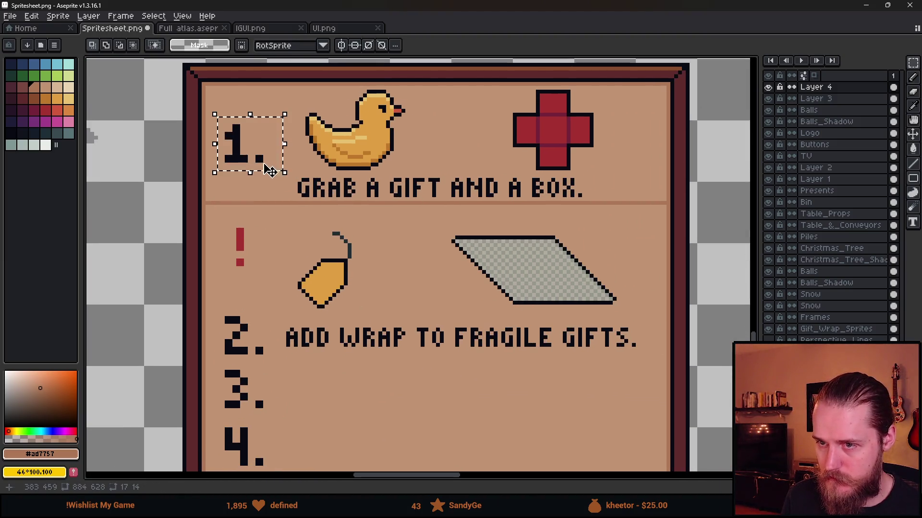
pyautogui.click(265, 168)
# Step: Draw a vertical divider right of the 1. from the board's top down to the bottom frame
pyautogui.scroll(1, 216, 145)
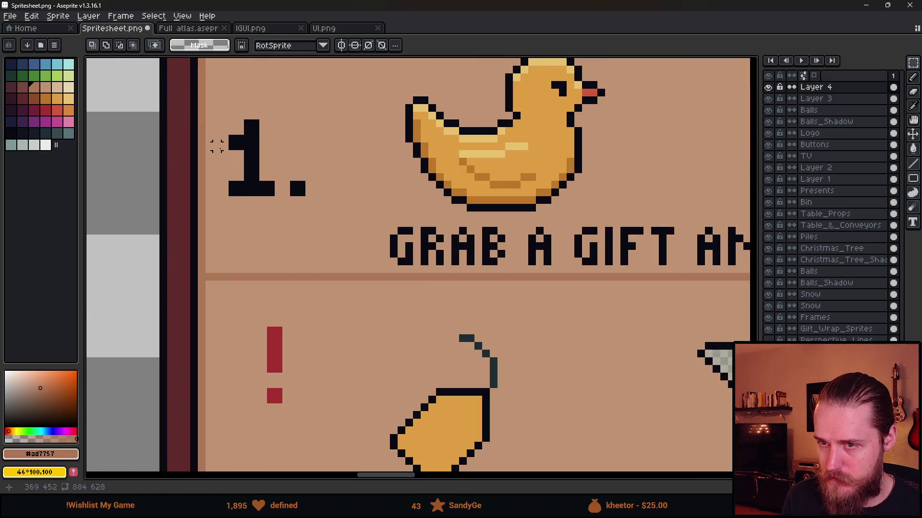
pyautogui.press('b')
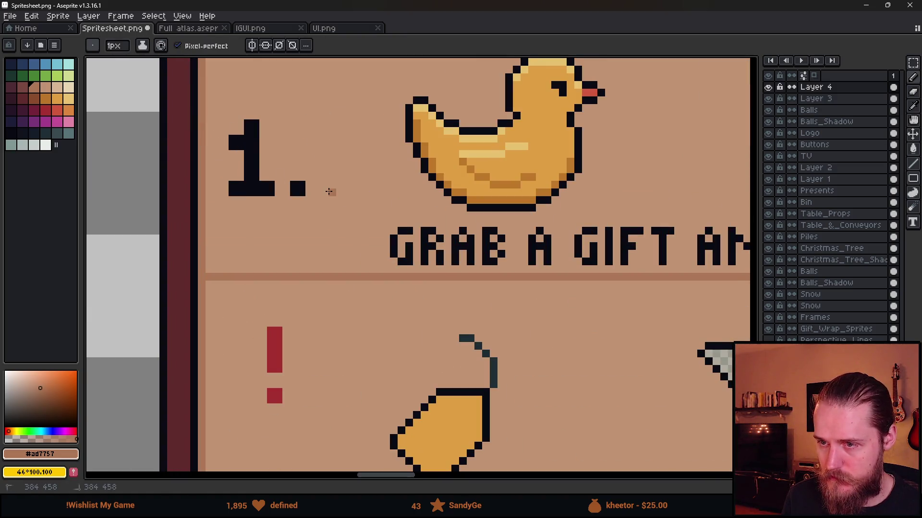
pyautogui.click(329, 191)
pyautogui.scroll(-1, 221, 192)
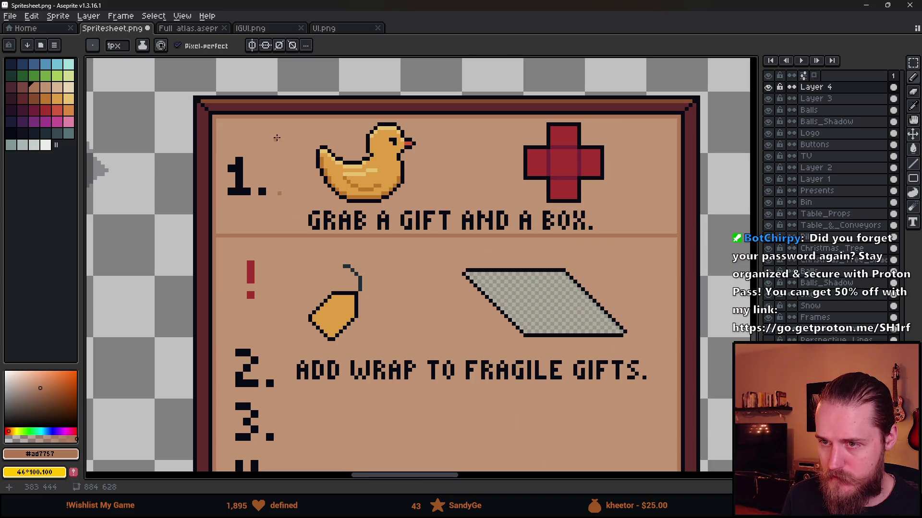
pyautogui.keyDown('shift'); pyautogui.click(280, 120); pyautogui.keyUp('shift')
pyautogui.scroll(-1, 273, 324)
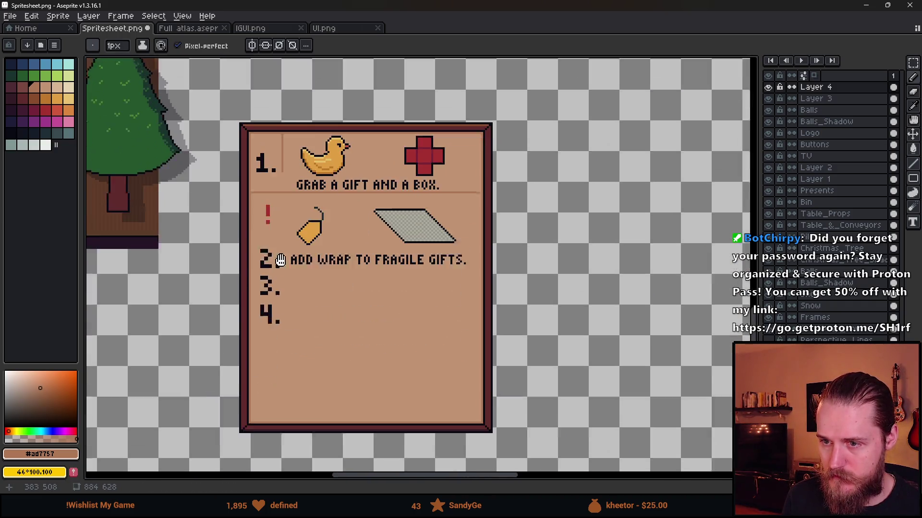
pyautogui.keyDown('shift'); pyautogui.click(287, 406); pyautogui.keyUp('shift')
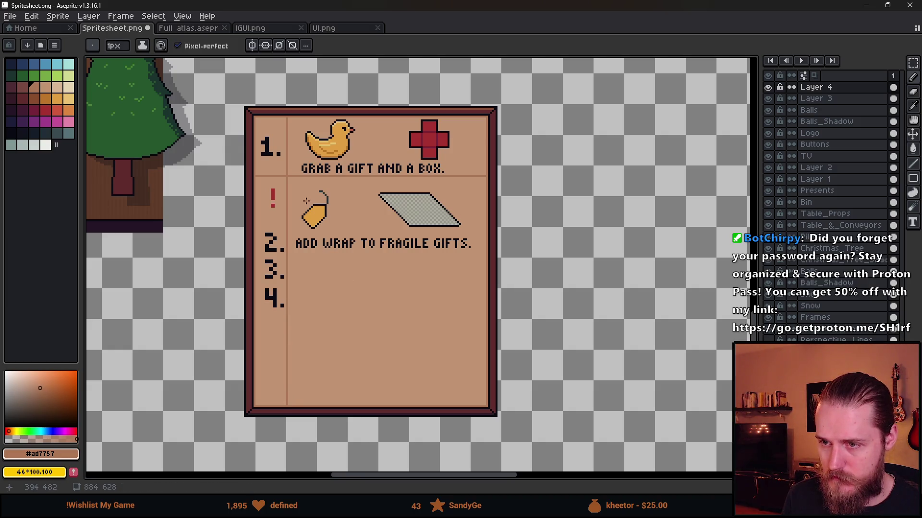
pyautogui.click(769, 87)
pyautogui.click(769, 87)
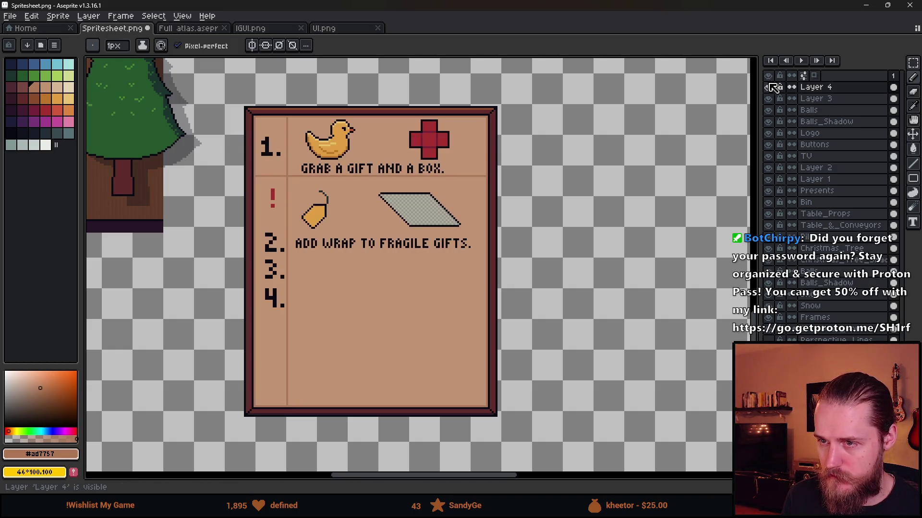
# Step: Move the tag and box icons up together
pyautogui.scroll(2, 314, 167)
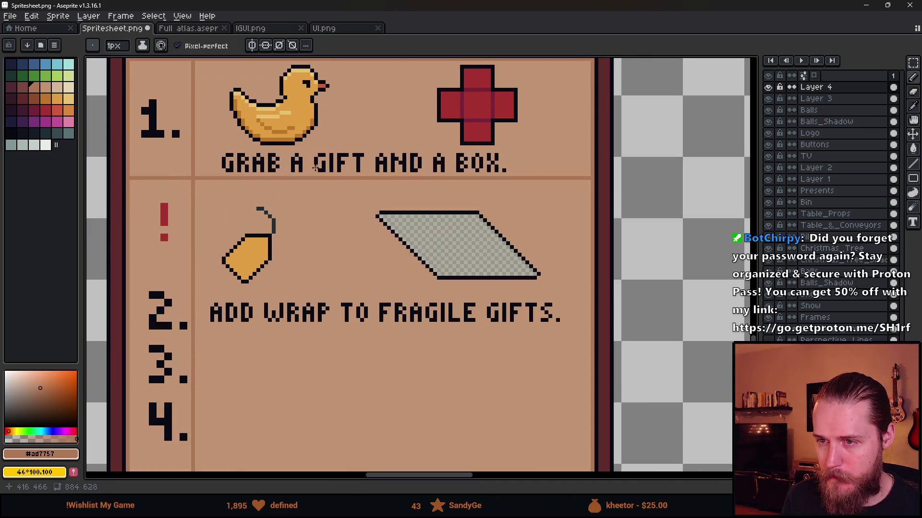
pyautogui.press('m')
pyautogui.moveTo(223, 193)
pyautogui.mouseDown()
pyautogui.moveTo(422, 279)
pyautogui.moveTo(558, 286)
pyautogui.mouseUp()
pyautogui.moveTo(407, 268); pyautogui.dragTo(413, 247)
pyautogui.hotkey('ctrl', 'd')
# Step: Delete the middle section of the wrap box, leaving a plain parallelogram
pyautogui.scroll(2, 399, 120)
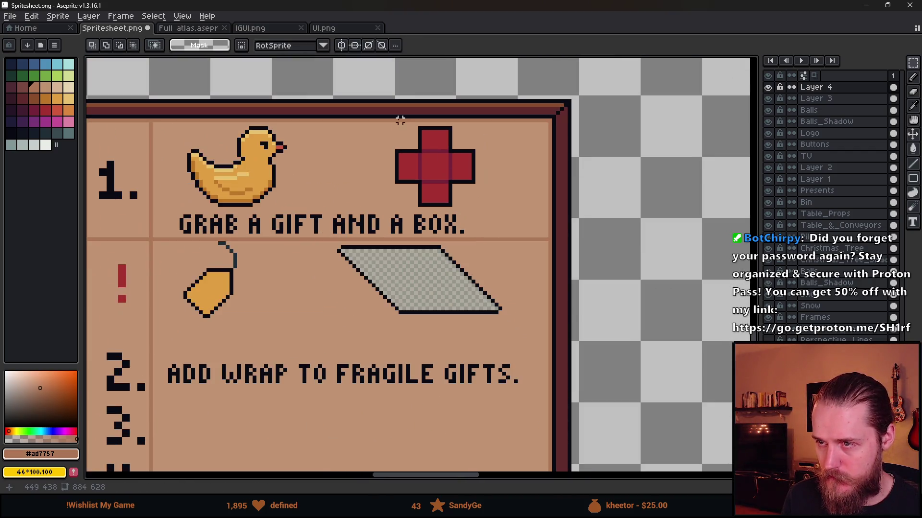
pyautogui.moveTo(393, 127); pyautogui.dragTo(484, 205)
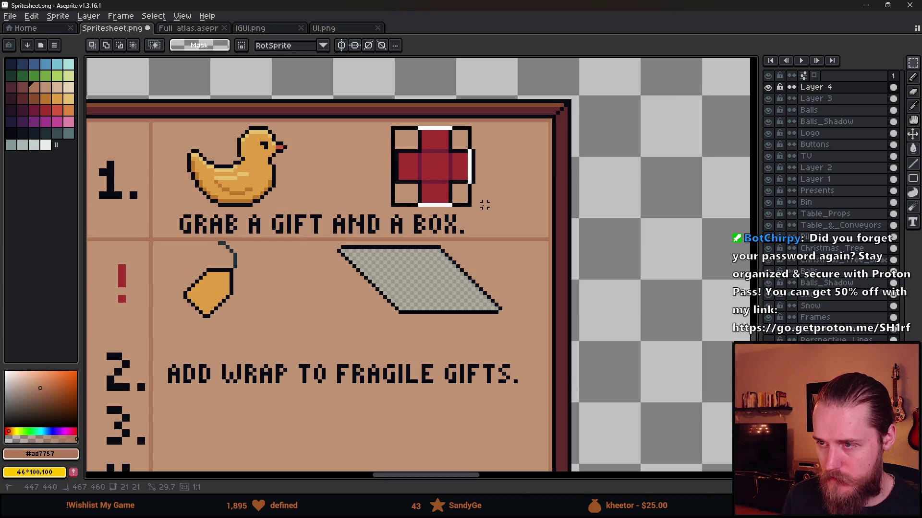
pyautogui.hotkey('ctrl', 'd')
pyautogui.moveTo(372, 247); pyautogui.dragTo(439, 312)
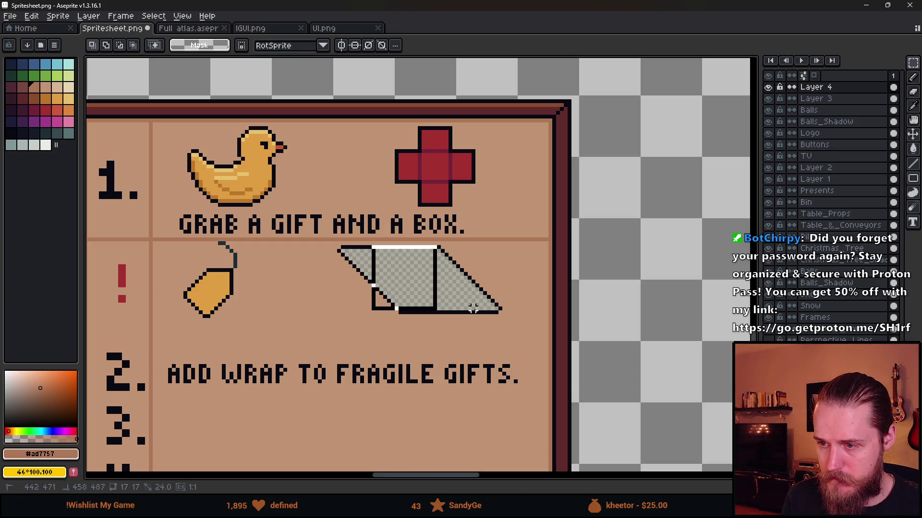
pyautogui.press('Delete')
pyautogui.hotkey('ctrl', 'd')
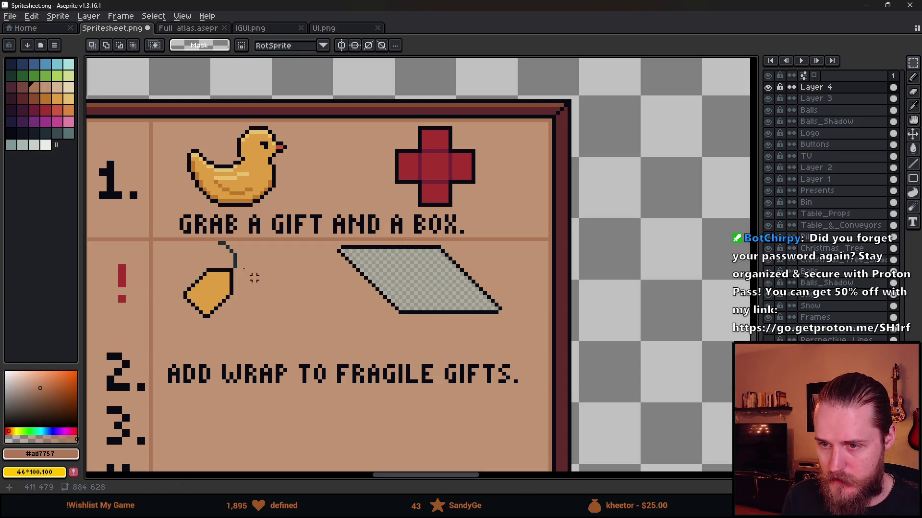
# Step: Nudge the gift tag down one pixel
pyautogui.moveTo(223, 243)
pyautogui.mouseDown()
pyautogui.moveTo(196, 271)
pyautogui.moveTo(182, 326)
pyautogui.moveTo(184, 317)
pyautogui.mouseUp()
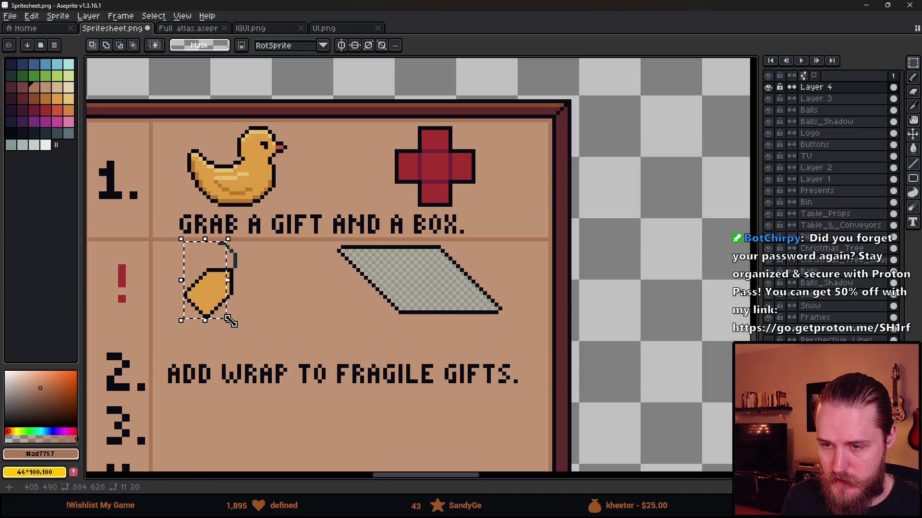
pyautogui.hotkey('ctrl', 'd')
pyautogui.scroll(1, 211, 291)
pyautogui.moveTo(155, 219); pyautogui.dragTo(251, 313)
pyautogui.press('Down')
pyautogui.press('Down')
pyautogui.hotkey('ctrl', 'd')
# Step: Lengthen the tag string with dark string-coloured Pencil pixels
pyautogui.scroll(5, 213, 225)
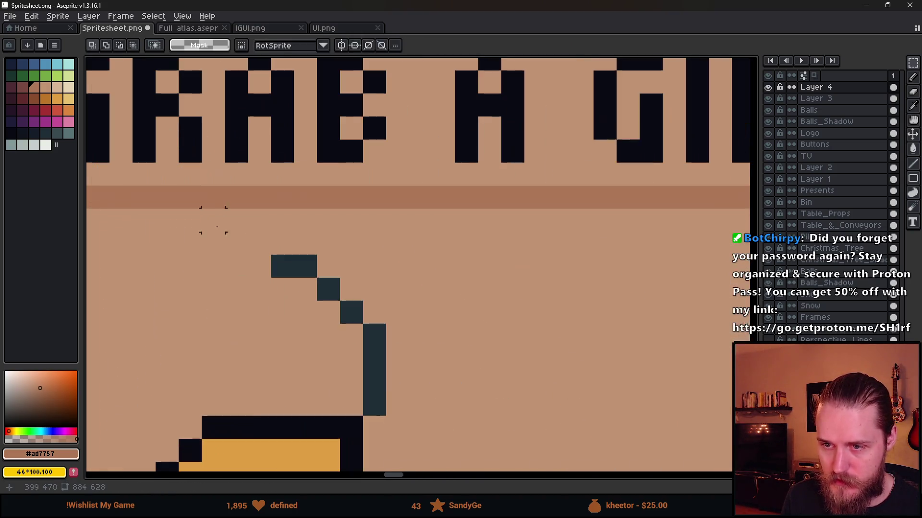
pyautogui.press('b')
pyautogui.keyDown('alt'); pyautogui.click(293, 266); pyautogui.keyUp('alt')
pyautogui.click(237, 244)
pyautogui.click(259, 266)
# Step: Nudge the box icon down one pixel and pick parchment colour #ad7757
pyautogui.scroll(-3, 306, 277)
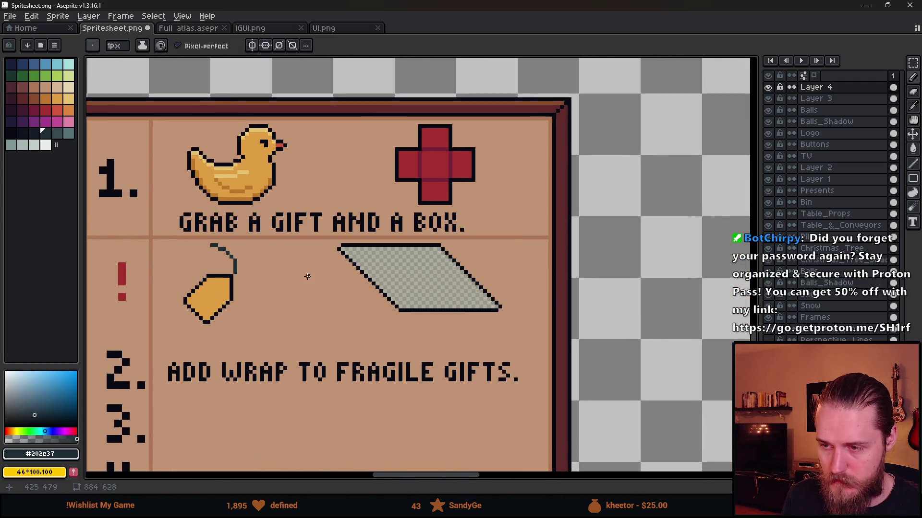
pyautogui.press('m')
pyautogui.moveTo(330, 240); pyautogui.dragTo(516, 335)
pyautogui.press('Down')
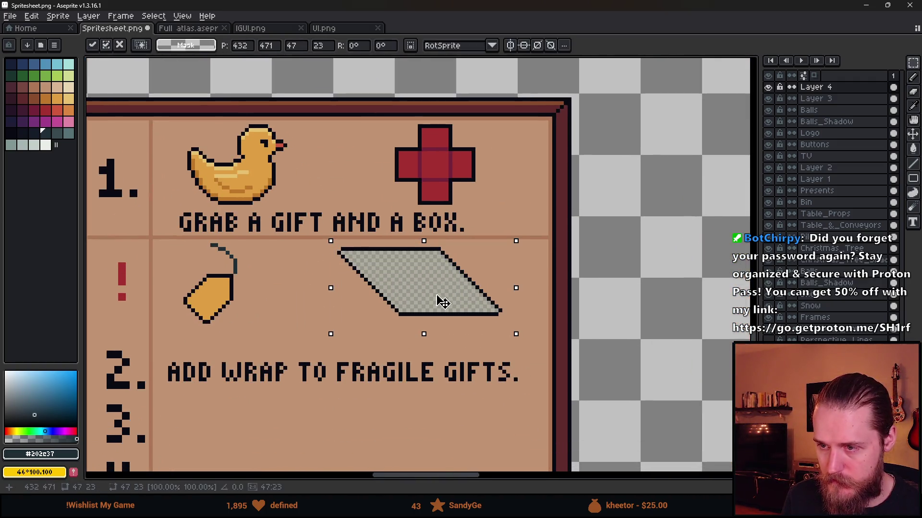
pyautogui.hotkey('ctrl', 'd')
pyautogui.press('b')
pyautogui.keyDown('alt'); pyautogui.click(216, 234); pyautogui.keyUp('alt')
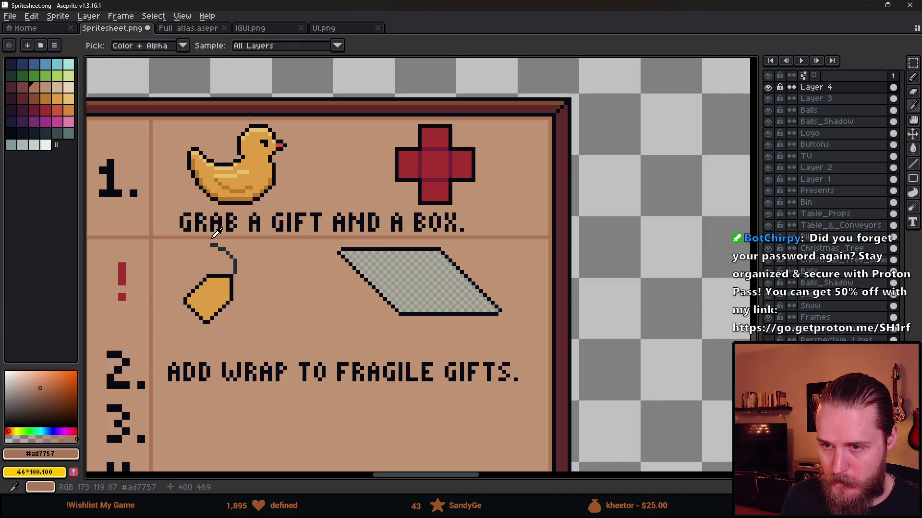
# Step: Raise 'ADD WRAP TO FRAGILE GIFTS.' directly beneath the tag and wrap icons
pyautogui.press('m')
pyautogui.moveTo(158, 349); pyautogui.dragTo(524, 404)
pyautogui.moveTo(335, 380)
pyautogui.mouseDown()
pyautogui.moveTo(310, 349)
pyautogui.moveTo(318, 344)
pyautogui.mouseUp()
pyautogui.press('Return')
pyautogui.hotkey('ctrl', 'd')
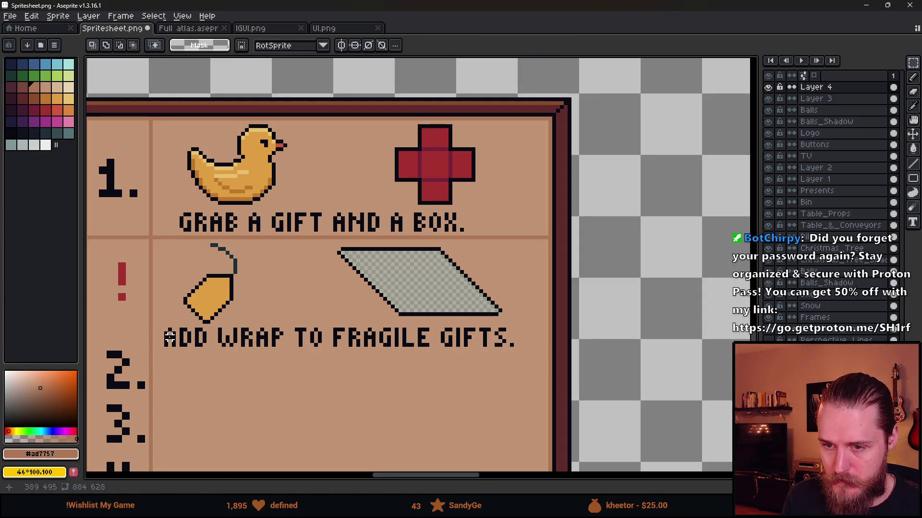
# Step: Shift the 'GRAB A GIFT AND A BOX.' caption slightly
pyautogui.moveTo(177, 203)
pyautogui.mouseDown()
pyautogui.moveTo(329, 226)
pyautogui.moveTo(488, 233)
pyautogui.moveTo(165, 235)
pyautogui.moveTo(214, 233)
pyautogui.moveTo(204, 234)
pyautogui.mouseUp()
pyautogui.press('Return')
pyautogui.hotkey('ctrl', 'd')
pyautogui.scroll(-5, 157, 223)
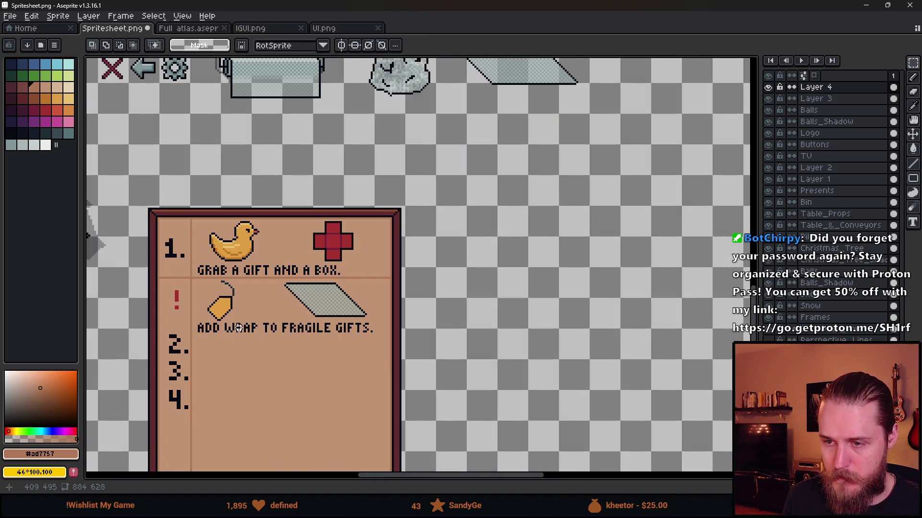
# Step: Move 'GRAB A GIFT AND A BOX.' right and shrink the Pencil brush to 10px
pyautogui.scroll(3, 305, 260)
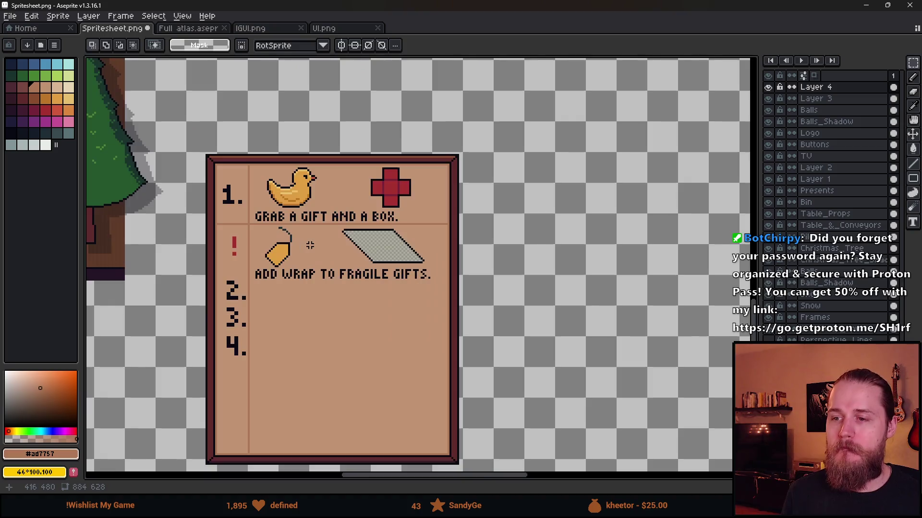
pyautogui.moveTo(202, 176); pyautogui.dragTo(504, 198)
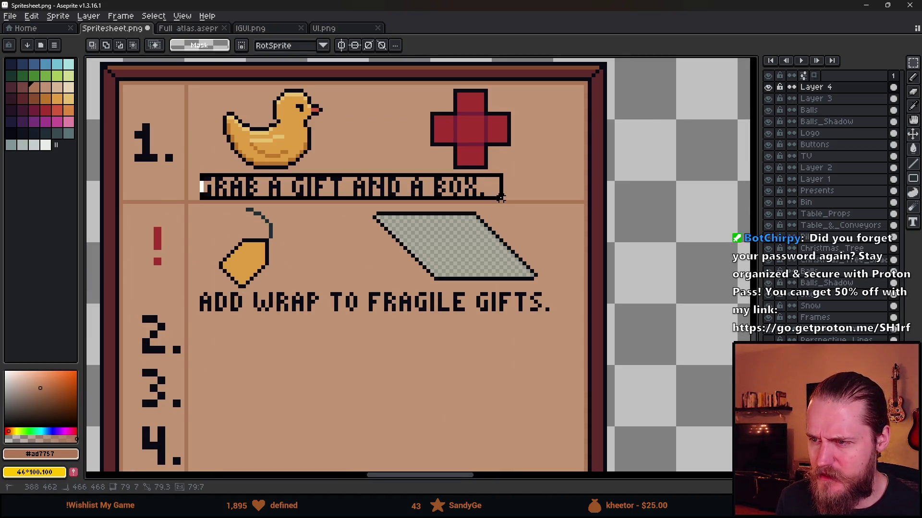
pyautogui.moveTo(419, 192); pyautogui.dragTo(453, 192)
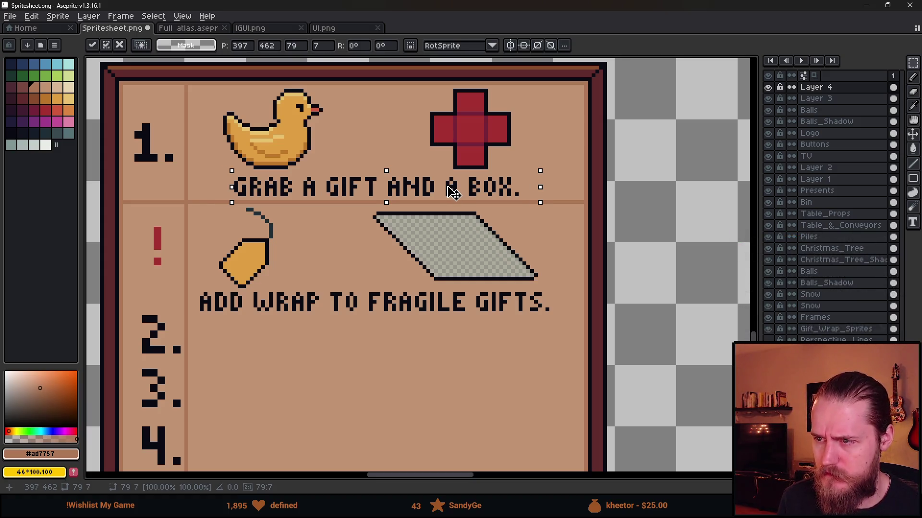
pyautogui.press('Return')
pyautogui.press('b')
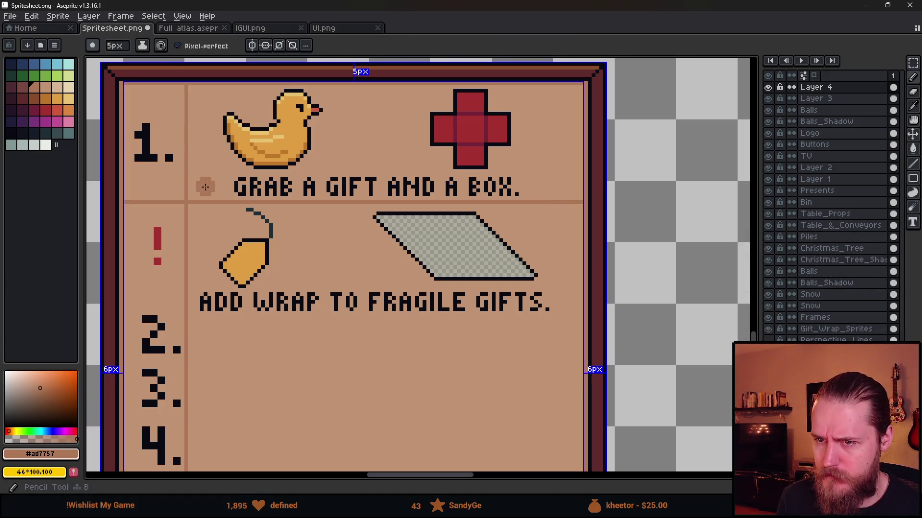
pyautogui.press('-')
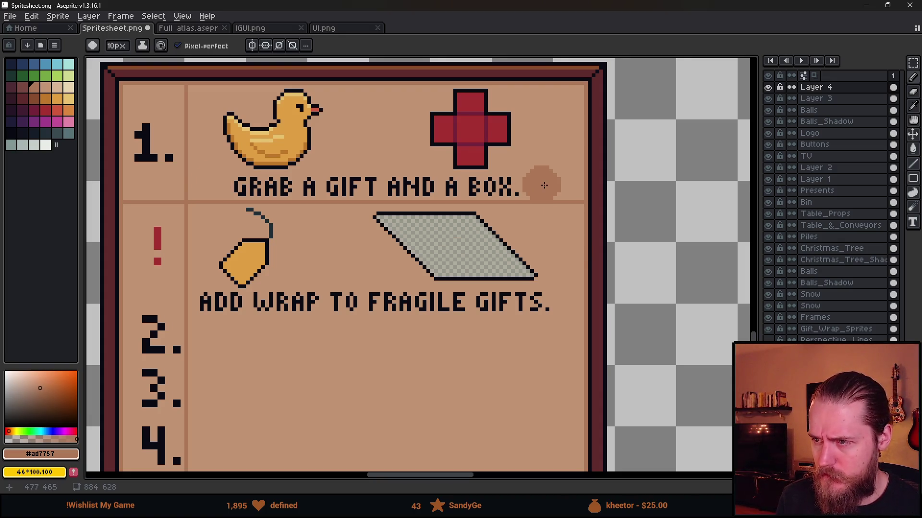
# Step: Nudge the step 1 caption further right under the duck and cross, brush back to 14px
pyautogui.press('m')
pyautogui.moveTo(536, 171)
pyautogui.mouseDown()
pyautogui.moveTo(419, 199)
pyautogui.moveTo(209, 198)
pyautogui.moveTo(225, 199)
pyautogui.mouseUp()
pyautogui.press('Return')
pyautogui.press('b')
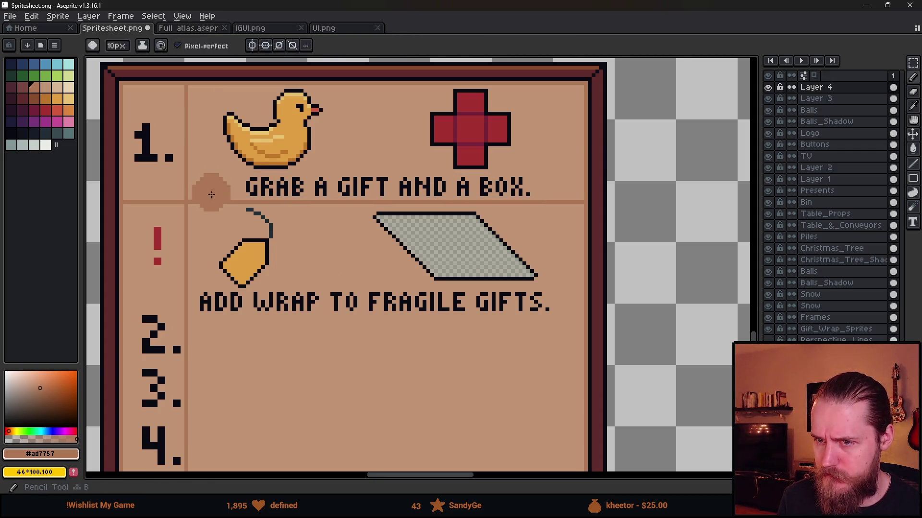
pyautogui.press('+')
pyautogui.press('+')
pyautogui.press('+')
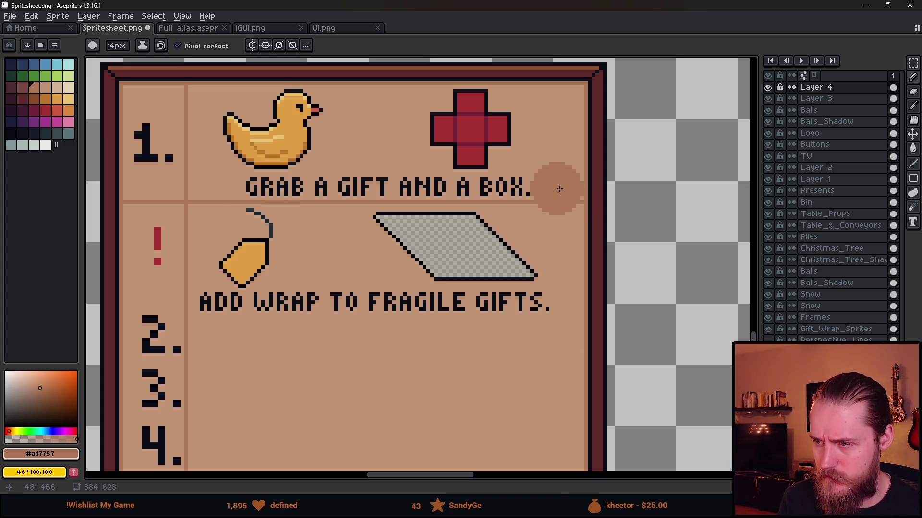
pyautogui.scroll(-3, 424, 221)
pyautogui.scroll(2, 312, 201)
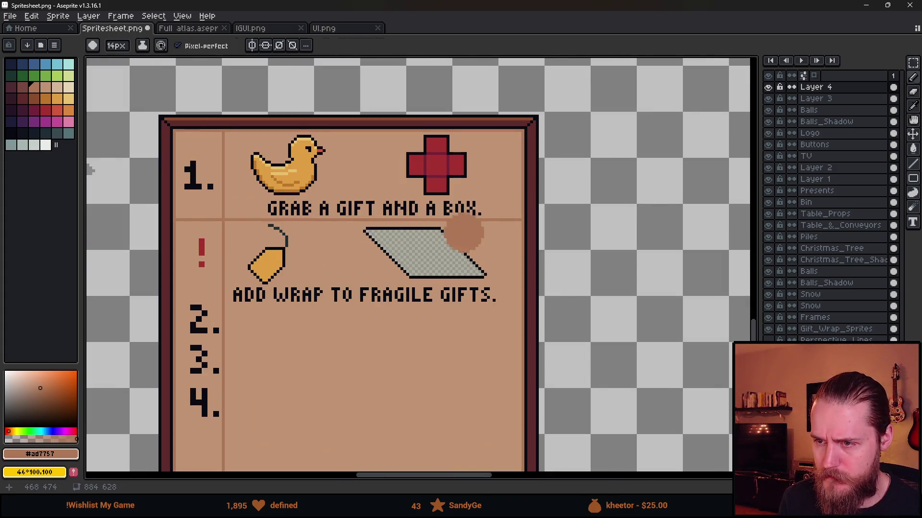
pyautogui.press('m')
pyautogui.scroll(-4, 352, 207)
pyautogui.scroll(4, 398, 234)
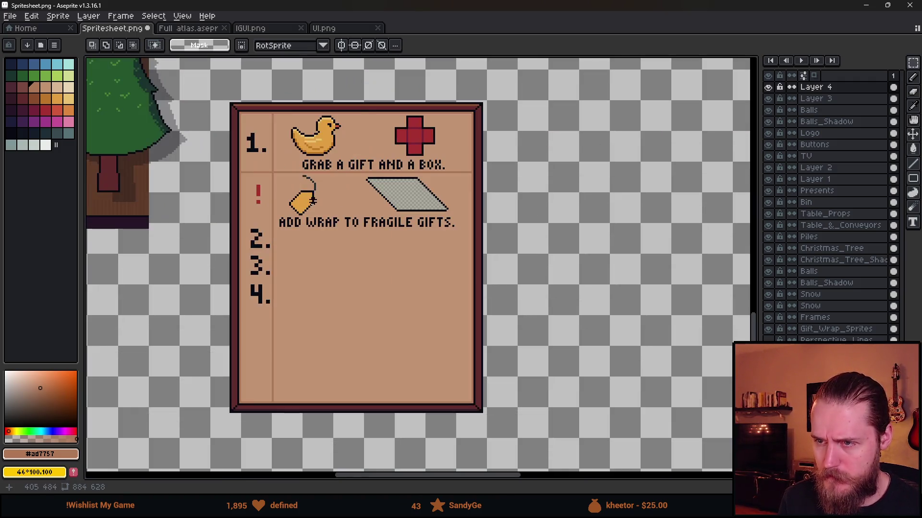
pyautogui.scroll(-2, 382, 297)
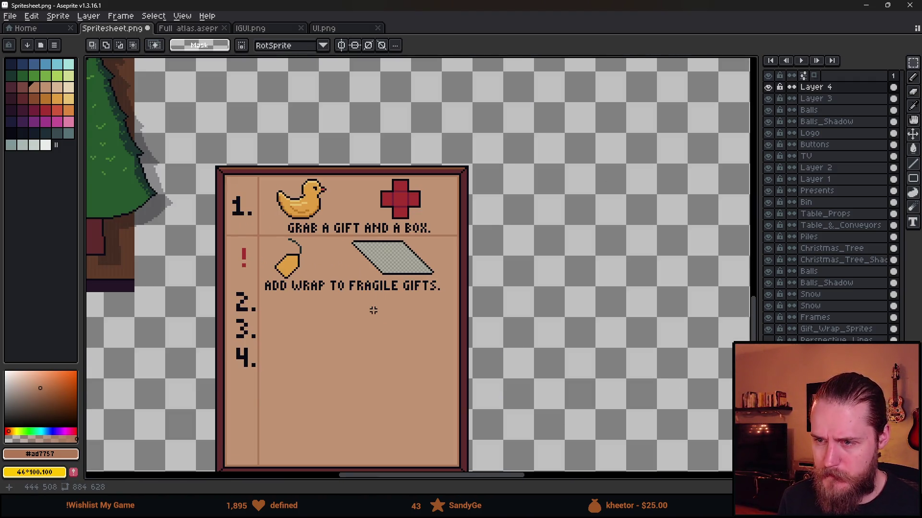
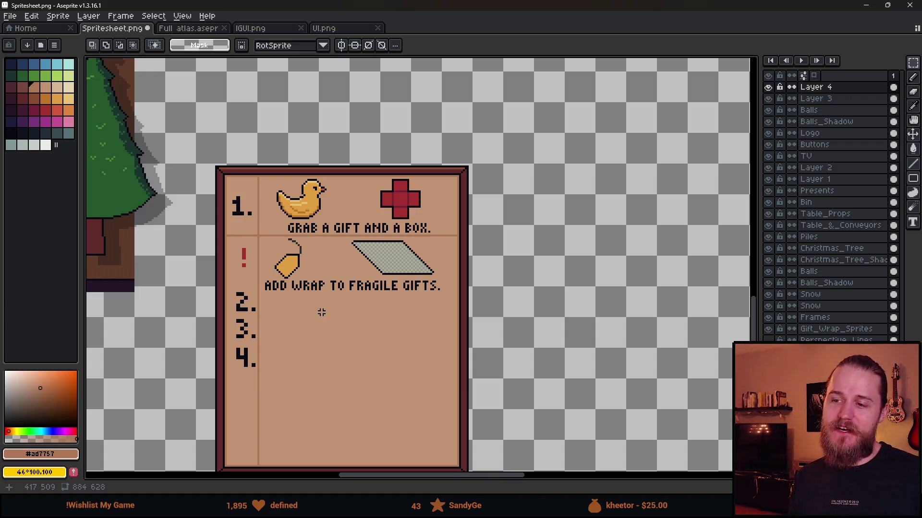
# Step: Select and then clear the ADD WRAP TO FRAGILE GIFTS. caption while viewing the whole scene
pyautogui.scroll(2, 393, 264)
pyautogui.moveTo(131, 298); pyautogui.dragTo(527, 340)
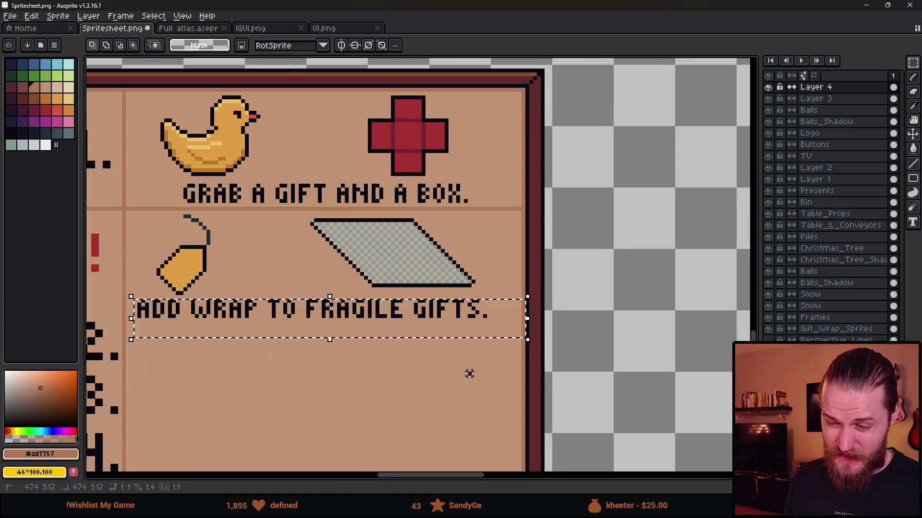
pyautogui.hotkey('ctrl', 'd')
pyautogui.scroll(-4, 380, 325)
pyautogui.moveTo(312, 301); pyautogui.dragTo(490, 265)
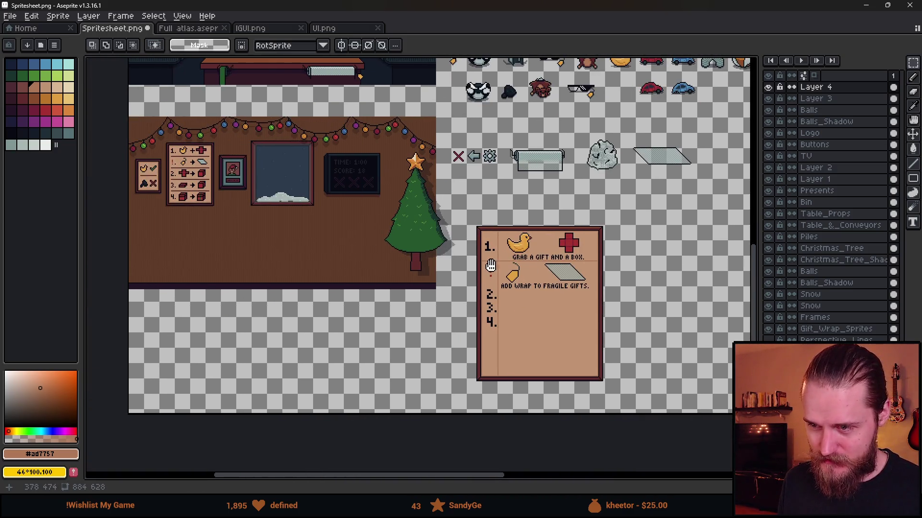
pyautogui.scroll(3, 163, 143)
# Step: Move the card contents over the wall instruction board to compare, then undo the move
pyautogui.moveTo(128, 128); pyautogui.dragTo(341, 388)
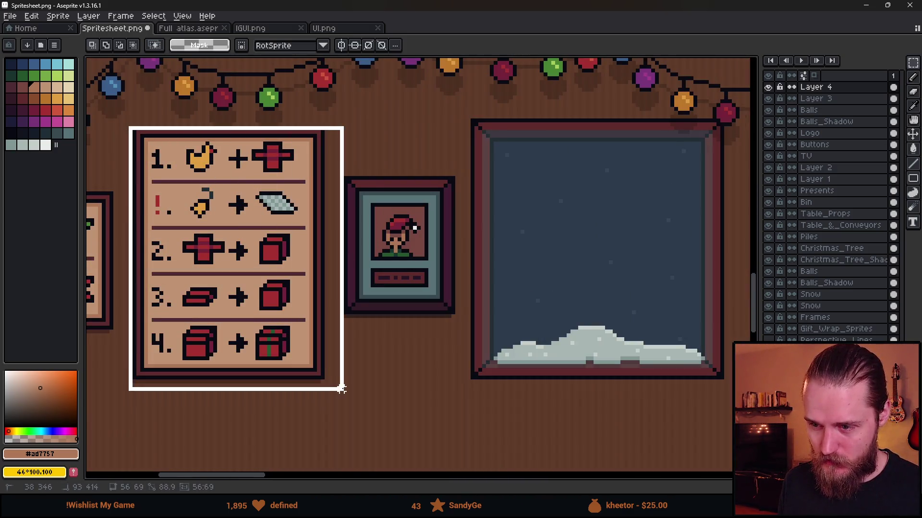
pyautogui.scroll(-1, 362, 372)
pyautogui.scroll(-1, 364, 380)
pyautogui.moveTo(629, 431); pyautogui.dragTo(333, 286)
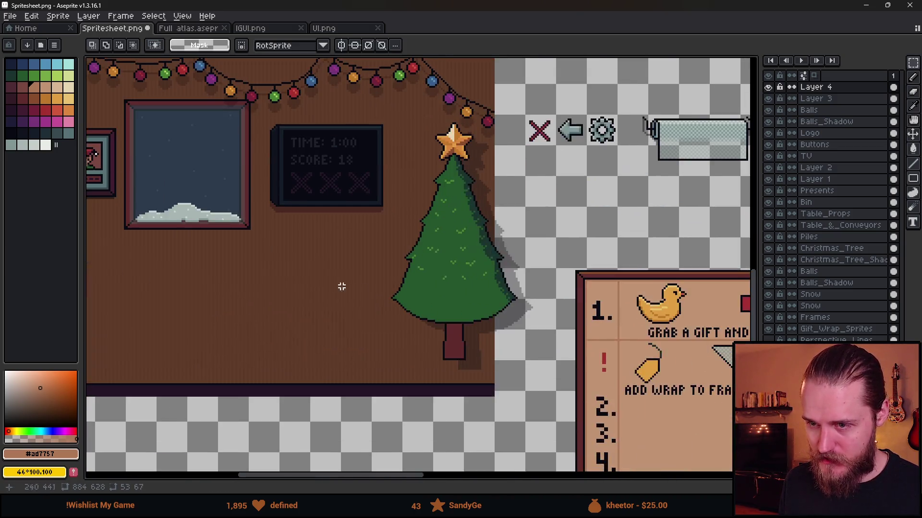
pyautogui.scroll(-2, 333, 286)
pyautogui.moveTo(469, 284)
pyautogui.mouseDown()
pyautogui.moveTo(598, 425)
pyautogui.moveTo(288, 308)
pyautogui.moveTo(300, 298)
pyautogui.mouseUp()
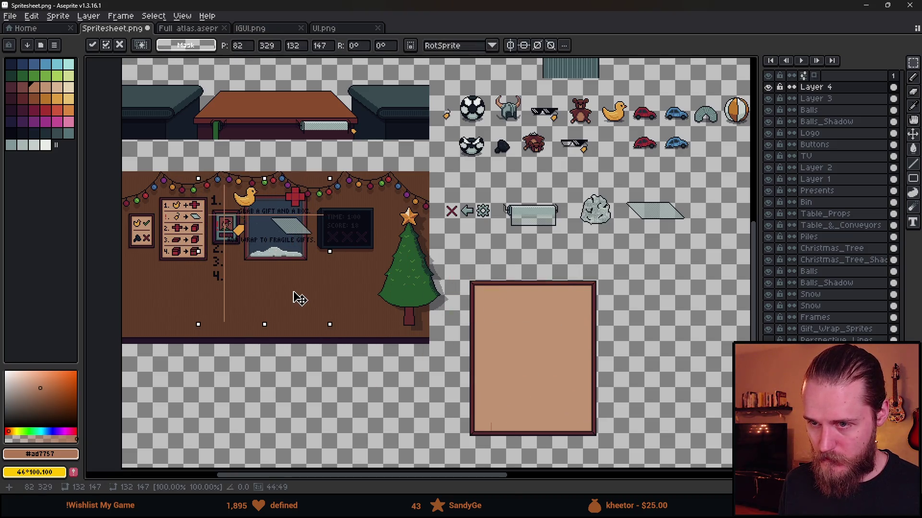
pyautogui.hotkey('ctrl', 'z')
pyautogui.moveTo(626, 349)
pyautogui.mouseDown()
pyautogui.moveTo(490, 299)
pyautogui.moveTo(488, 267)
pyautogui.moveTo(461, 248)
pyautogui.mouseUp()
pyautogui.scroll(3, 387, 257)
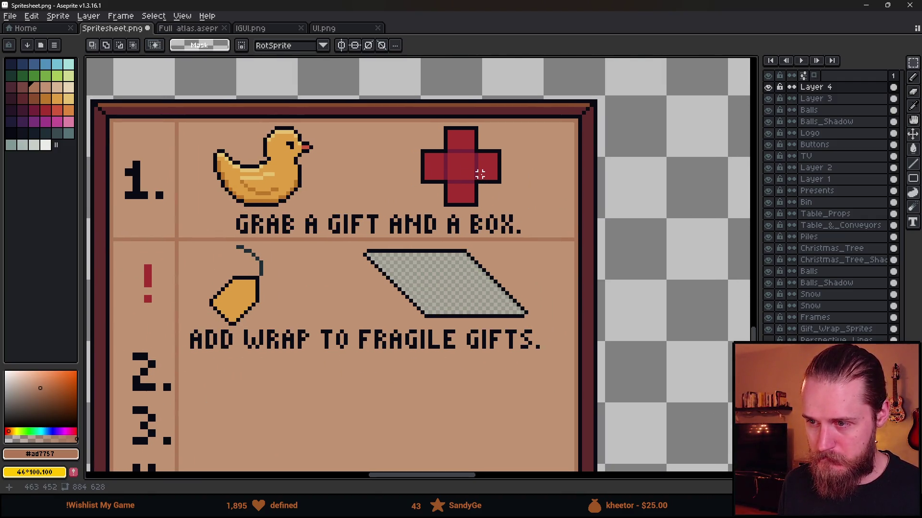
# Step: Zoom to the duck and check UI.png, IGUI.png and the atlas before returning to Spritesheet.png
pyautogui.moveTo(192, 128)
pyautogui.mouseDown()
pyautogui.moveTo(338, 159)
pyautogui.moveTo(338, 169)
pyautogui.mouseUp()
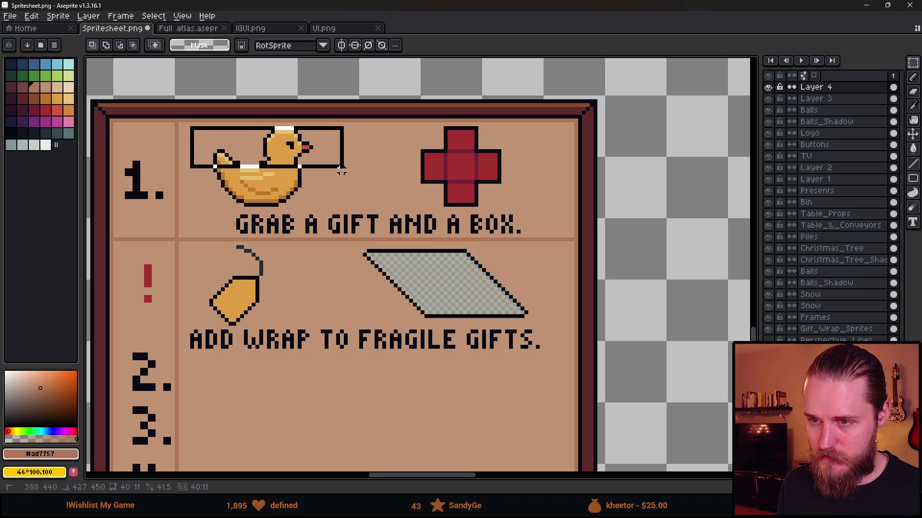
pyautogui.scroll(2, 290, 190)
pyautogui.moveTo(323, 212); pyautogui.dragTo(390, 278)
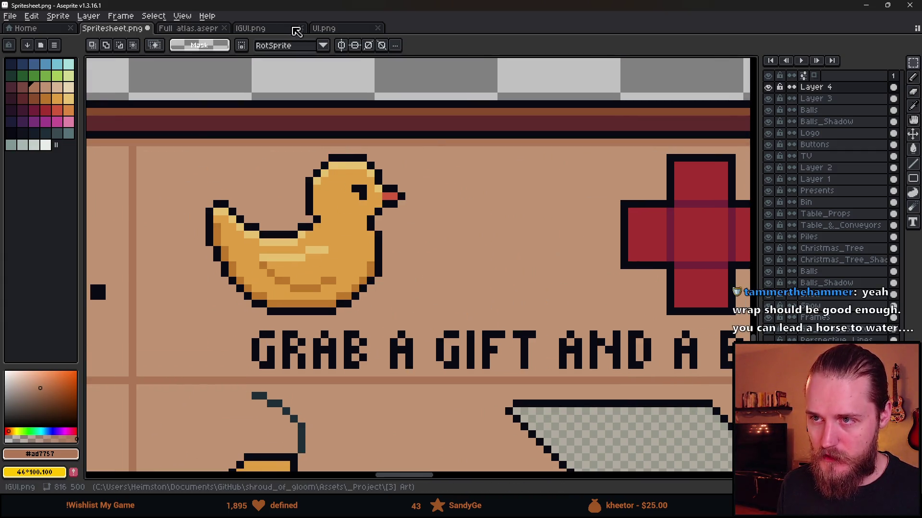
pyautogui.click(324, 29)
pyautogui.click(259, 29)
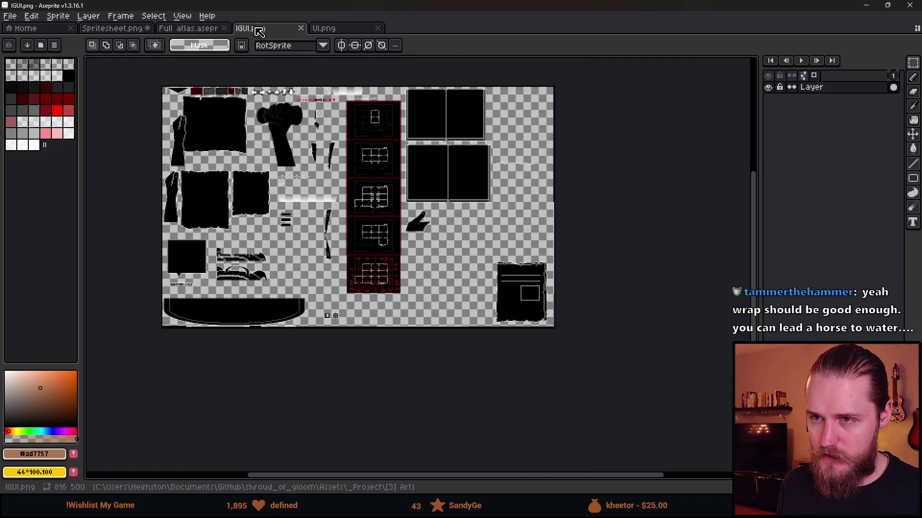
pyautogui.click(187, 29)
pyautogui.click(113, 29)
# Step: Shift the duck's head one pixel left and one pixel lower
pyautogui.moveTo(409, 158); pyautogui.dragTo(333, 318)
pyautogui.press('Left')
pyautogui.press('Return')
pyautogui.moveTo(283, 155); pyautogui.dragTo(451, 210)
pyautogui.moveTo(381, 190); pyautogui.dragTo(384, 205)
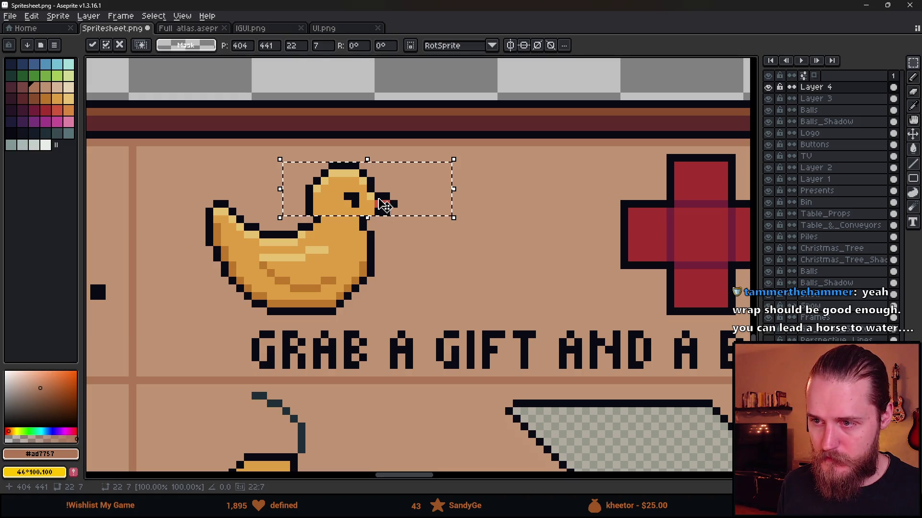
pyautogui.press('Return')
# Step: Touch up the duck with a single orange pixel using a 1 px brush
pyautogui.scroll(6, 384, 205)
pyautogui.keyDown('alt'); pyautogui.click(339, 164); pyautogui.keyUp('alt')
pyautogui.moveTo(340, 165); pyautogui.dragTo(361, 166)
pyautogui.hotkey('ctrl', 'z')
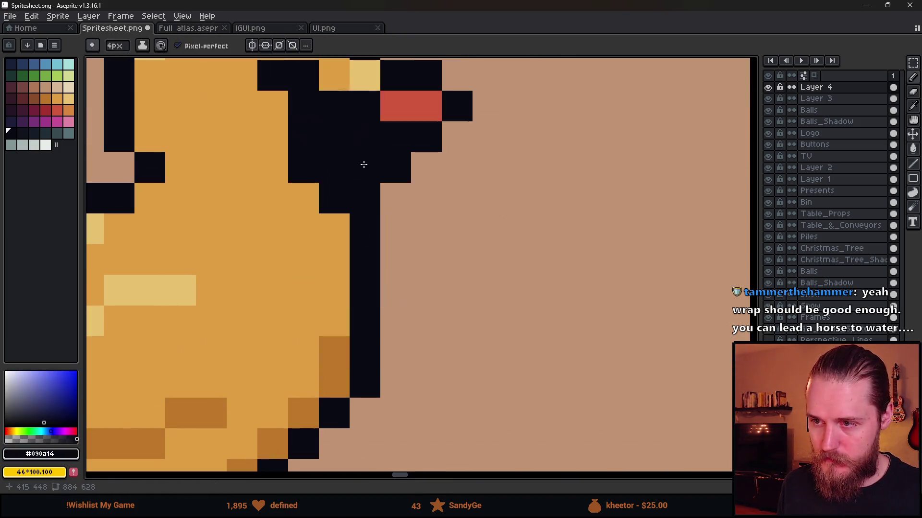
pyautogui.hotkey('ctrl', 'z')
pyautogui.press('-')
pyautogui.press('-')
pyautogui.press('-')
pyautogui.keyDown('alt'); pyautogui.click(312, 173); pyautogui.keyUp('alt')
pyautogui.click(351, 247)
pyautogui.scroll(-5, 351, 247)
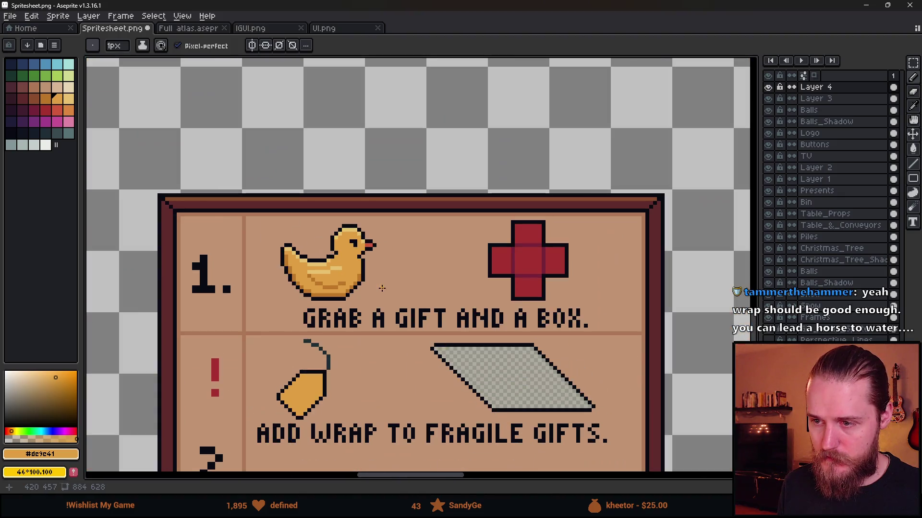
pyautogui.scroll(2, 382, 288)
# Step: Reposition the whole duck by one pixel with a rectangular selection
pyautogui.press('m')
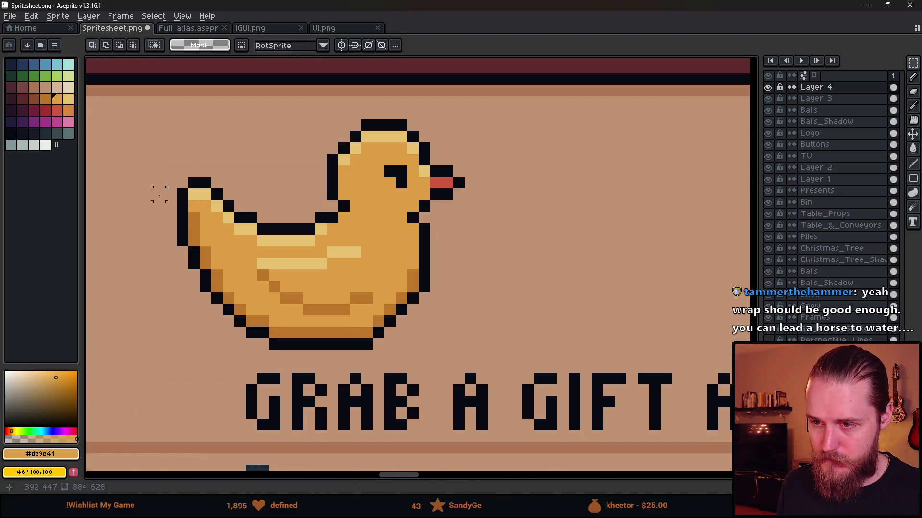
pyautogui.scroll(-3, 170, 219)
pyautogui.scroll(1, 170, 218)
pyautogui.moveTo(157, 168)
pyautogui.mouseDown()
pyautogui.moveTo(337, 285)
pyautogui.moveTo(310, 262)
pyautogui.mouseUp()
pyautogui.click(436, 273)
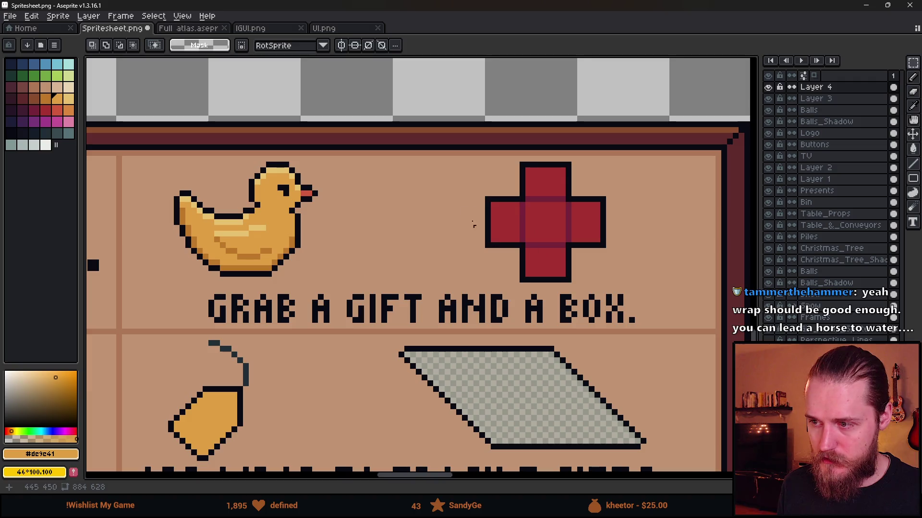
# Step: Shorten the red cross's top arm by one pixel
pyautogui.moveTo(457, 165)
pyautogui.mouseDown()
pyautogui.moveTo(642, 210)
pyautogui.moveTo(596, 212)
pyautogui.mouseUp()
pyautogui.hotkey('ctrl', 'd')
pyautogui.moveTo(548, 159); pyautogui.dragTo(654, 284)
pyautogui.hotkey('ctrl', 'd')
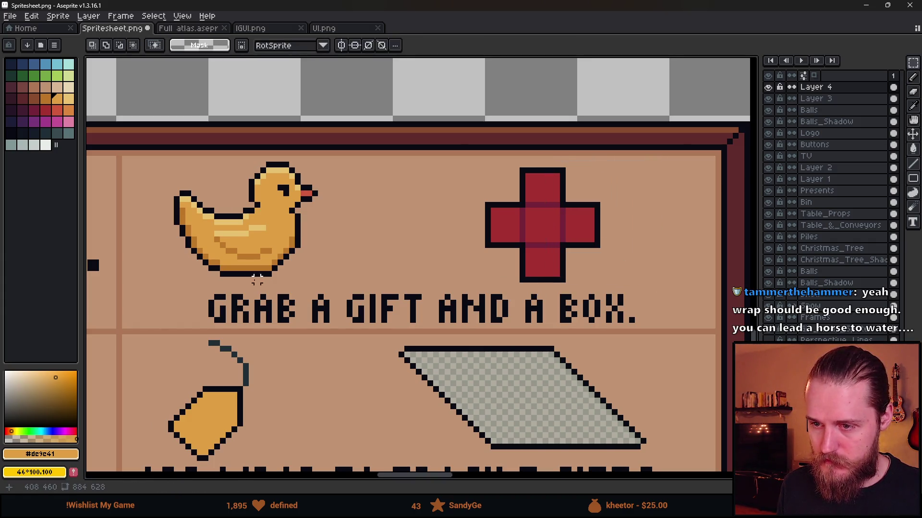
# Step: Nudge the GRAB A GIFT AND A BOX. caption left and up, then undo the recent duck and cross edits
pyautogui.moveTo(191, 282); pyautogui.dragTo(667, 326)
pyautogui.press('Left')
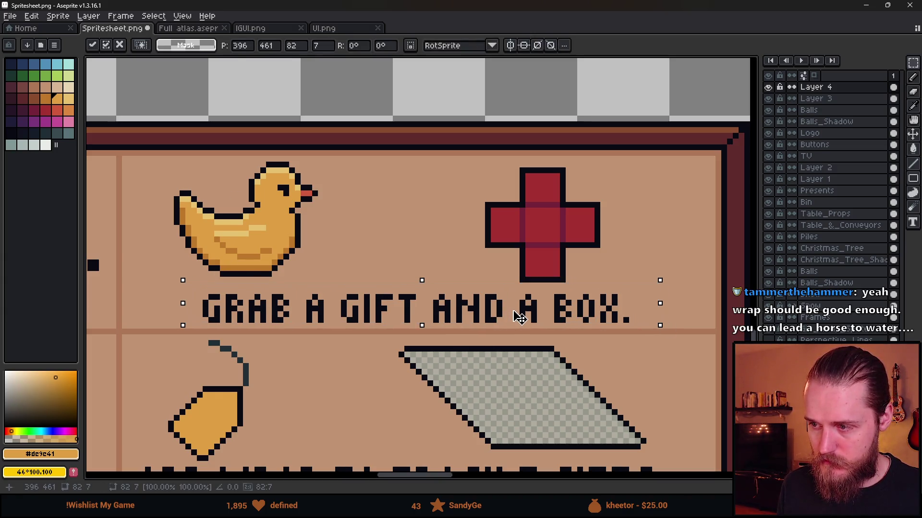
pyautogui.press('Up')
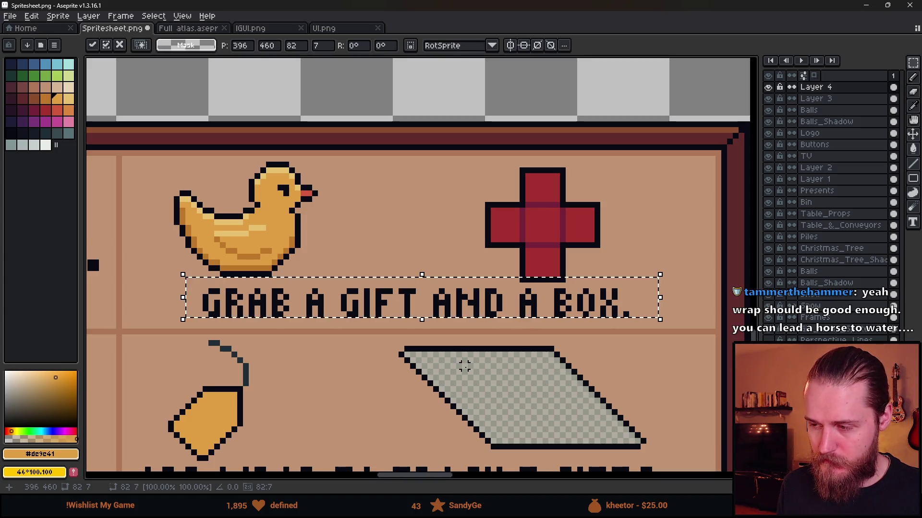
pyautogui.click(377, 378)
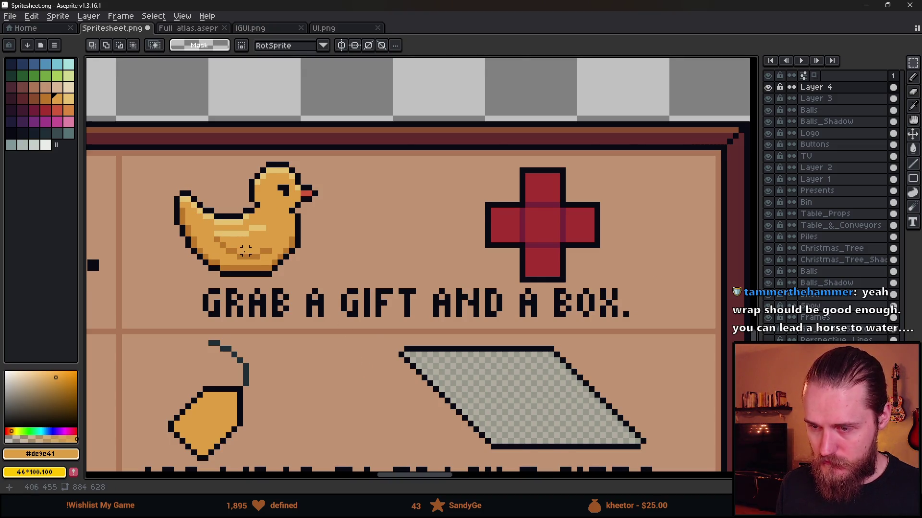
pyautogui.scroll(-4, 245, 250)
pyautogui.scroll(5, 254, 192)
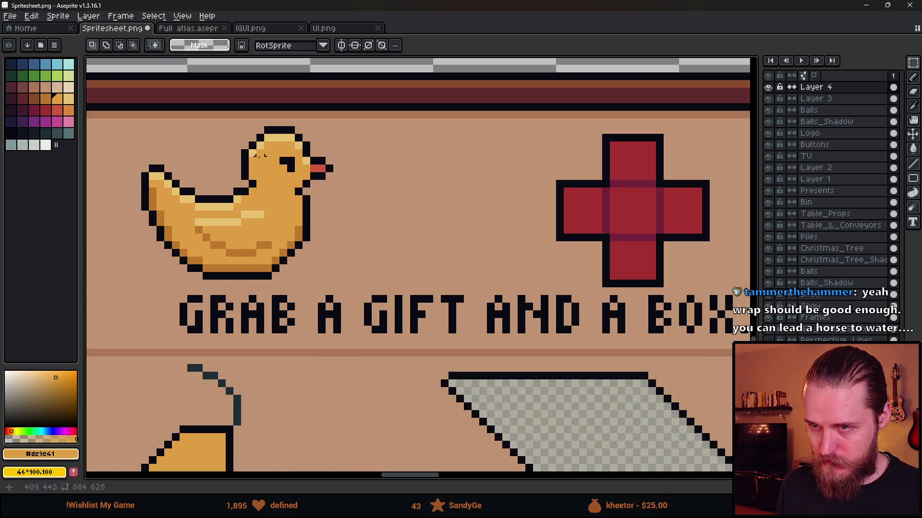
pyautogui.hotkey('ctrl', 'z')
pyautogui.hotkey('ctrl', 'z')
pyautogui.hotkey('ctrl', 'z')
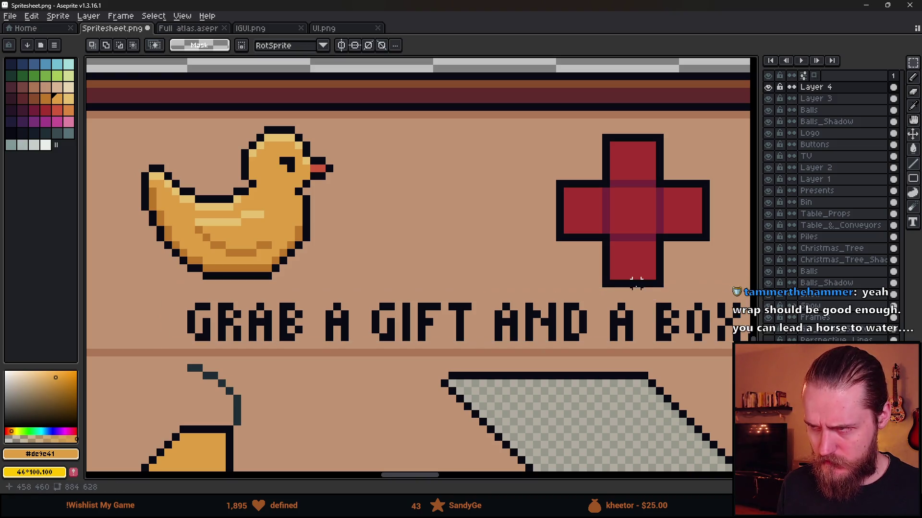
pyautogui.hotkey('ctrl', 'z')
pyautogui.hotkey('ctrl', 'z')
pyautogui.hotkey('ctrl', 'z')
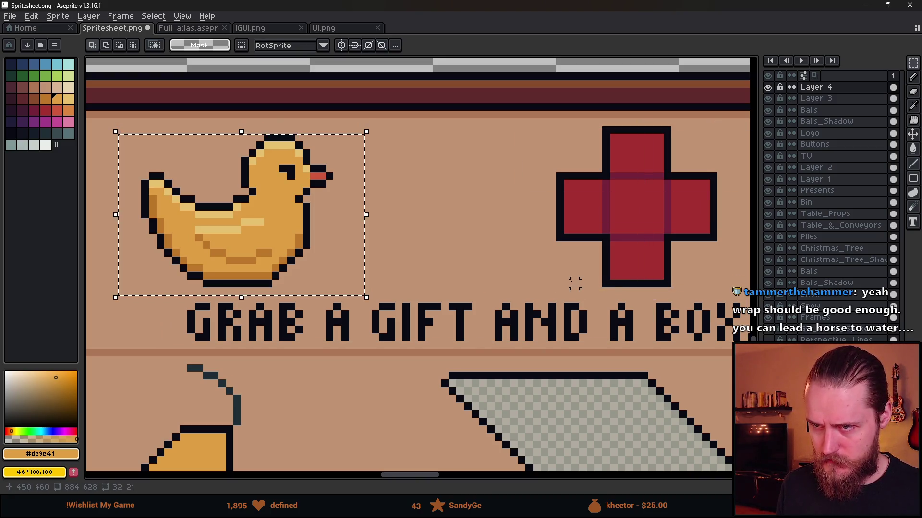
pyautogui.hotkey('ctrl', 'y')
pyautogui.hotkey('ctrl', 'y')
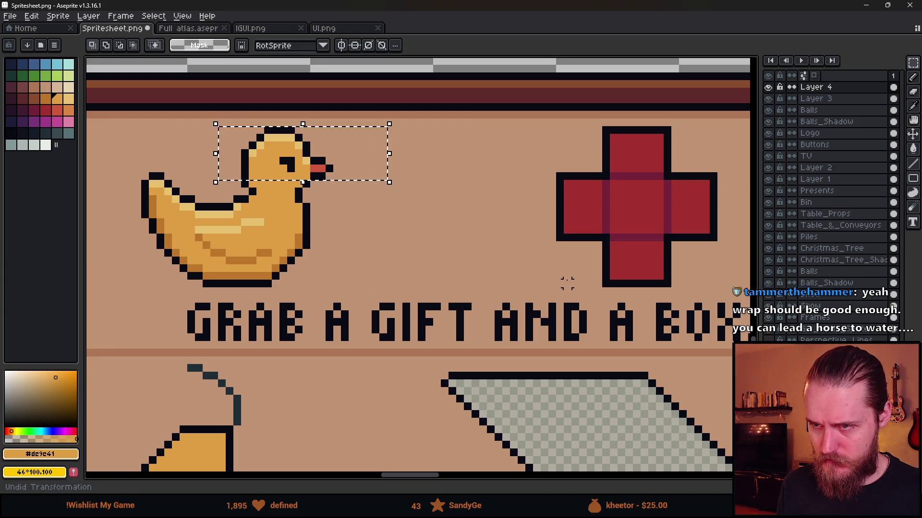
# Step: Narrow the red cross one pixel from the left and raise its lower part one pixel
pyautogui.scroll(-1, 275, 290)
pyautogui.moveTo(405, 150); pyautogui.dragTo(494, 259)
pyautogui.press('Right')
pyautogui.hotkey('ctrl', 'd')
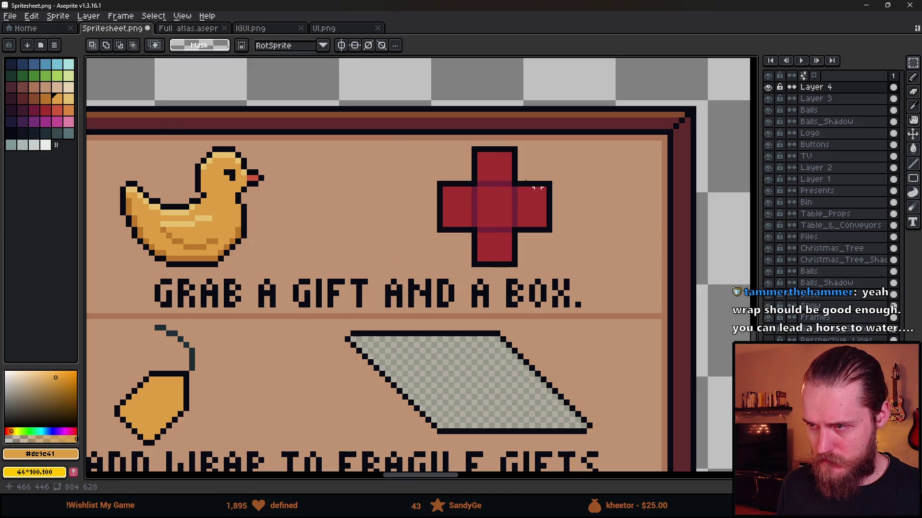
pyautogui.moveTo(589, 225)
pyautogui.mouseDown()
pyautogui.moveTo(508, 232)
pyautogui.moveTo(418, 269)
pyautogui.mouseUp()
pyautogui.click(502, 252)
pyautogui.moveTo(502, 252); pyautogui.dragTo(500, 247)
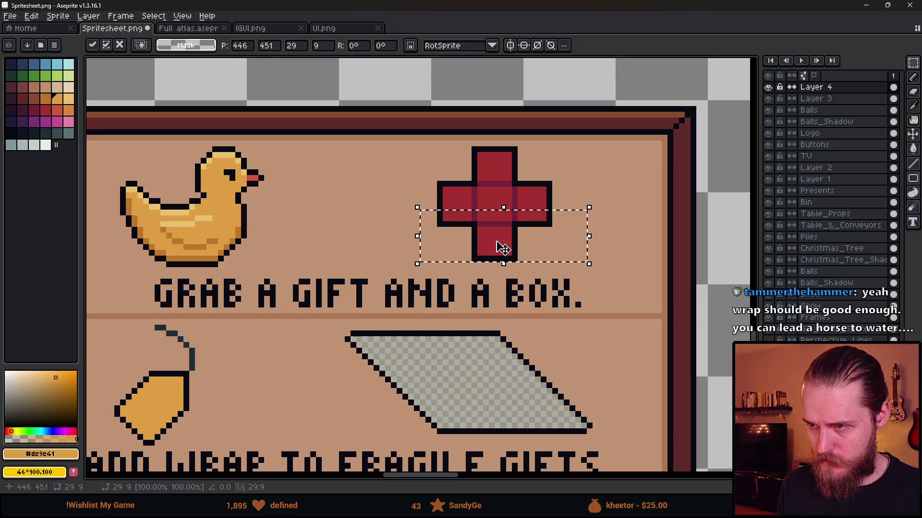
pyautogui.hotkey('ctrl', 'd')
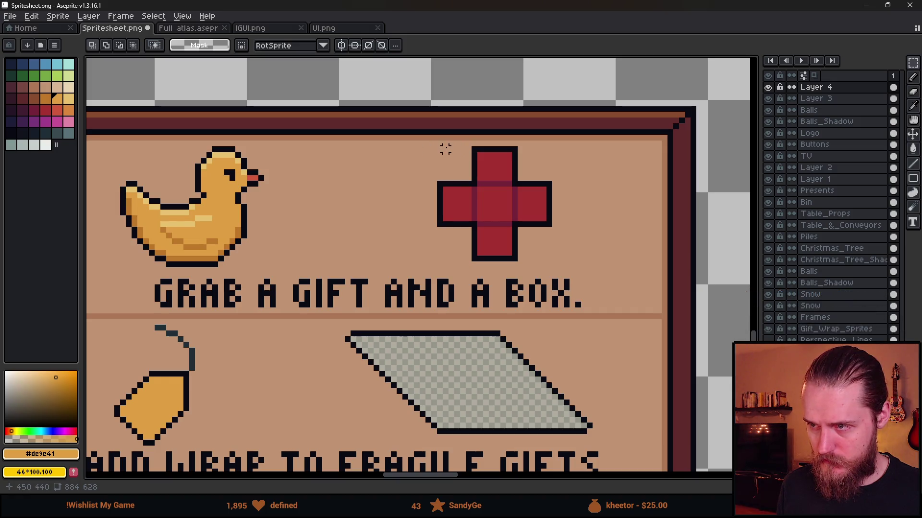
# Step: Raise the GRAB A GIFT AND A BOX. caption by one pixel
pyautogui.moveTo(197, 271)
pyautogui.mouseDown()
pyautogui.moveTo(247, 291)
pyautogui.moveTo(628, 356)
pyautogui.mouseUp()
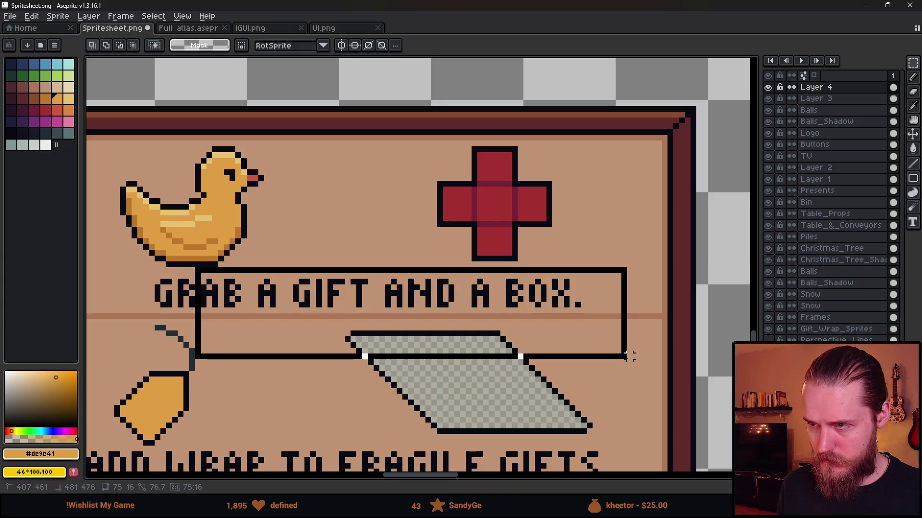
pyautogui.moveTo(630, 356); pyautogui.dragTo(630, 356)
pyautogui.click(302, 242)
pyautogui.moveTo(140, 271)
pyautogui.mouseDown()
pyautogui.moveTo(182, 290)
pyautogui.moveTo(606, 315)
pyautogui.mouseUp()
pyautogui.moveTo(496, 307); pyautogui.dragTo(497, 301)
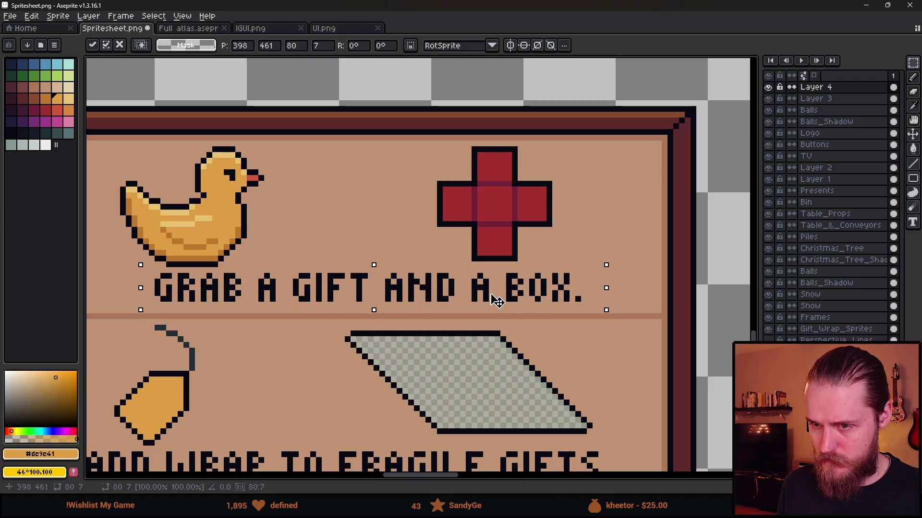
pyautogui.click(331, 355)
pyautogui.scroll(-3, 331, 355)
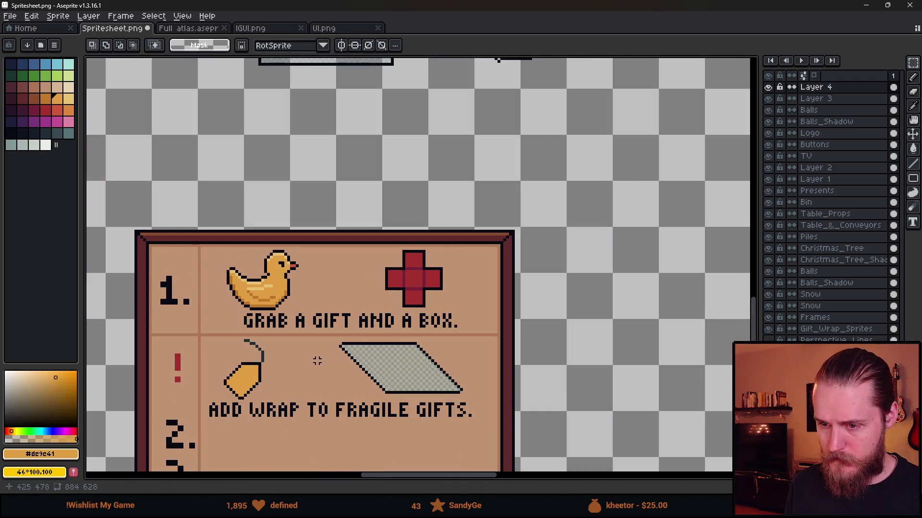
# Step: Try nudging the red cross's left half up one pixel, then cancel it
pyautogui.scroll(-3, 294, 352)
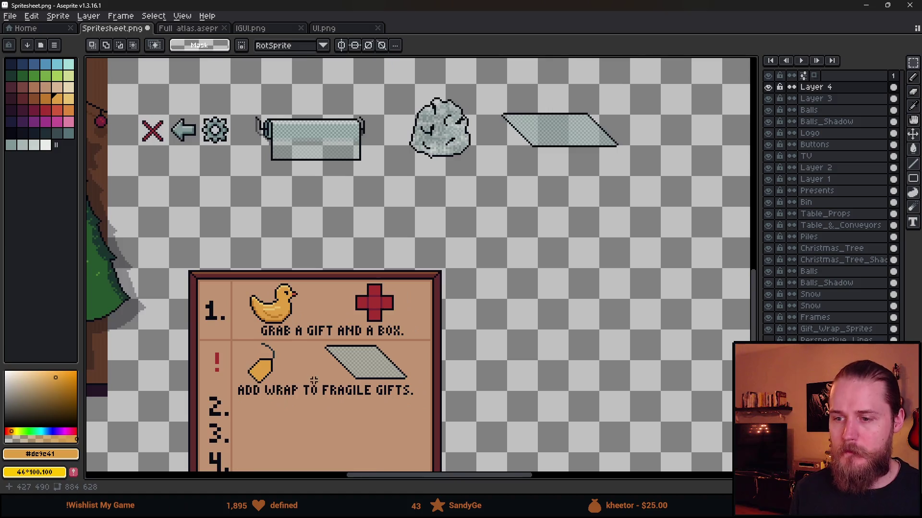
pyautogui.scroll(2, 345, 301)
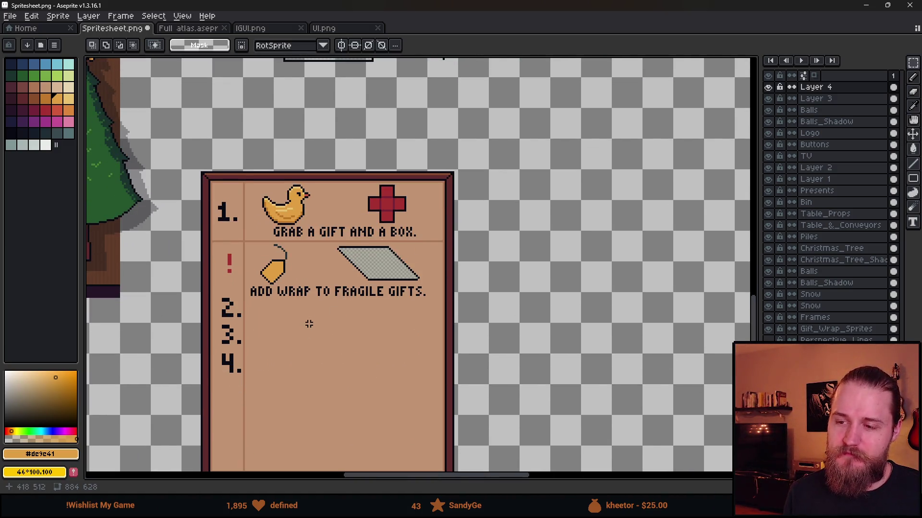
pyautogui.scroll(-2, 332, 275)
pyautogui.scroll(2, 315, 302)
pyautogui.scroll(-2, 315, 302)
pyautogui.scroll(2, 315, 302)
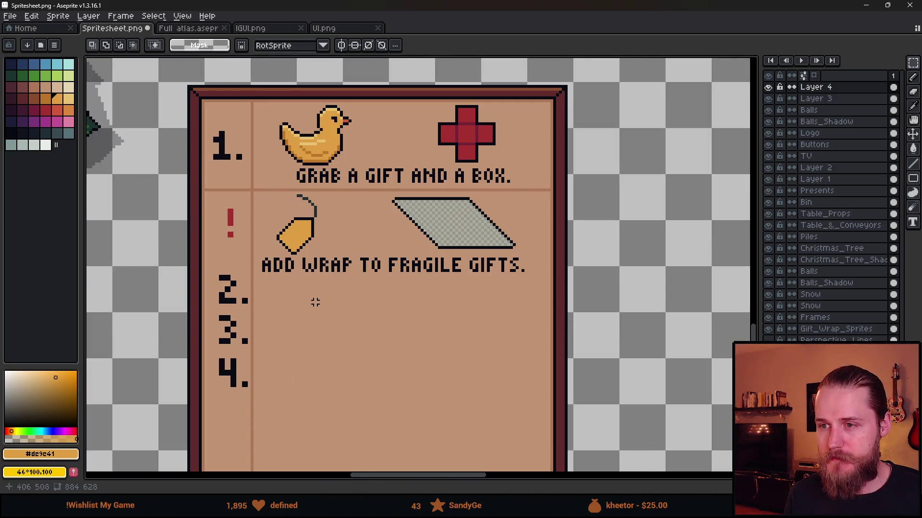
pyautogui.scroll(-1, 315, 302)
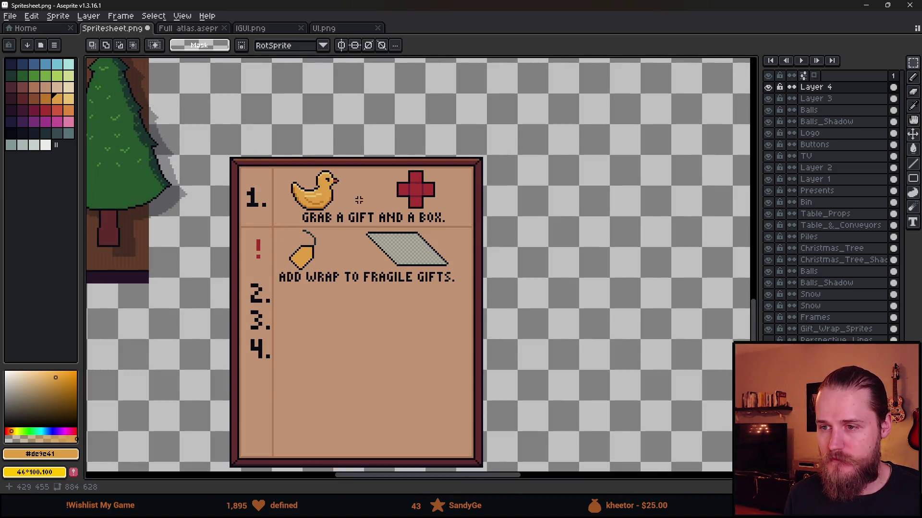
pyautogui.scroll(1, 336, 186)
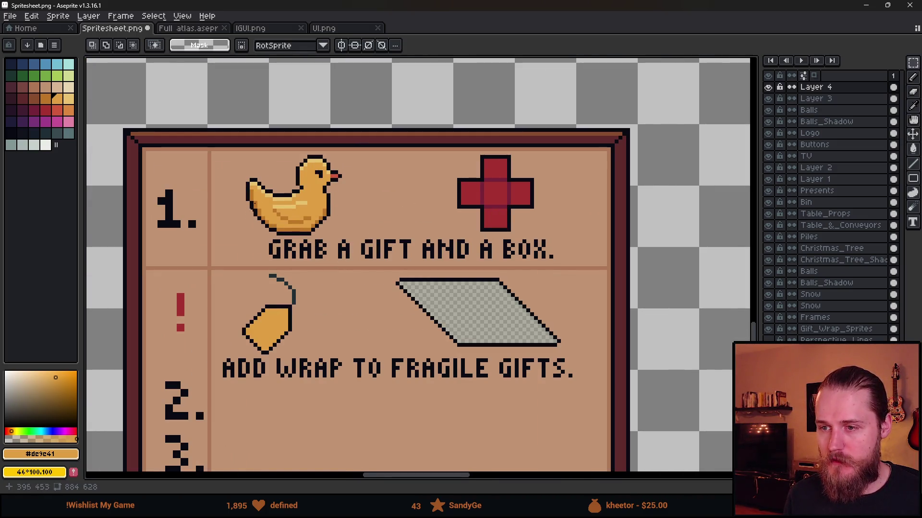
pyautogui.scroll(2, 288, 181)
pyautogui.hscroll(1, 448, 170)
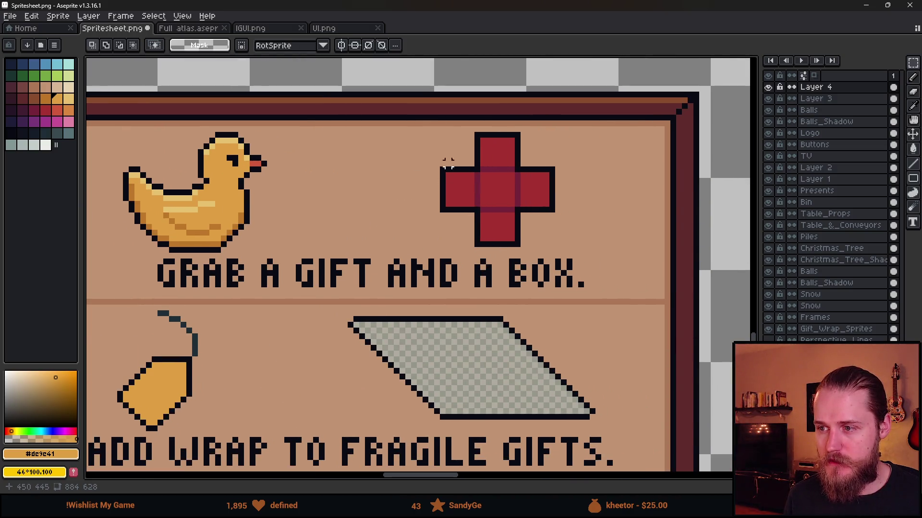
pyautogui.moveTo(423, 129); pyautogui.dragTo(500, 243)
pyautogui.press('Up')
pyautogui.press('Escape')
# Step: Raise the lower part of the red cross by one pixel
pyautogui.moveTo(562, 198); pyautogui.dragTo(435, 246)
pyautogui.moveTo(487, 232); pyautogui.dragTo(493, 226)
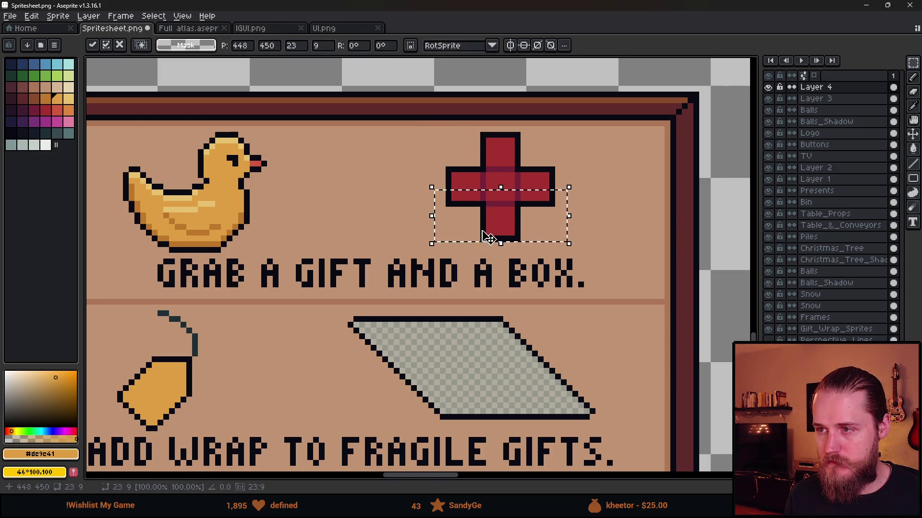
pyautogui.click(436, 296)
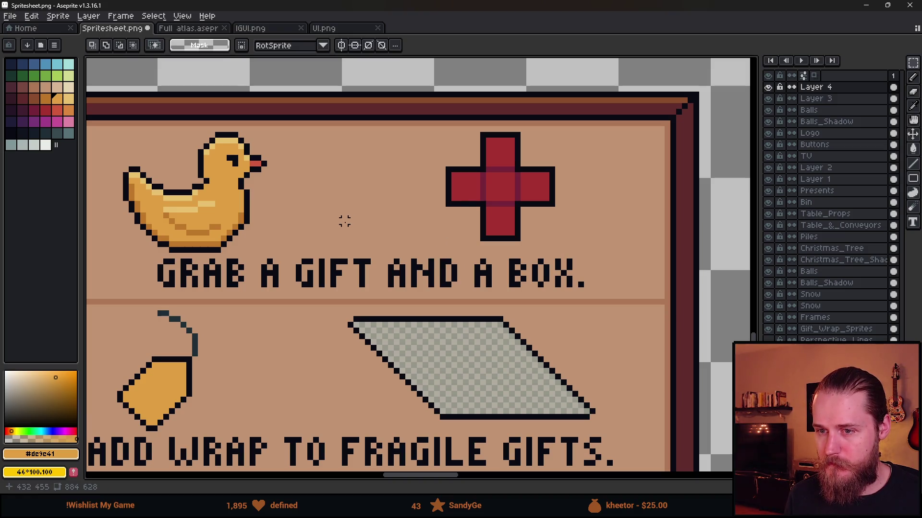
pyautogui.scroll(-4, 344, 221)
pyautogui.scroll(-3, 301, 157)
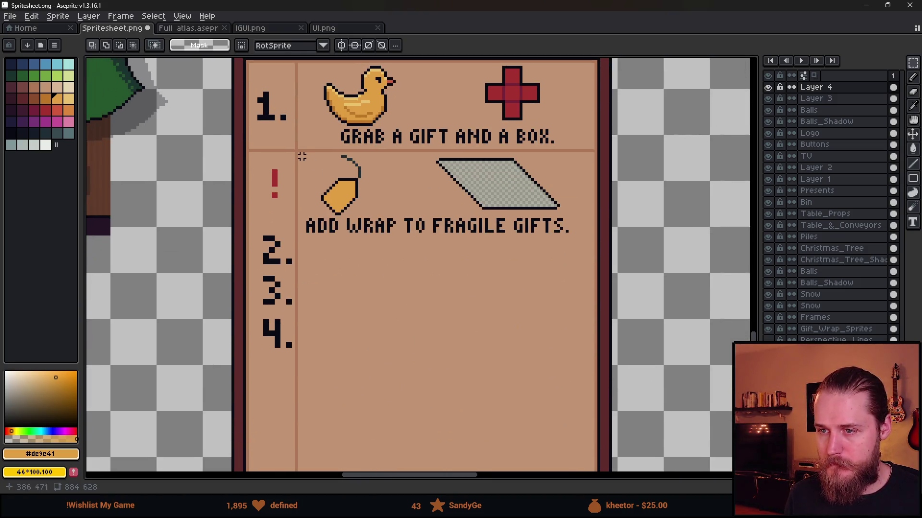
# Step: Draw a tan 1 px divider line under the wrap caption, undoing the extra lower lines
pyautogui.press('b')
pyautogui.keyDown('alt'); pyautogui.click(315, 150); pyautogui.keyUp('alt')
pyautogui.scroll(2, 316, 192)
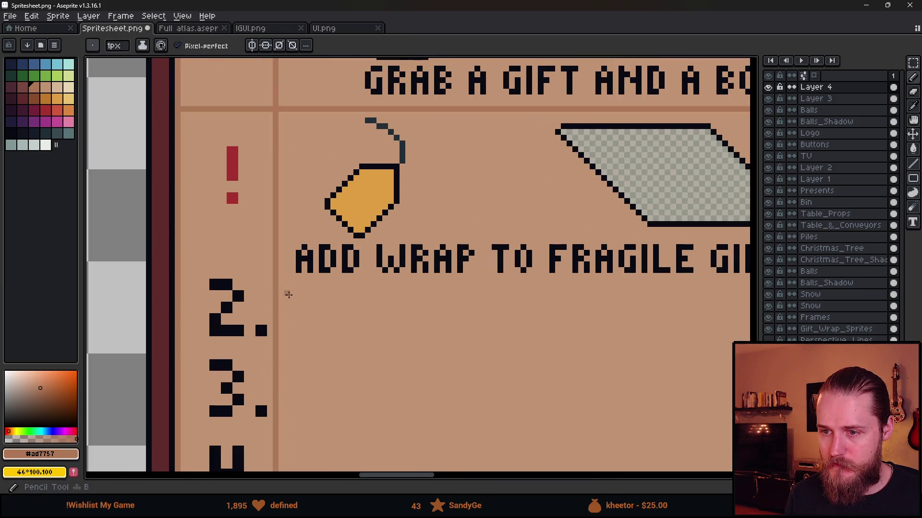
pyautogui.hscroll(5, 264, 279)
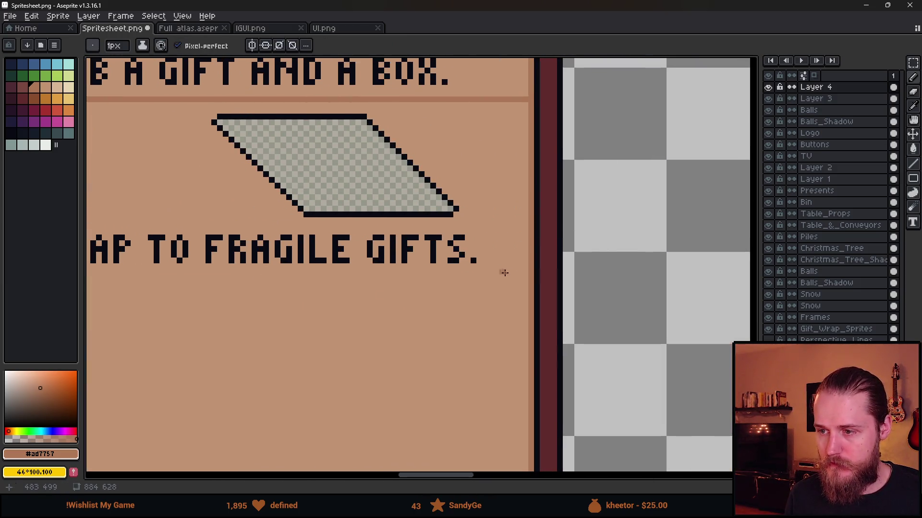
pyautogui.keyDown('shift'); pyautogui.click(526, 272); pyautogui.keyUp('shift')
pyautogui.scroll(-2, 510, 283)
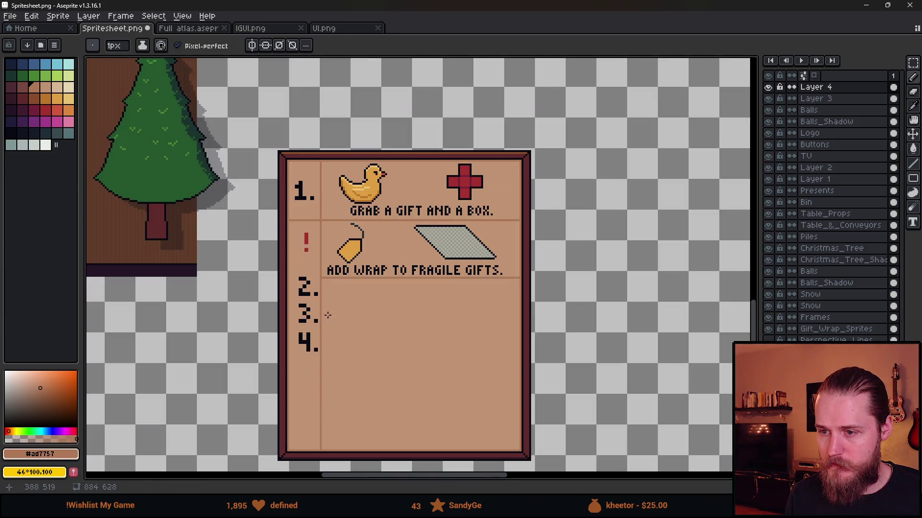
pyautogui.click(324, 332)
pyautogui.keyDown('shift'); pyautogui.click(519, 330); pyautogui.keyUp('shift')
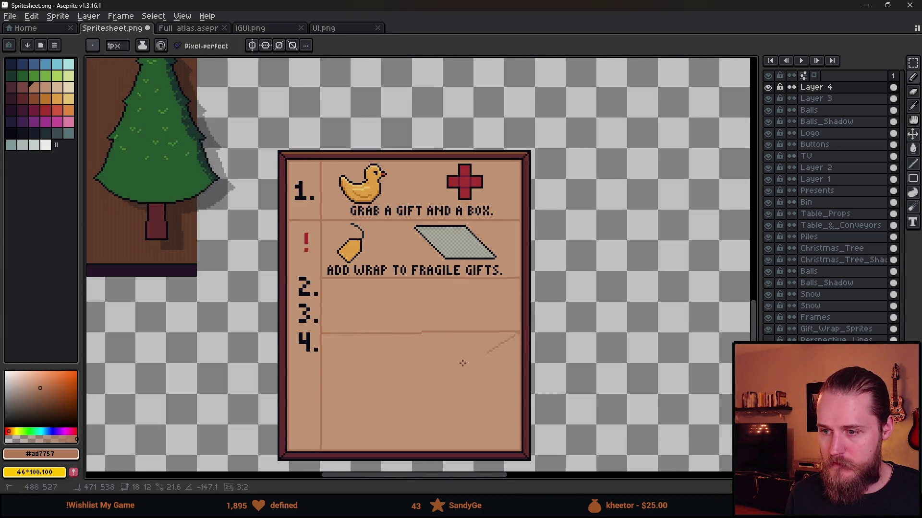
pyautogui.click(326, 395)
pyautogui.keyDown('shift'); pyautogui.click(515, 394); pyautogui.keyUp('shift')
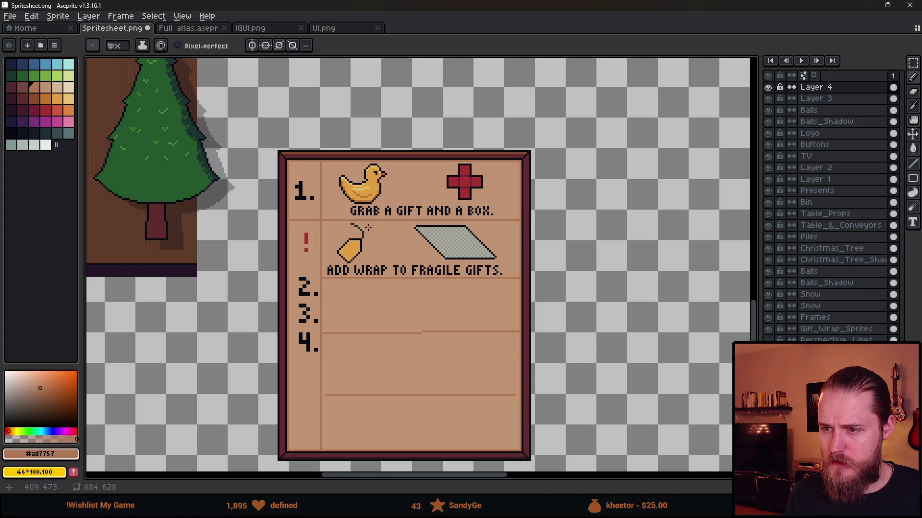
pyautogui.hotkey('ctrl', 'z')
pyautogui.hotkey('ctrl', 'z')
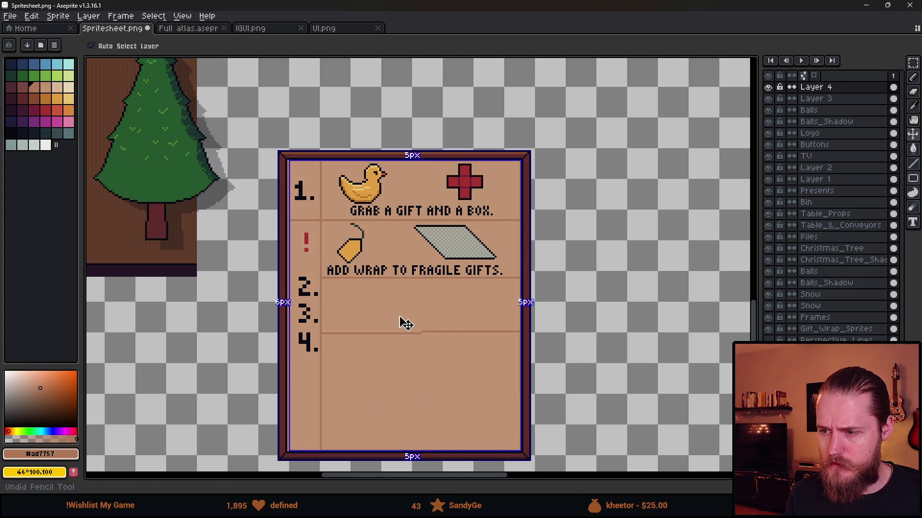
pyautogui.hotkey('ctrl', 'd')
# Step: Pick red from the palette with a 24 px brush and bring step 1 and the wrap caption into view
pyautogui.scroll(2, 422, 279)
pyautogui.scroll(1, 337, 246)
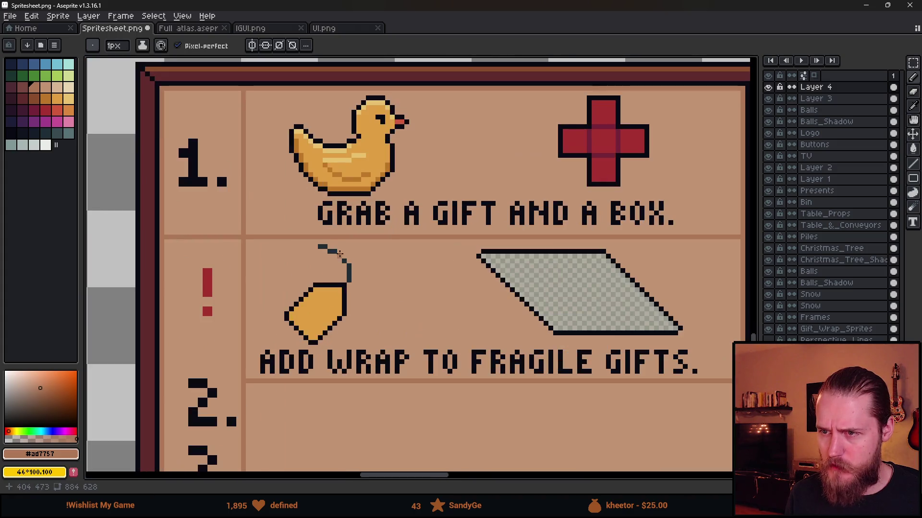
pyautogui.press('m')
pyautogui.press('b')
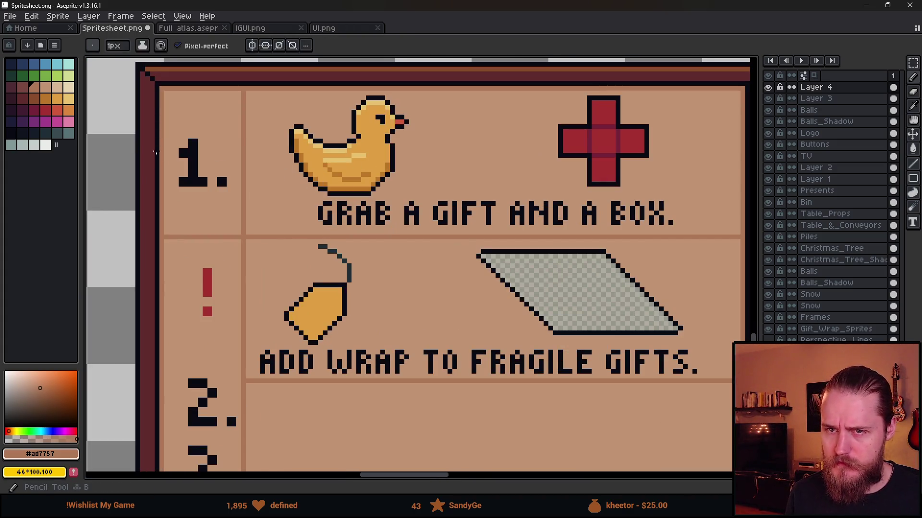
pyautogui.click(47, 115)
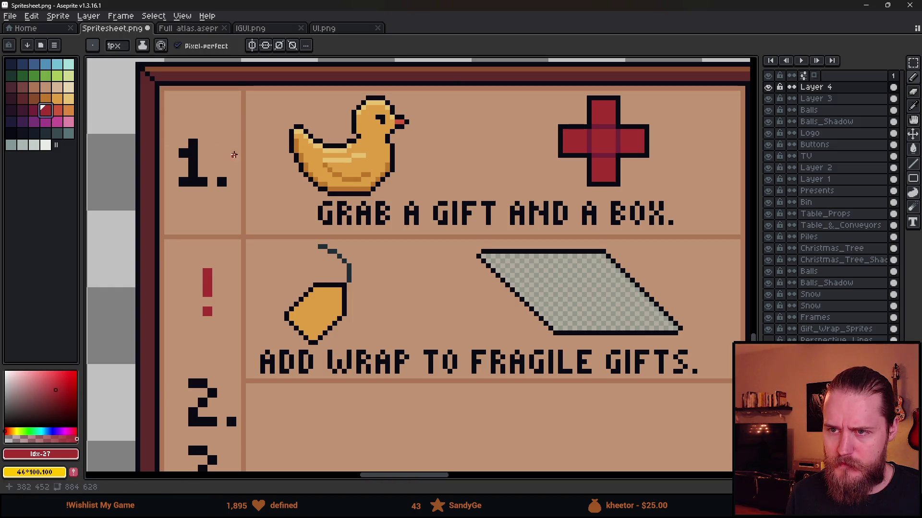
pyautogui.press('+')
pyautogui.press('+')
pyautogui.press('+')
pyautogui.press('+')
pyautogui.press('+')
pyautogui.press('+')
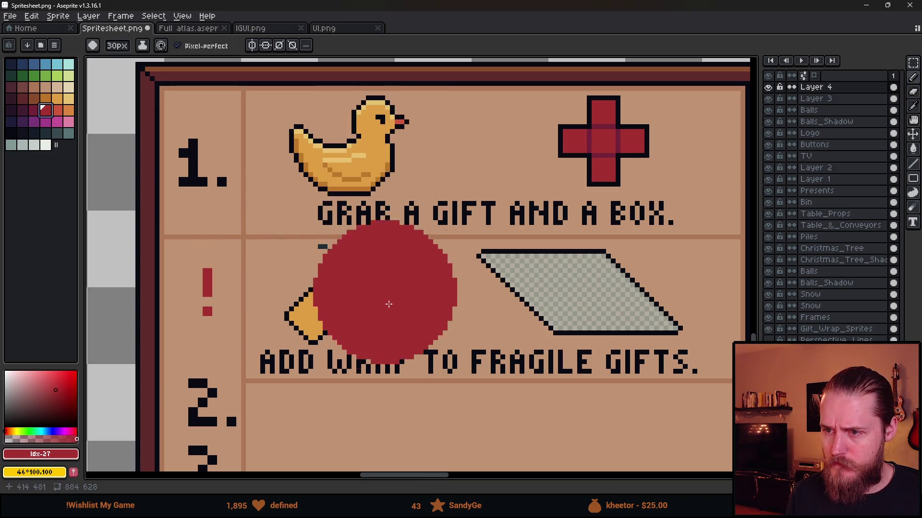
pyautogui.moveTo(470, 416)
pyautogui.mouseDown()
pyautogui.moveTo(415, 313)
pyautogui.moveTo(401, 421)
pyautogui.mouseUp()
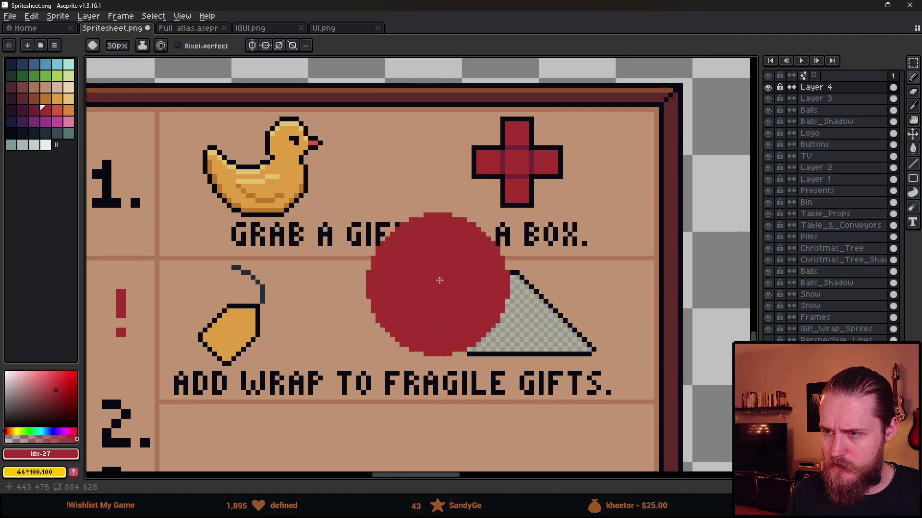
pyautogui.moveTo(461, 216); pyautogui.dragTo(435, 290)
pyautogui.press('m')
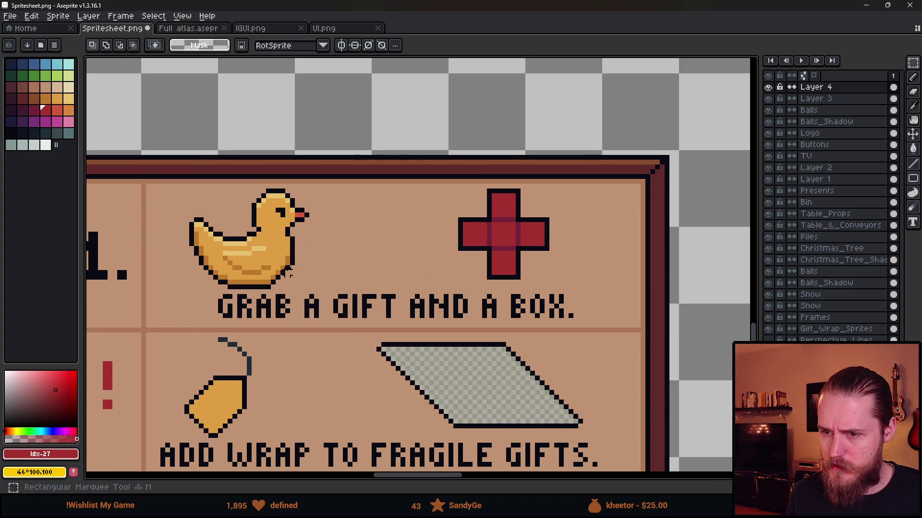
pyautogui.scroll(1, 453, 214)
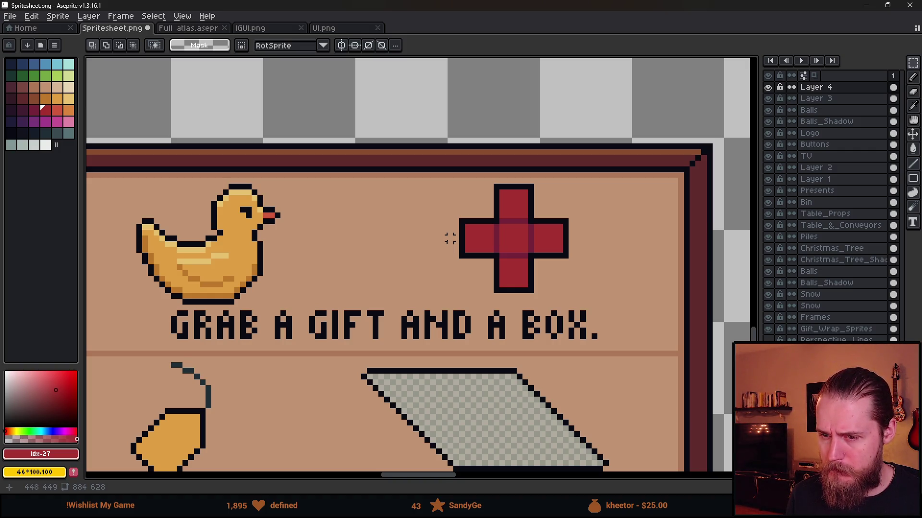
pyautogui.moveTo(197, 349); pyautogui.dragTo(228, 306)
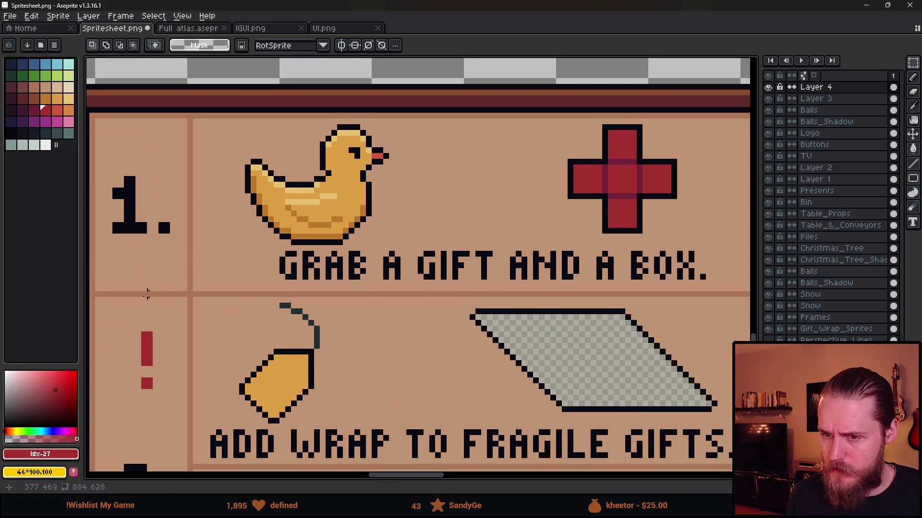
# Step: Redraw the tan divider under step 1 with a 1 px brush, then select the wrap-tip row
pyautogui.press('b')
pyautogui.keyDown('alt'); pyautogui.click(101, 294); pyautogui.keyUp('alt')
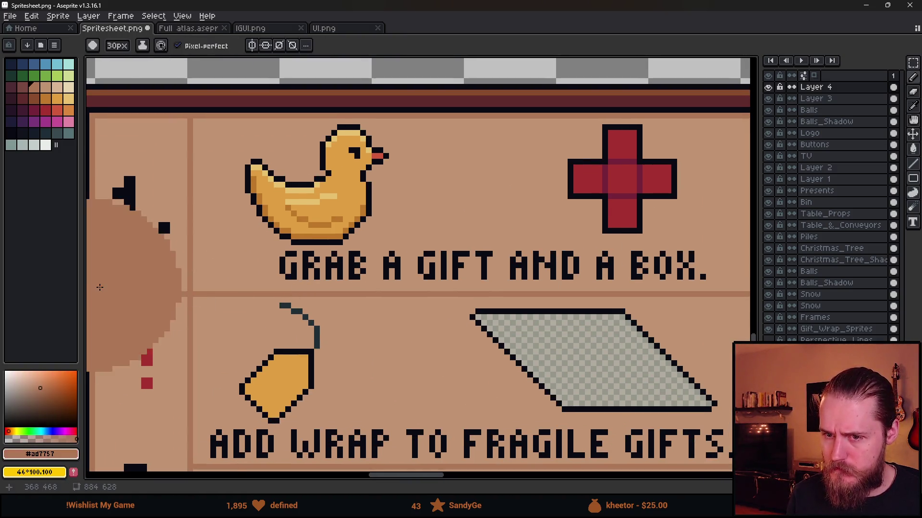
pyautogui.hscroll(10, 125, 295)
pyautogui.hscroll(-10, 533, 287)
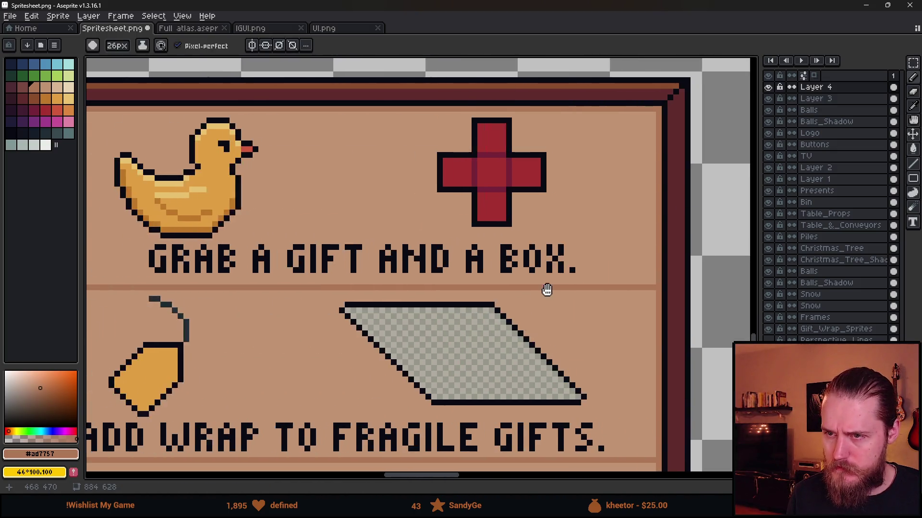
pyautogui.scroll(-1, 332, 300)
pyautogui.hscroll(-2, 332, 300)
pyautogui.press('-')
pyautogui.press('-')
pyautogui.press('-')
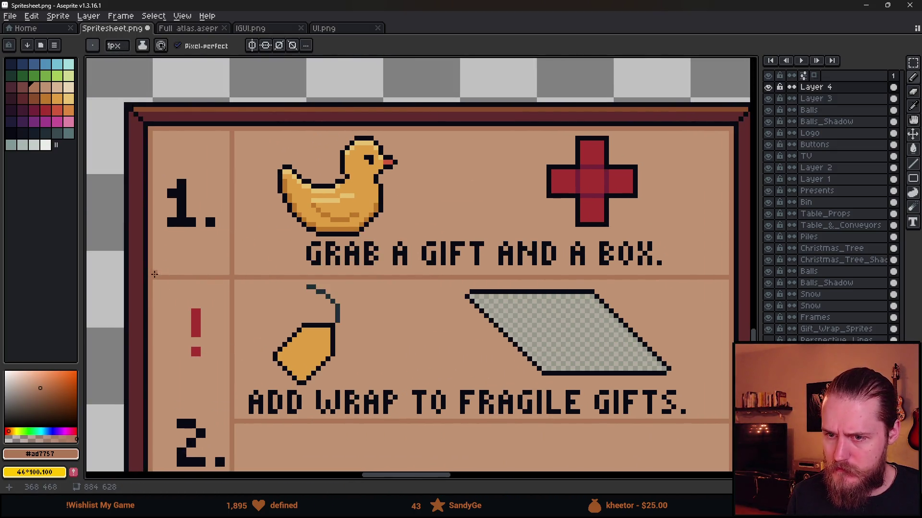
pyautogui.hscroll(3, 658, 286)
pyautogui.moveTo(648, 272)
pyautogui.mouseDown()
pyautogui.moveTo(159, 276)
pyautogui.moveTo(657, 276)
pyautogui.mouseUp()
pyautogui.keyDown('alt'); pyautogui.click(159, 276); pyautogui.keyUp('alt')
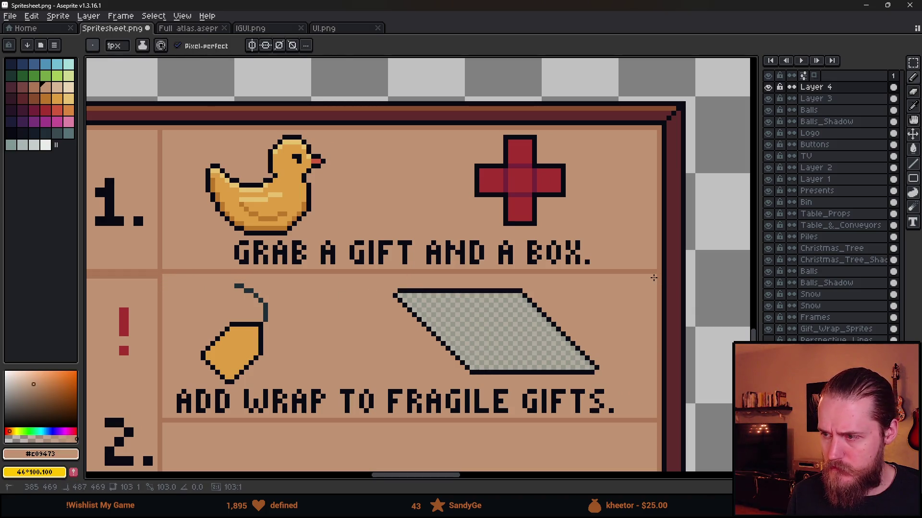
pyautogui.press('m')
pyautogui.moveTo(161, 273)
pyautogui.mouseDown()
pyautogui.moveTo(536, 396)
pyautogui.moveTo(639, 416)
pyautogui.mouseUp()
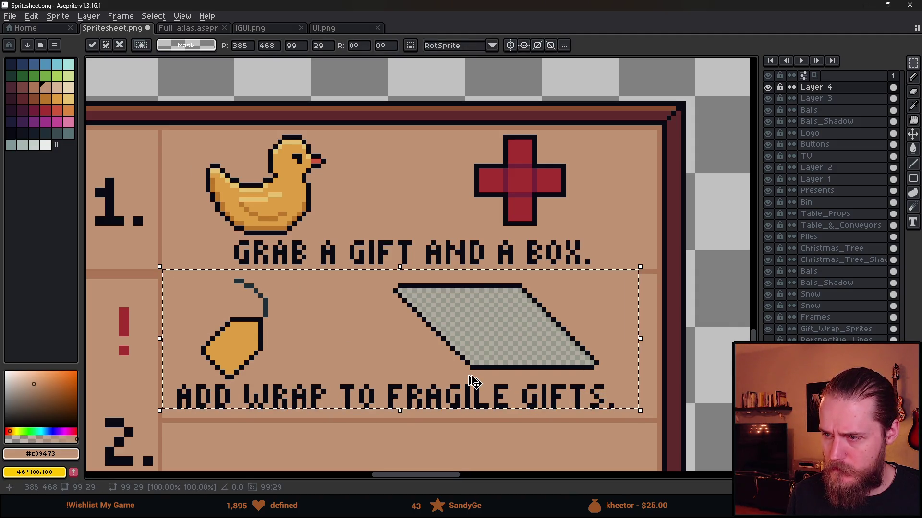
# Step: Move the wrap-tip row up one pixel after toggling Layer 4's visibility to check it
pyautogui.hotkey('ctrl', 'd')
pyautogui.moveTo(160, 276)
pyautogui.mouseDown()
pyautogui.moveTo(283, 347)
pyautogui.moveTo(631, 420)
pyautogui.mouseUp()
pyautogui.click(768, 87)
pyautogui.click(769, 87)
pyautogui.click(769, 88)
pyautogui.click(768, 87)
pyautogui.moveTo(515, 309); pyautogui.dragTo(515, 302)
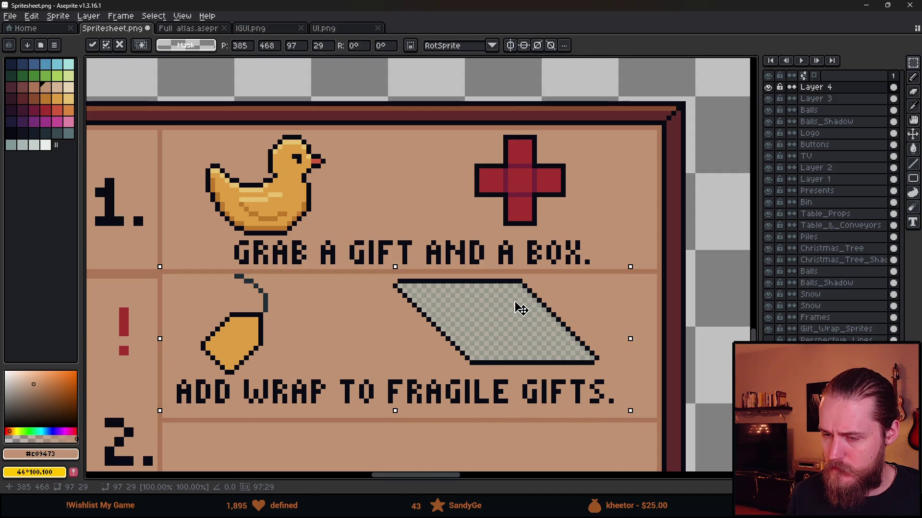
pyautogui.press('Return')
pyautogui.click(414, 189)
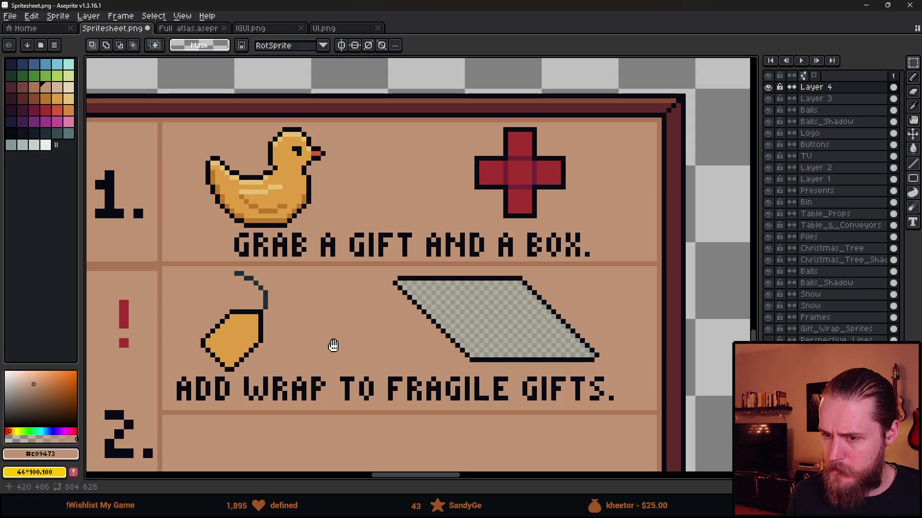
# Step: Draw a straight tan divider line below the wrap caption
pyautogui.moveTo(333, 349); pyautogui.dragTo(336, 323)
pyautogui.keyDown('alt'); pyautogui.click(173, 384); pyautogui.keyUp('alt')
pyautogui.keyDown('shift'); pyautogui.click(659, 383); pyautogui.keyUp('shift')
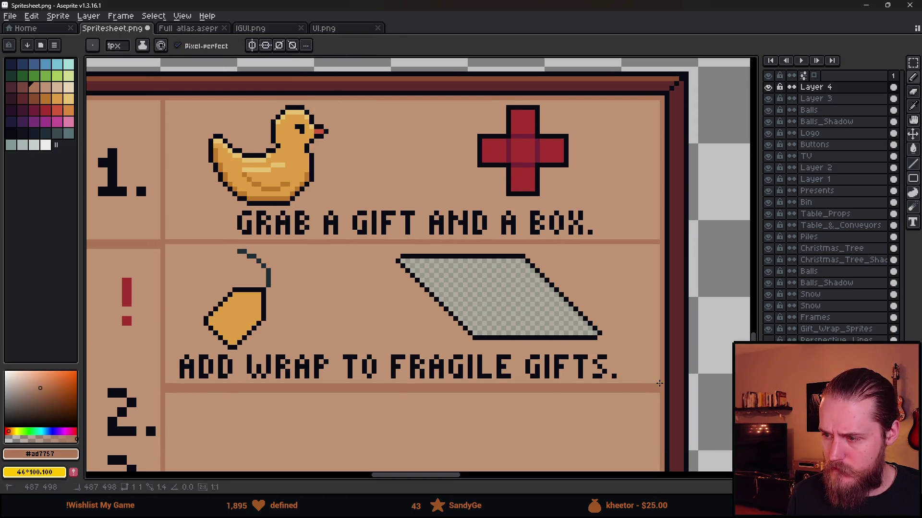
pyautogui.keyDown('shift'); pyautogui.click(165, 389); pyautogui.keyUp('shift')
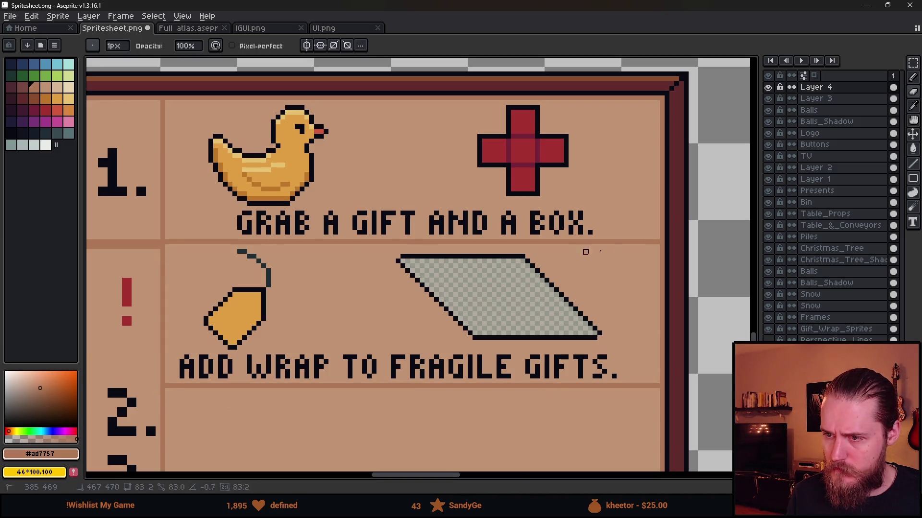
pyautogui.hscroll(-5, 347, 263)
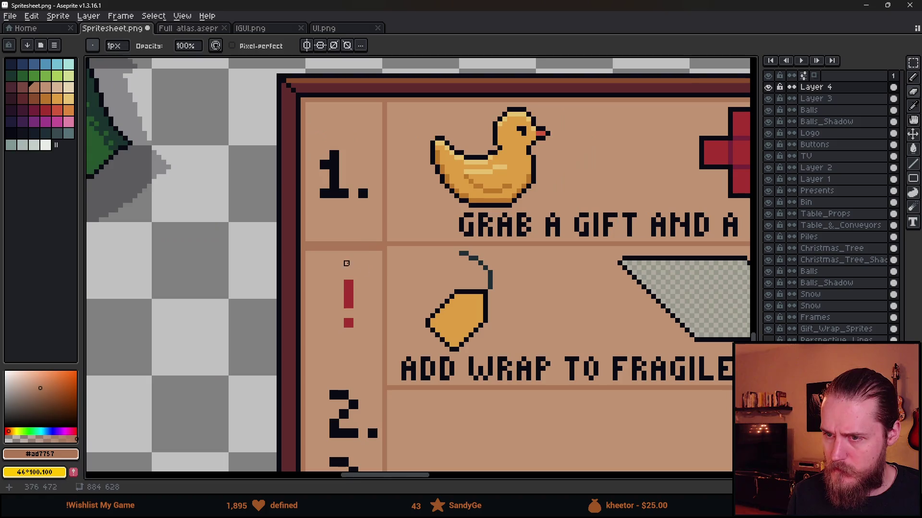
pyautogui.scroll(-3, 309, 249)
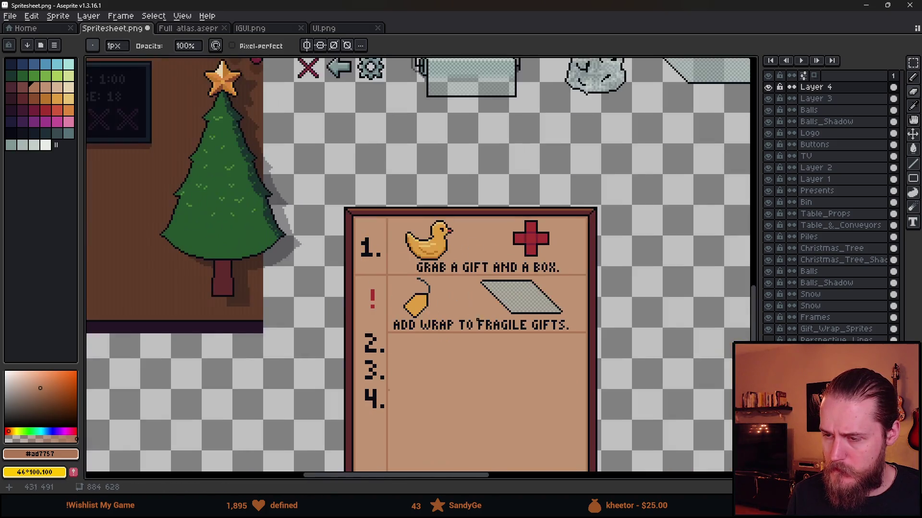
pyautogui.keyDown('ctrl'); pyautogui.keyDown('alt'); pyautogui.scroll(5, 393, 301); pyautogui.keyUp('alt'); pyautogui.keyUp('ctrl')
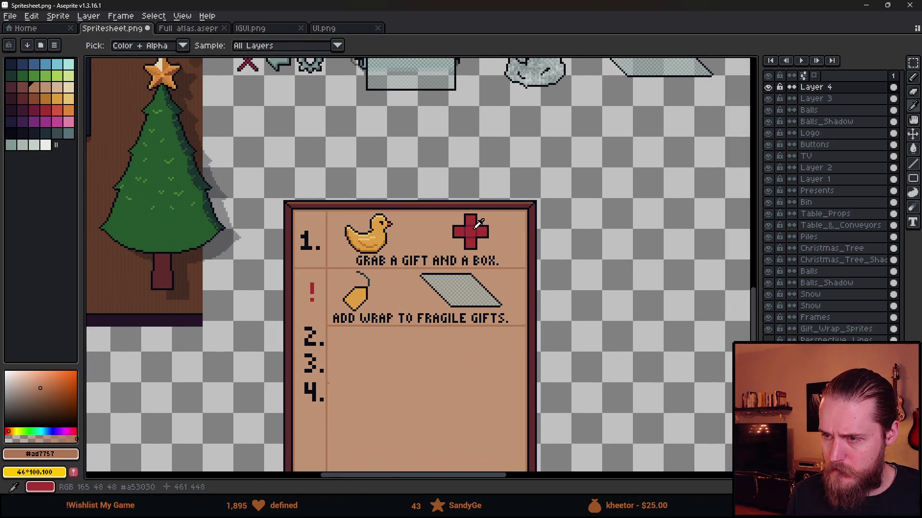
# Step: Stamp three large circles in the cross's red down the lower card with a ~29px brush
pyautogui.keyDown('alt'); pyautogui.click(471, 232); pyautogui.keyUp('alt')
pyautogui.scroll(3, 395, 244)
pyautogui.click(395, 243)
pyautogui.keyDown('ctrl'); pyautogui.keyDown('alt'); pyautogui.scroll(3, 422, 236); pyautogui.keyUp('alt'); pyautogui.keyUp('ctrl')
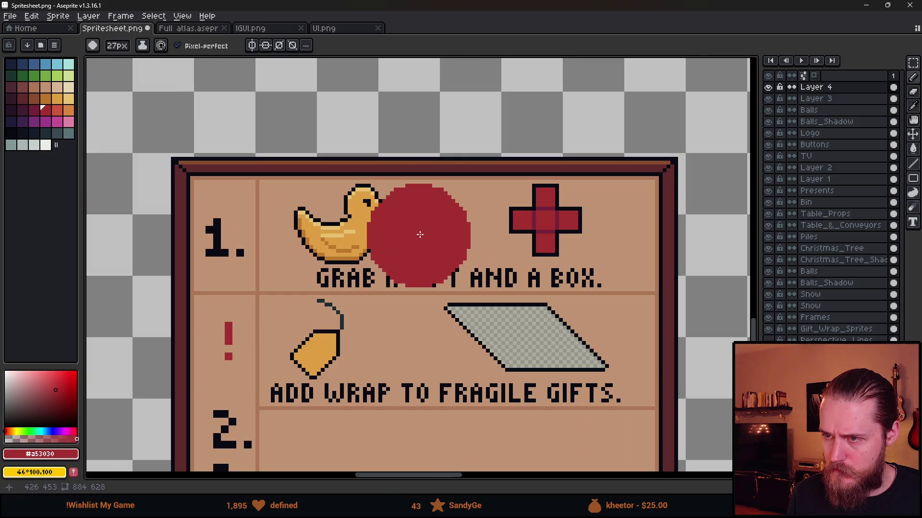
pyautogui.keyDown('ctrl'); pyautogui.keyDown('alt'); pyautogui.scroll(1, 413, 349); pyautogui.keyUp('alt'); pyautogui.keyUp('ctrl')
pyautogui.keyDown('ctrl'); pyautogui.keyDown('alt'); pyautogui.scroll(1, 413, 349); pyautogui.keyUp('alt'); pyautogui.keyUp('ctrl')
pyautogui.scroll(-5, 400, 243)
pyautogui.scroll(-1, 422, 286)
pyautogui.click(422, 282)
pyautogui.scroll(-4, 438, 377)
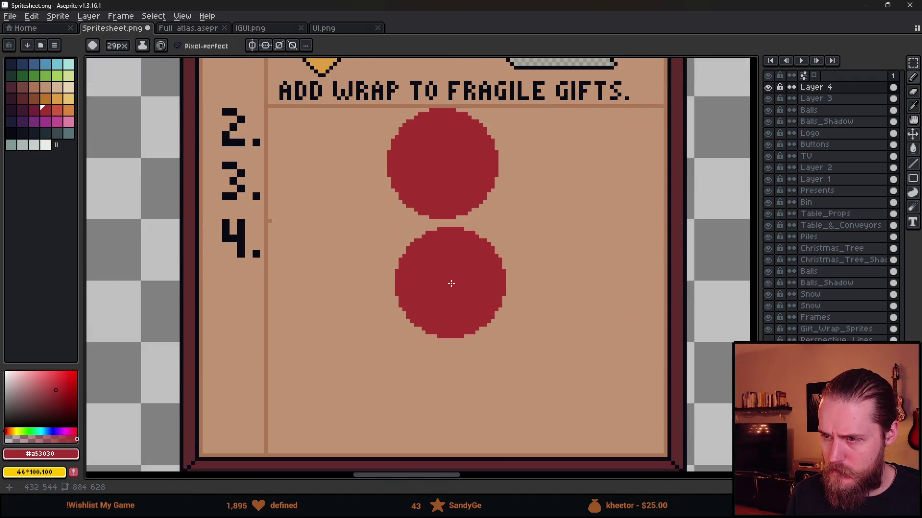
pyautogui.click(442, 278)
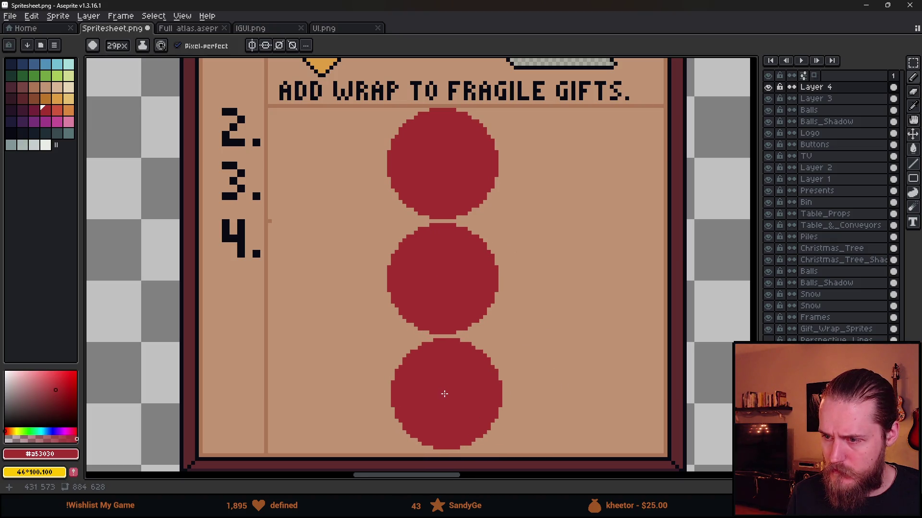
pyautogui.click(443, 394)
# Step: Draw tan horizontal divider lines across the card between the circles
pyautogui.keyDown('alt'); pyautogui.click(268, 330); pyautogui.keyUp('alt')
pyautogui.press('b')
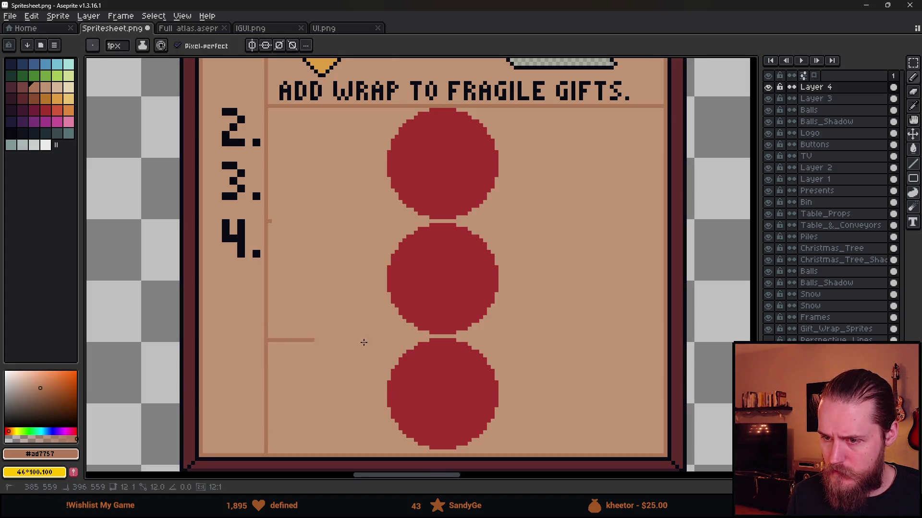
pyautogui.click(445, 336)
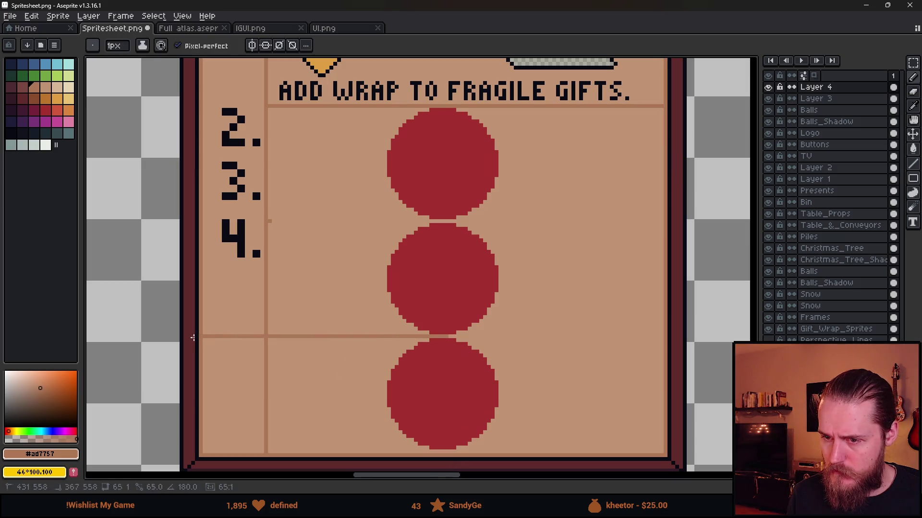
pyautogui.keyDown('shift'); pyautogui.click(206, 338); pyautogui.keyUp('shift')
pyautogui.keyDown('shift'); pyautogui.click(663, 334); pyautogui.keyUp('shift')
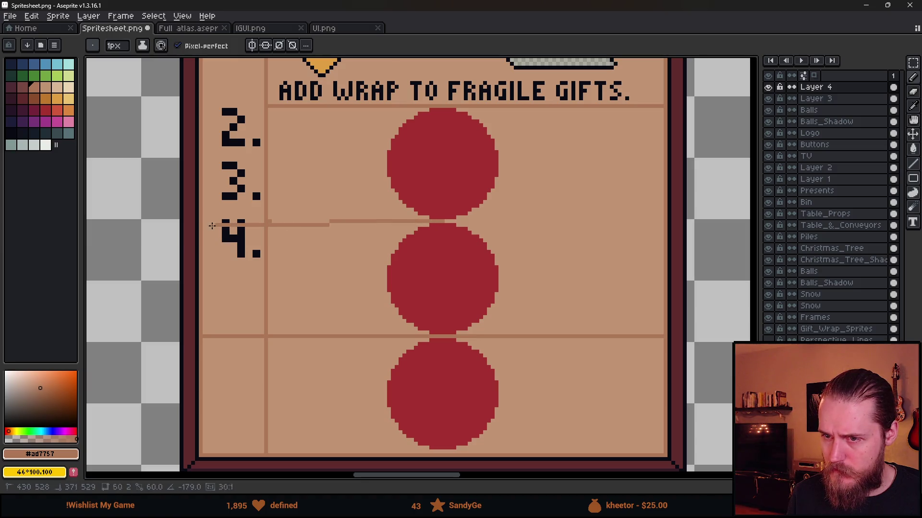
pyautogui.keyDown('shift'); pyautogui.click(274, 221); pyautogui.keyUp('shift')
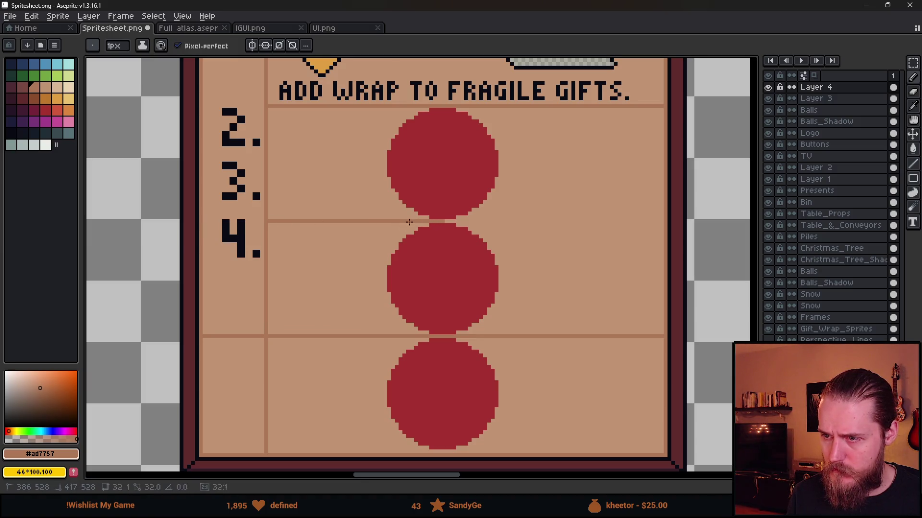
pyautogui.keyDown('shift'); pyautogui.click(664, 221); pyautogui.keyUp('shift')
pyautogui.scroll(-2, 481, 359)
# Step: Select a strip along the card's bottom on Layer 3, then return to Layer 4
pyautogui.press('m')
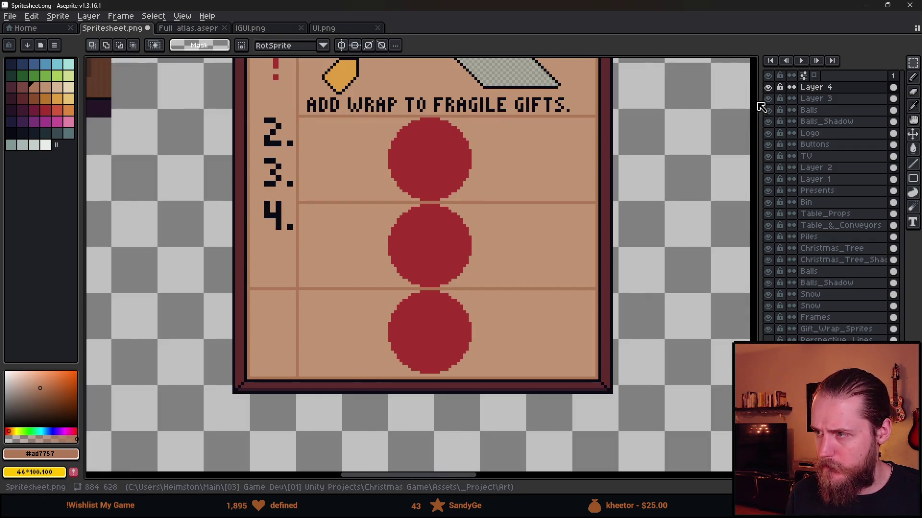
pyautogui.click(816, 99)
pyautogui.moveTo(188, 361); pyautogui.dragTo(666, 426)
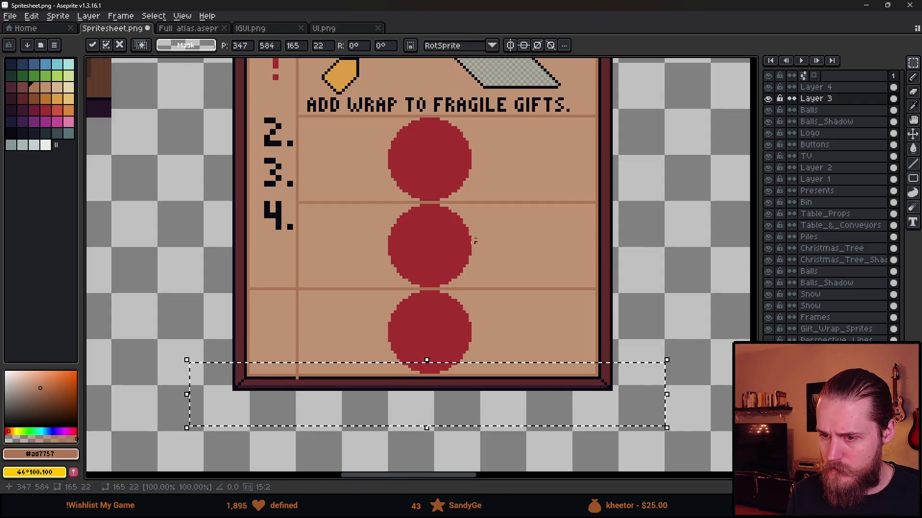
pyautogui.hotkey('ctrl', 'd')
pyautogui.scroll(2, 300, 374)
pyautogui.click(848, 87)
pyautogui.press('e')
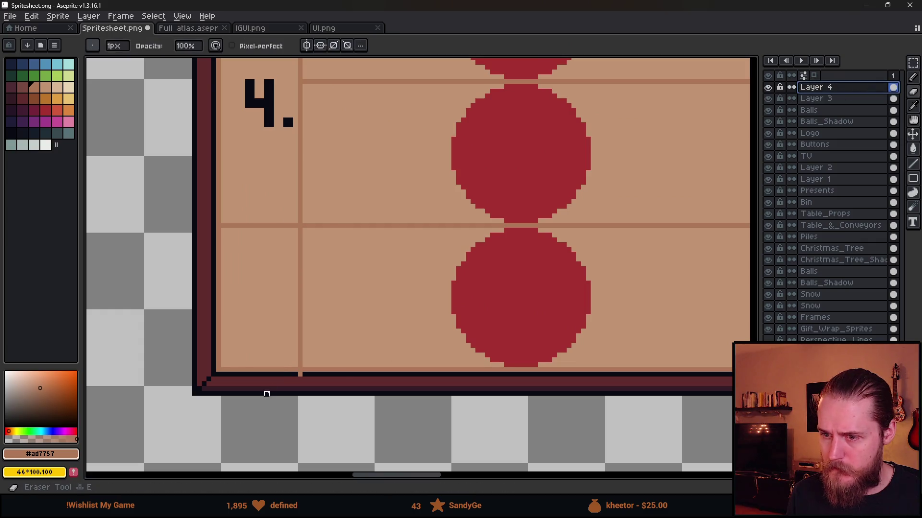
pyautogui.scroll(-4, 366, 381)
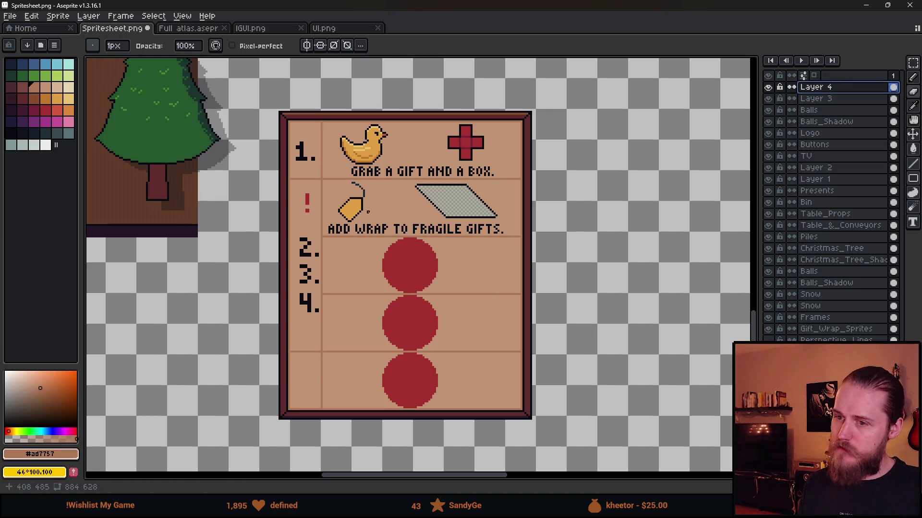
# Step: Flood-fill the three red circles with a transparent colour inside a selection, then deselect
pyautogui.press('g')
pyautogui.click(77, 426)
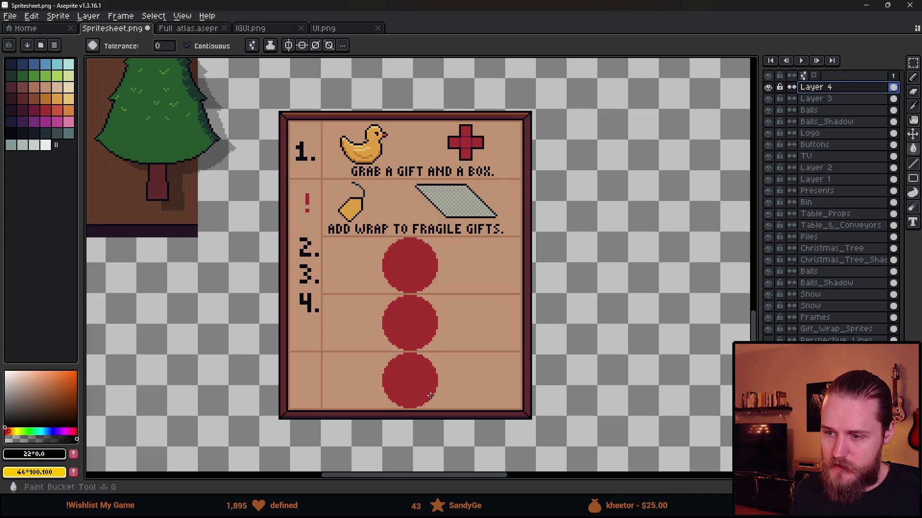
pyautogui.press('m')
pyautogui.moveTo(350, 230); pyautogui.dragTo(538, 471)
pyautogui.press('g')
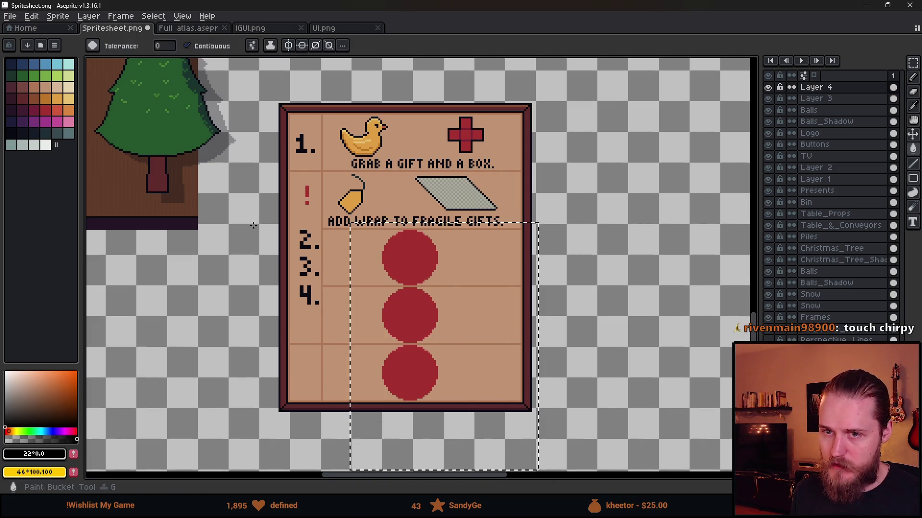
pyautogui.click(401, 366)
pyautogui.click(409, 315)
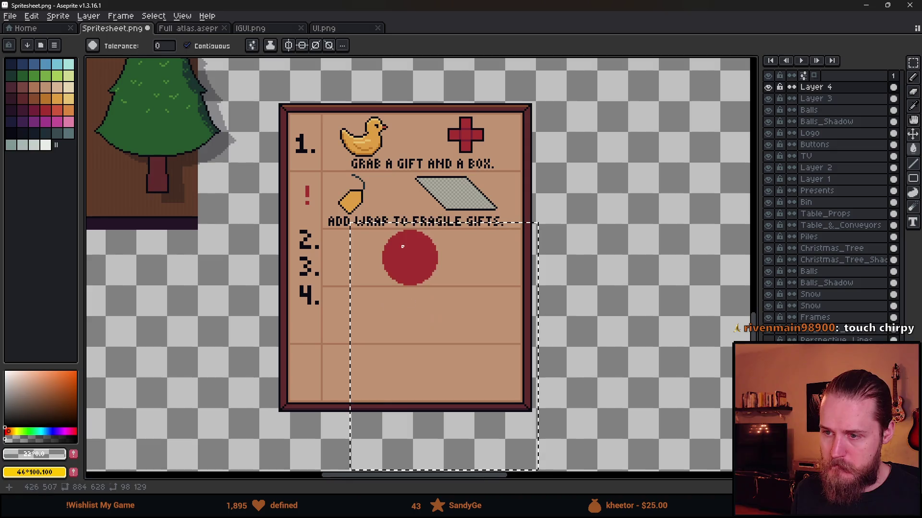
pyautogui.click(410, 257)
pyautogui.press('m')
pyautogui.click(580, 262)
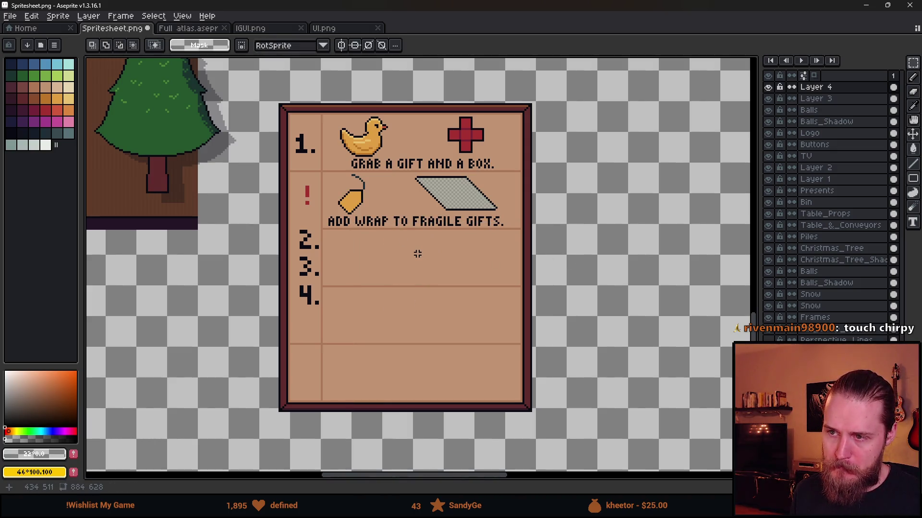
pyautogui.scroll(-2, 429, 254)
pyautogui.scroll(2, 428, 253)
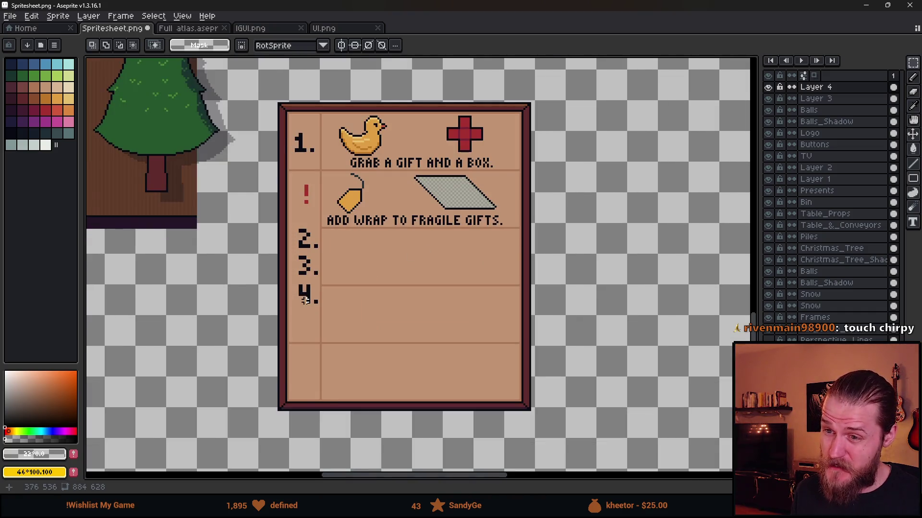
pyautogui.scroll(3, 305, 301)
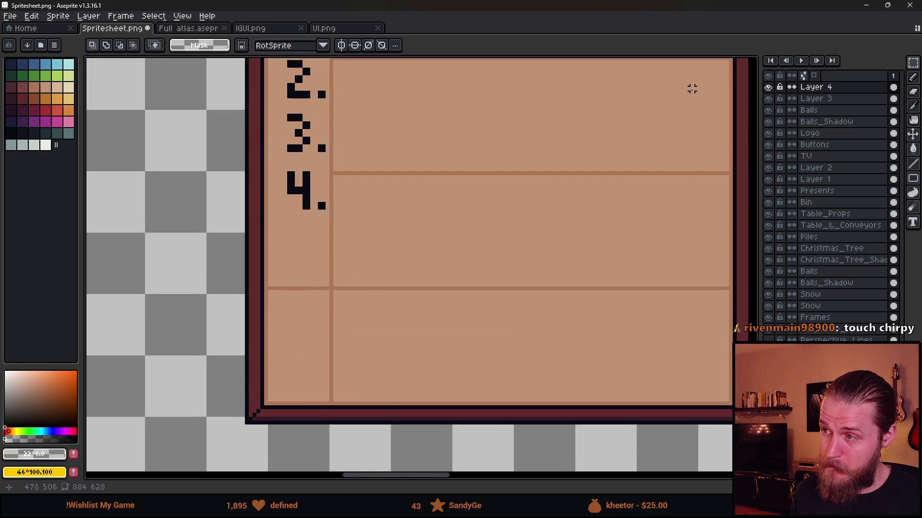
# Step: Move the 4. down into the bottom row and the 3. into the middle row
pyautogui.moveTo(279, 160)
pyautogui.mouseDown()
pyautogui.moveTo(328, 224)
pyautogui.moveTo(308, 362)
pyautogui.mouseUp()
pyautogui.press('Return')
pyautogui.scroll(3, 273, 330)
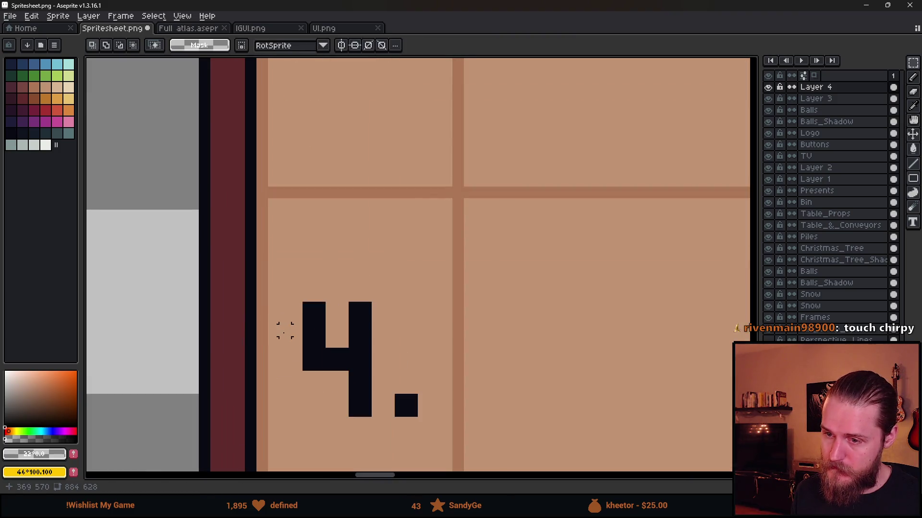
pyautogui.scroll(-3, 435, 411)
pyautogui.scroll(-2, 435, 192)
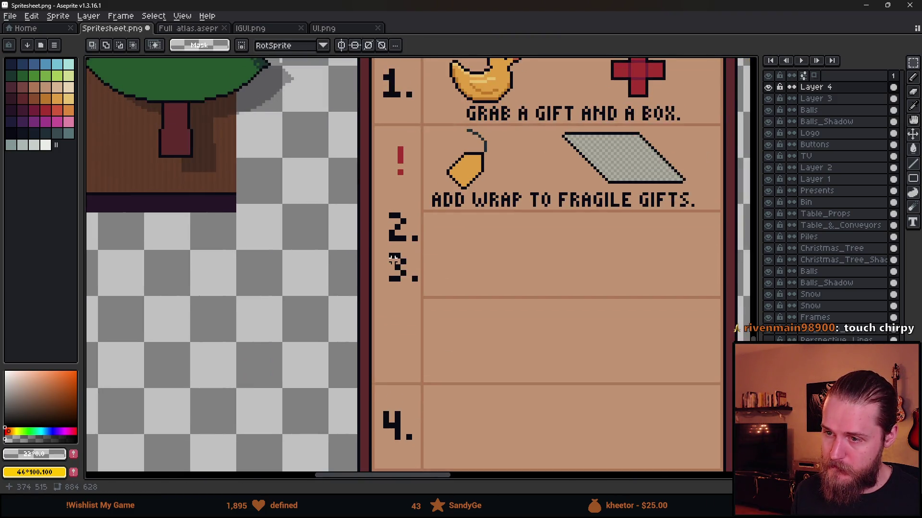
pyautogui.moveTo(381, 251)
pyautogui.mouseDown()
pyautogui.moveTo(423, 304)
pyautogui.moveTo(419, 356)
pyautogui.moveTo(407, 357)
pyautogui.mouseUp()
pyautogui.click(411, 293)
pyautogui.press('Return')
# Step: Move the 2. into its own row and reposition the red exclamation mark
pyautogui.moveTo(381, 211)
pyautogui.mouseDown()
pyautogui.moveTo(419, 261)
pyautogui.moveTo(401, 267)
pyautogui.mouseUp()
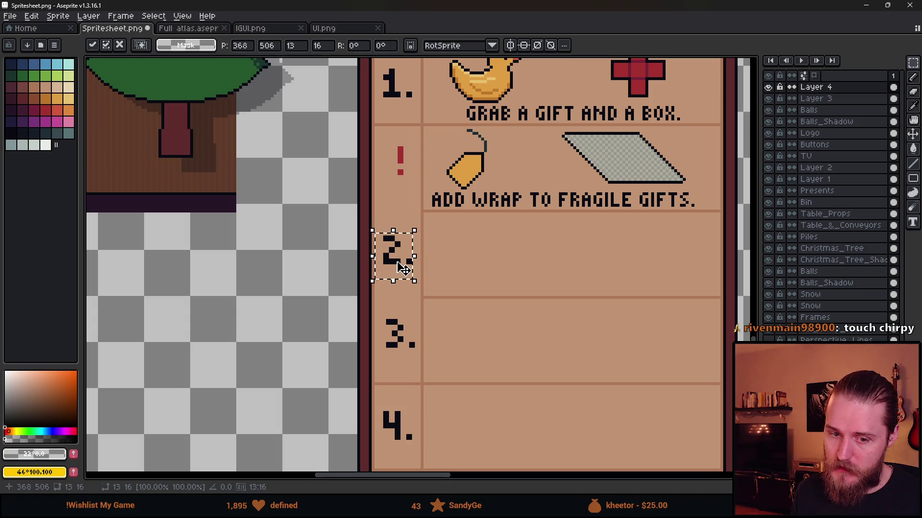
pyautogui.click(517, 243)
pyautogui.moveTo(427, 194); pyautogui.dragTo(372, 245)
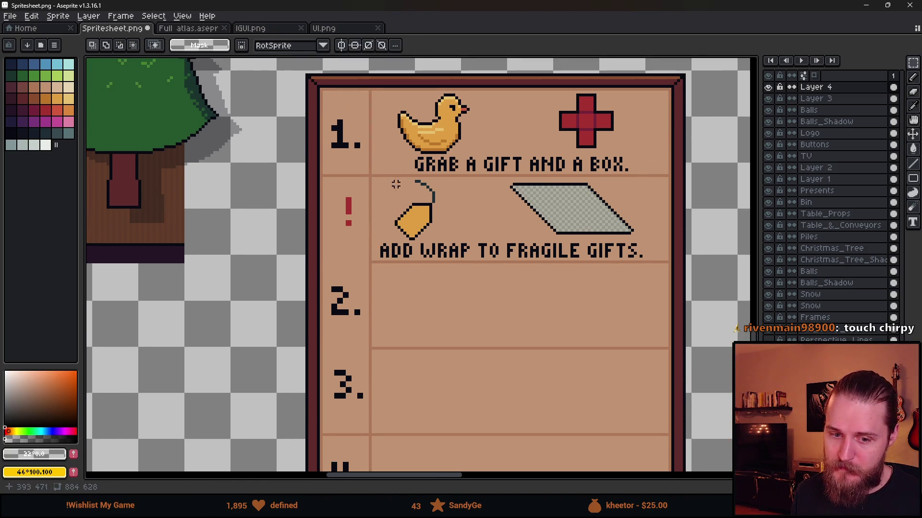
pyautogui.scroll(1, 370, 178)
pyautogui.scroll(1, 372, 182)
pyautogui.moveTo(281, 199)
pyautogui.mouseDown()
pyautogui.moveTo(320, 307)
pyautogui.moveTo(312, 278)
pyautogui.mouseUp()
pyautogui.click(306, 284)
pyautogui.press('b')
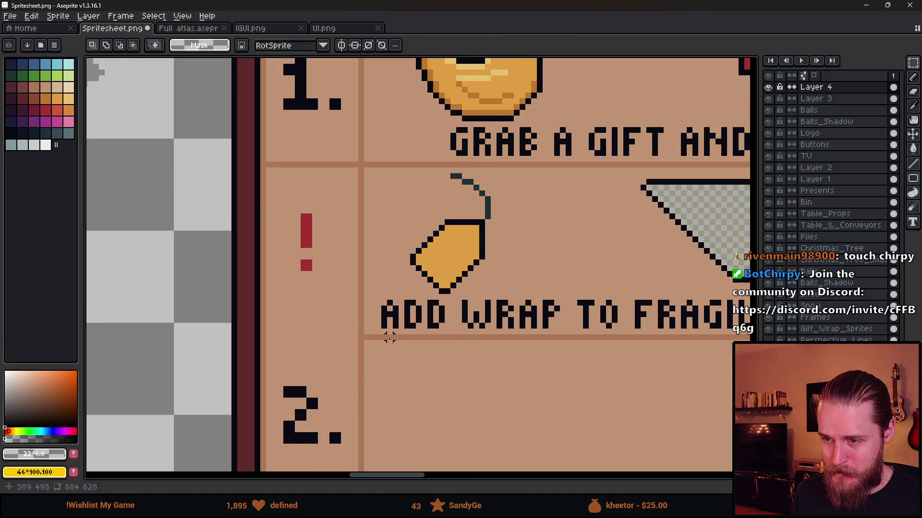
# Step: Extend the tan dividers under ADD WRAP and between 2. and 3. to the left edge
pyautogui.keyDown('alt'); pyautogui.click(372, 338); pyautogui.keyUp('alt')
pyautogui.moveTo(372, 338); pyautogui.dragTo(269, 338)
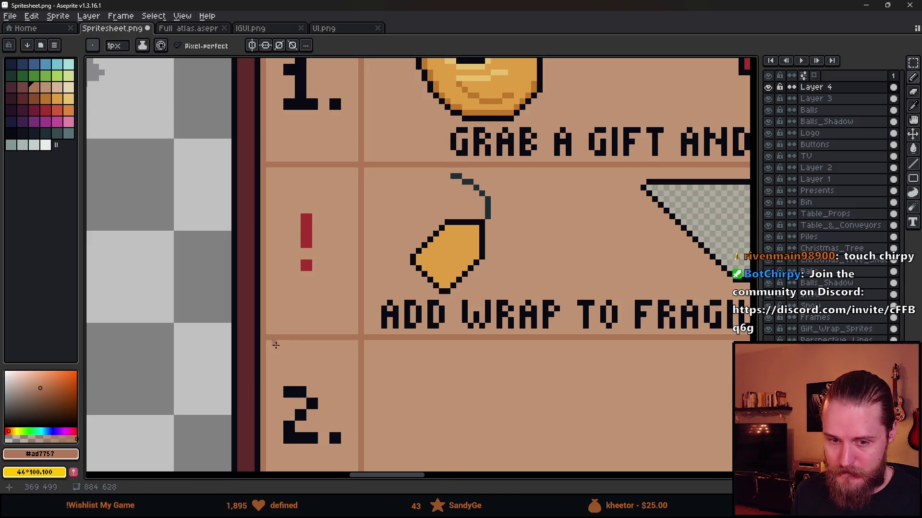
pyautogui.scroll(-1, 329, 319)
pyautogui.scroll(1, 363, 282)
pyautogui.moveTo(378, 304); pyautogui.dragTo(284, 303)
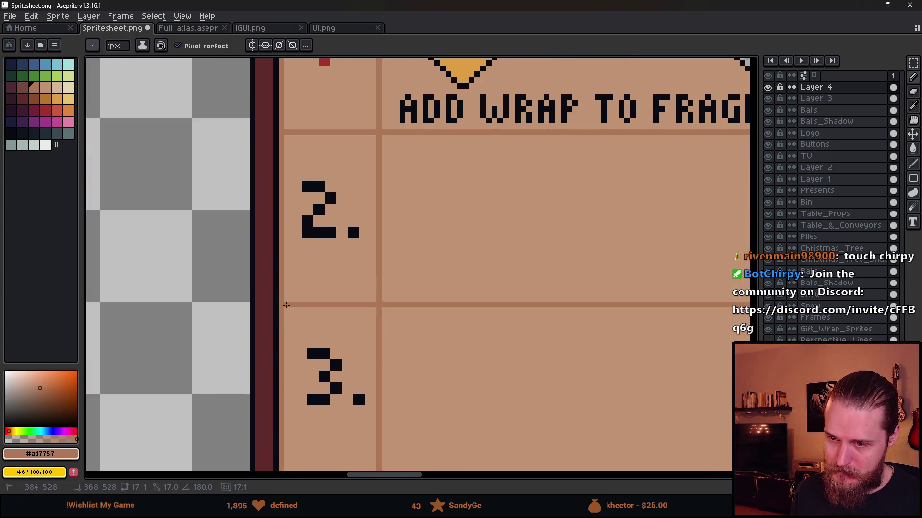
pyautogui.scroll(-4, 338, 308)
pyautogui.scroll(1, 337, 311)
pyautogui.scroll(2, 338, 310)
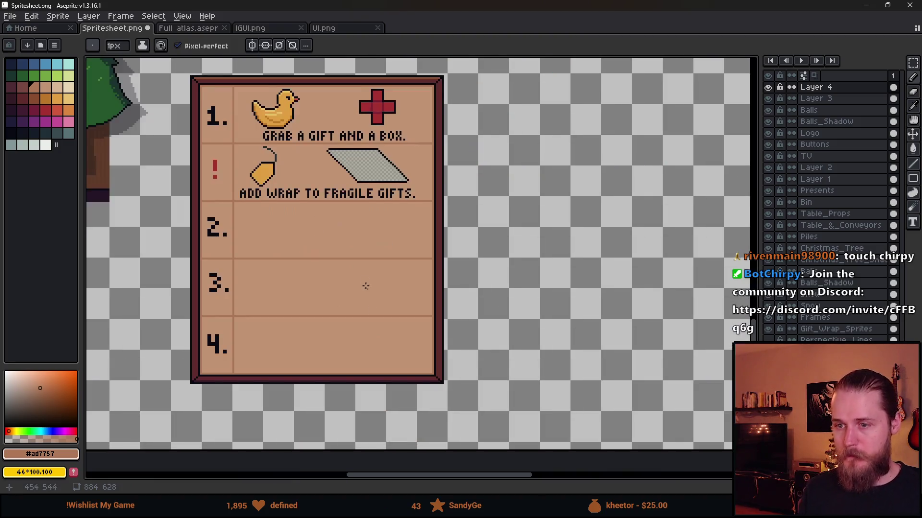
# Step: Zoom in and centre the tutorial card, ready for rectangle marquee selection
pyautogui.moveTo(367, 290); pyautogui.dragTo(483, 309)
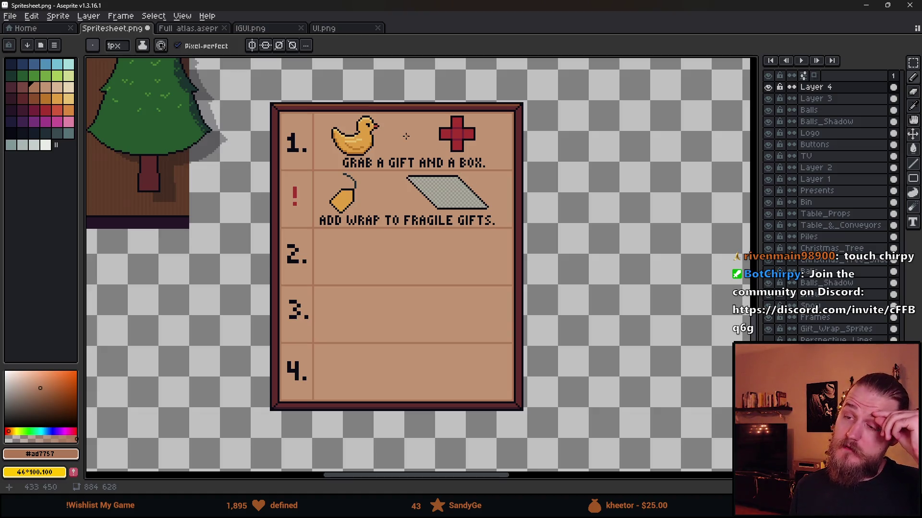
pyautogui.scroll(2, 374, 143)
pyautogui.scroll(-4, 435, 214)
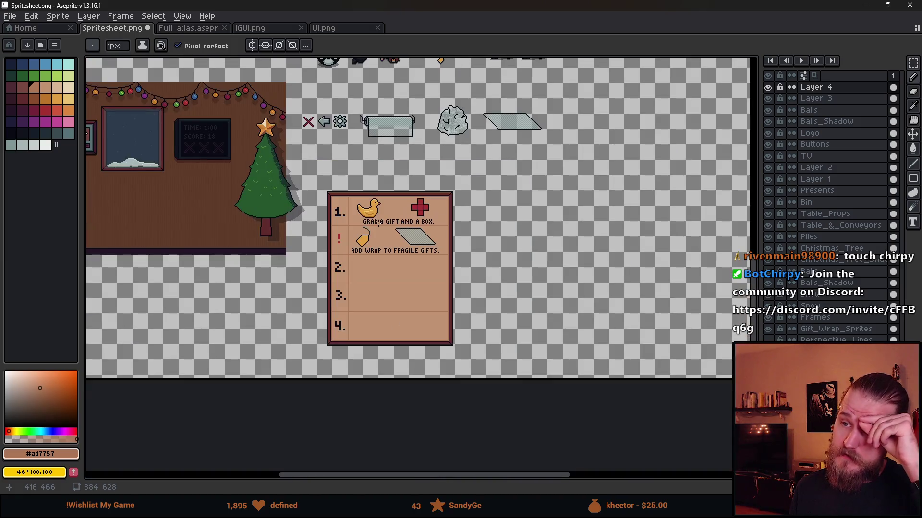
pyautogui.scroll(3, 378, 221)
pyautogui.scroll(-1, 397, 254)
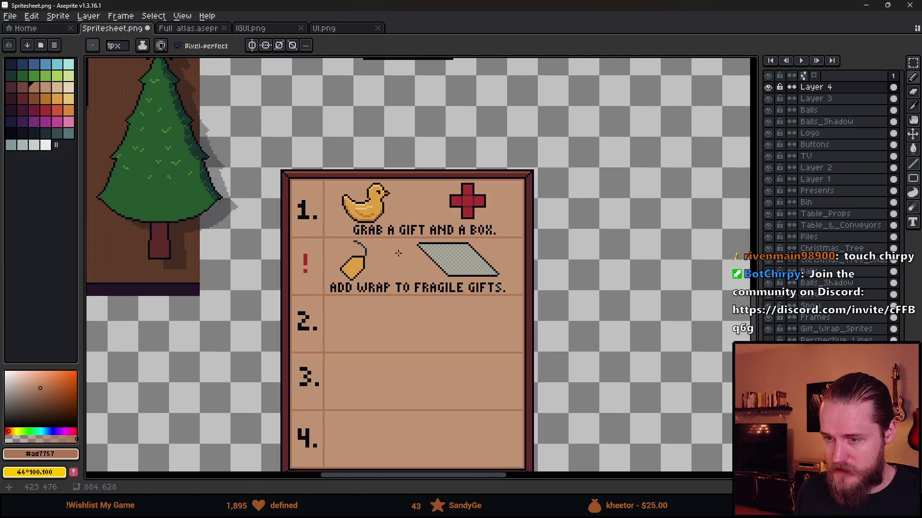
pyautogui.scroll(1, 401, 256)
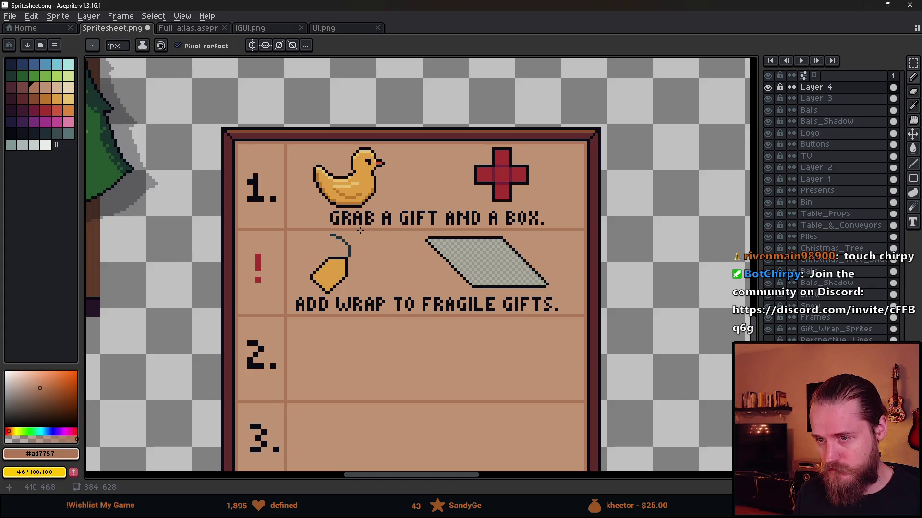
pyautogui.scroll(-1, 401, 252)
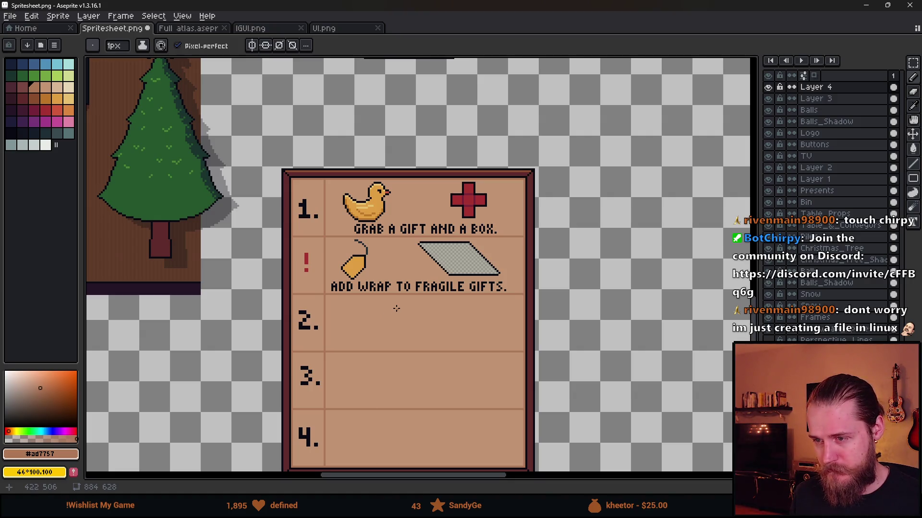
pyautogui.scroll(2, 397, 308)
pyautogui.press('m')
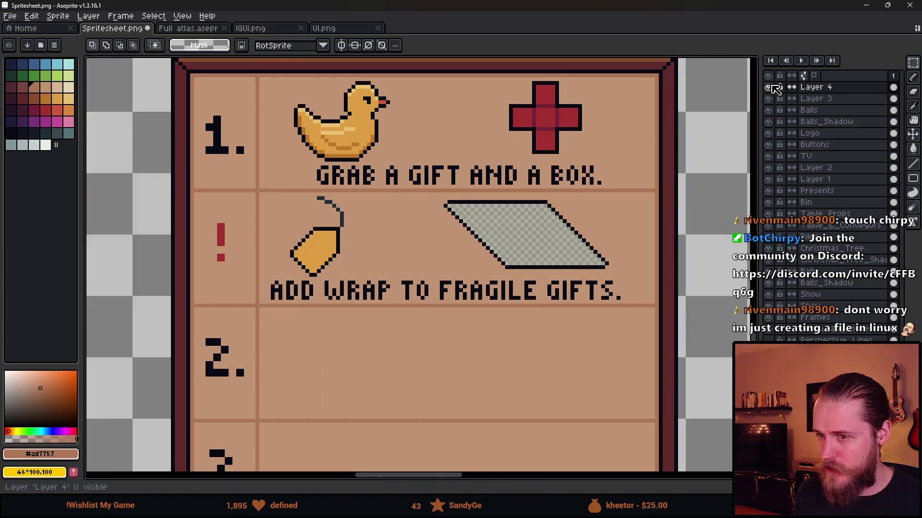
# Step: Select the gift tag and move it off the card temporarily
pyautogui.moveTo(276, 194); pyautogui.dragTo(396, 283)
pyautogui.moveTo(433, 329); pyautogui.dragTo(313, 269)
pyautogui.moveTo(201, 189); pyautogui.dragTo(705, 231)
# Step: Move the wrap sheet left into the tag's spot, nudged 2 px right
pyautogui.moveTo(316, 133)
pyautogui.mouseDown()
pyautogui.moveTo(381, 168)
pyautogui.moveTo(515, 210)
pyautogui.mouseUp()
pyautogui.moveTo(463, 193); pyautogui.dragTo(279, 190)
pyautogui.hotkey('shift', 'h')
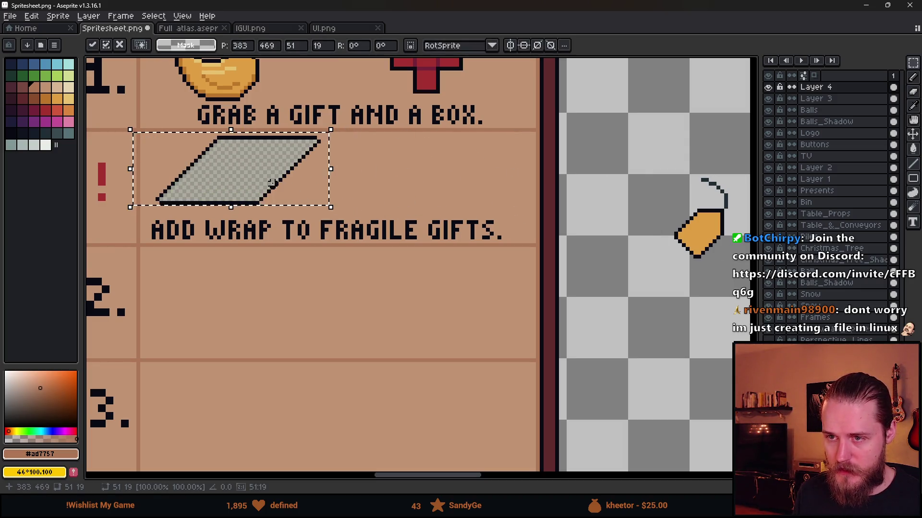
pyautogui.scroll(-3, 282, 189)
pyautogui.scroll(2, 283, 192)
pyautogui.hotkey('shift', 'h')
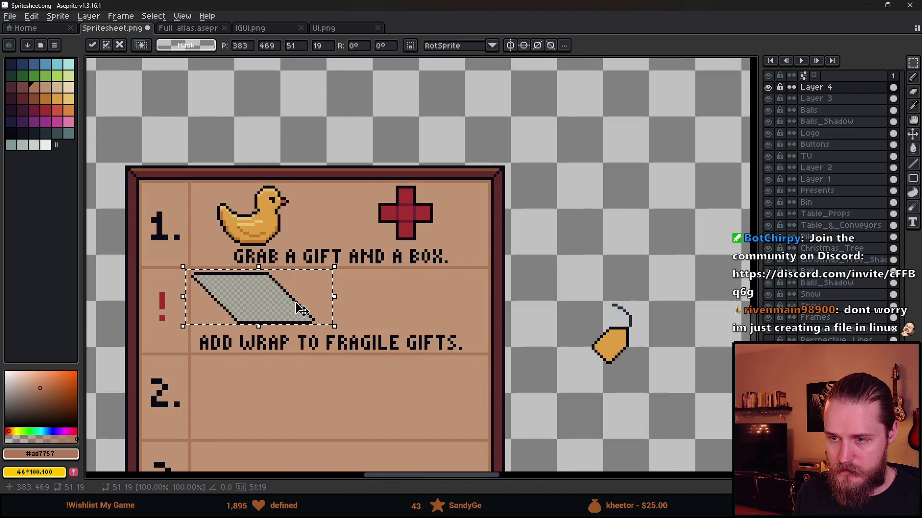
pyautogui.scroll(1, 305, 276)
pyautogui.moveTo(305, 280); pyautogui.dragTo(318, 280)
pyautogui.press('Return')
pyautogui.hotkey('ctrl', 'd')
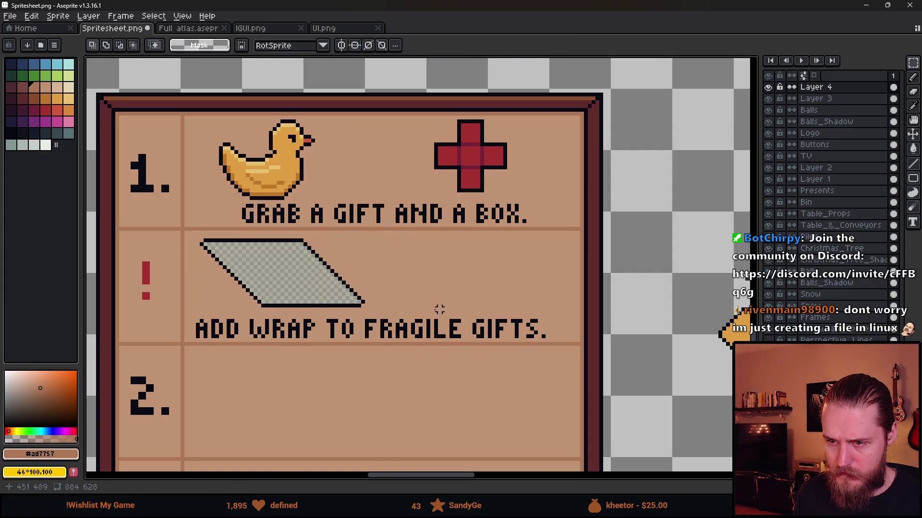
pyautogui.scroll(1, 302, 309)
pyautogui.scroll(-2, 304, 314)
# Step: Place the gift tag to the right of the wrap sheet
pyautogui.moveTo(579, 264); pyautogui.dragTo(702, 381)
pyautogui.moveTo(661, 348); pyautogui.dragTo(433, 316)
pyautogui.press('Return')
pyautogui.hotkey('ctrl', 'd')
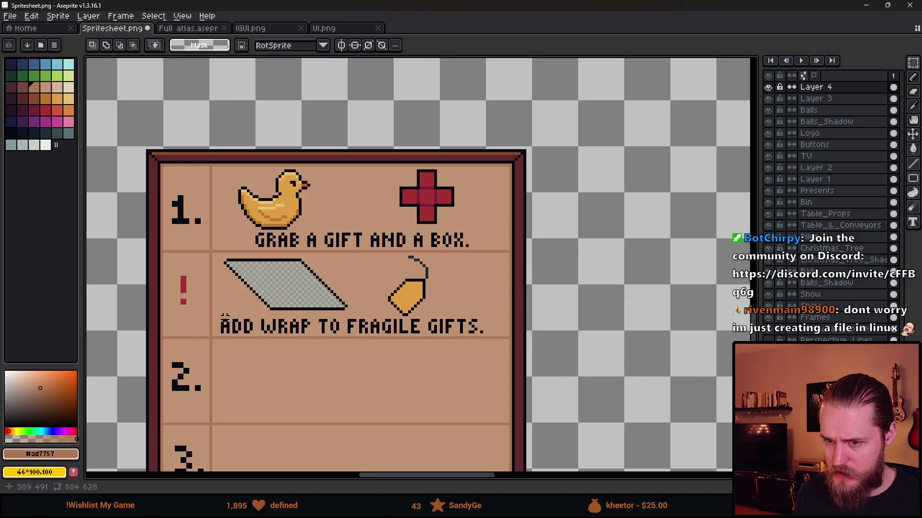
# Step: Check the sizes of the wrap sheet, gift tag, duck and red cross with selections
pyautogui.moveTo(246, 255); pyautogui.dragTo(346, 354)
pyautogui.hotkey('ctrl', 'd')
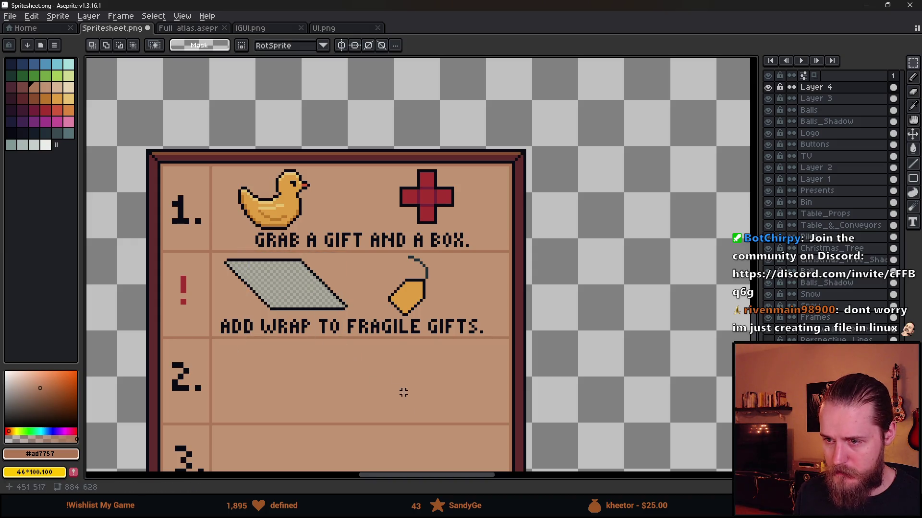
pyautogui.moveTo(367, 260)
pyautogui.mouseDown()
pyautogui.moveTo(448, 356)
pyautogui.moveTo(442, 363)
pyautogui.mouseUp()
pyautogui.hotkey('ctrl', 'd')
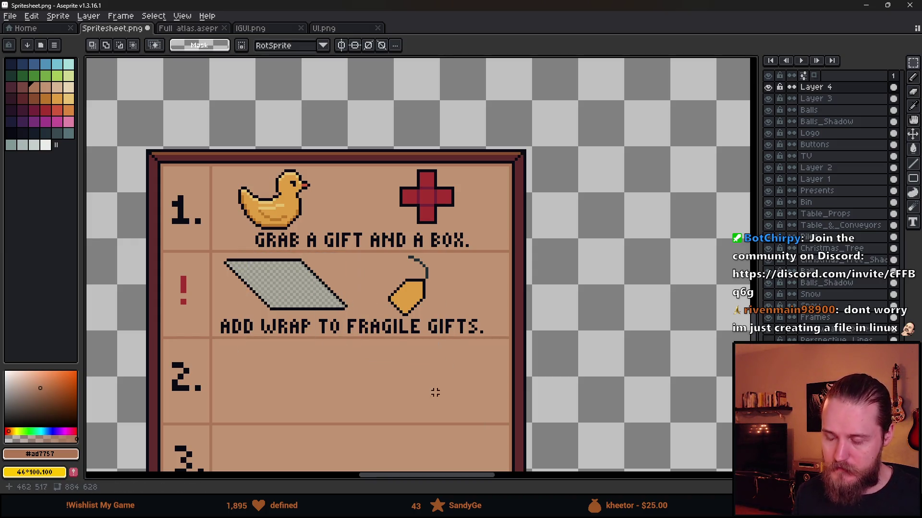
pyautogui.scroll(1, 320, 297)
pyautogui.moveTo(208, 151); pyautogui.dragTo(319, 237)
pyautogui.hotkey('ctrl', 'd')
pyautogui.moveTo(402, 124); pyautogui.dragTo(539, 226)
pyautogui.hotkey('ctrl', 'd')
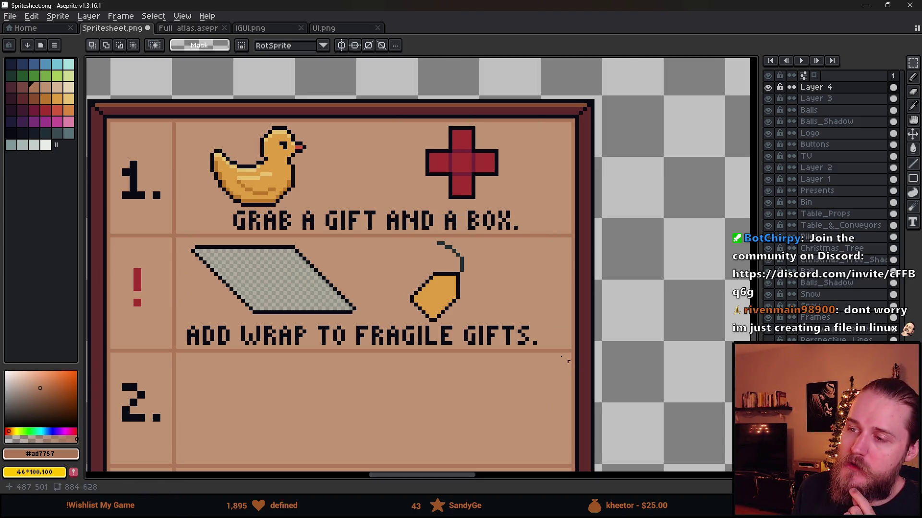
pyautogui.scroll(-4, 571, 362)
pyautogui.scroll(2, 526, 331)
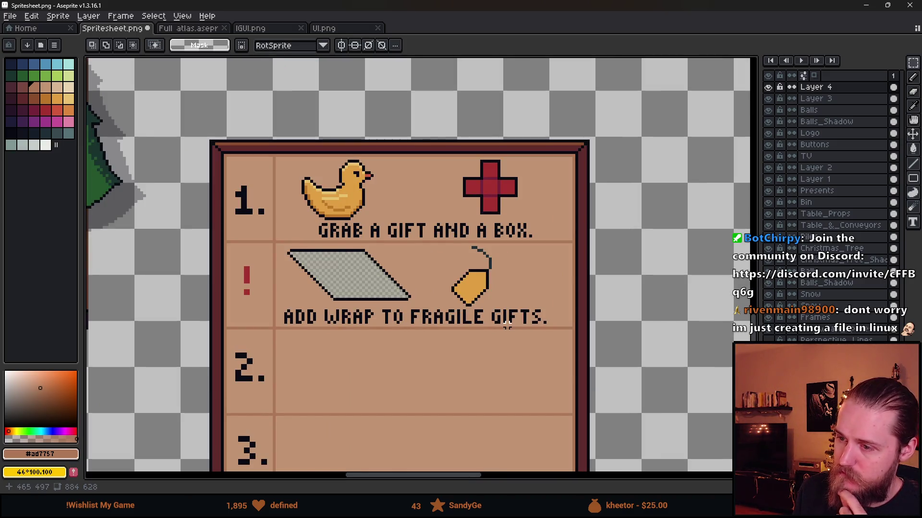
pyautogui.scroll(-1, 388, 330)
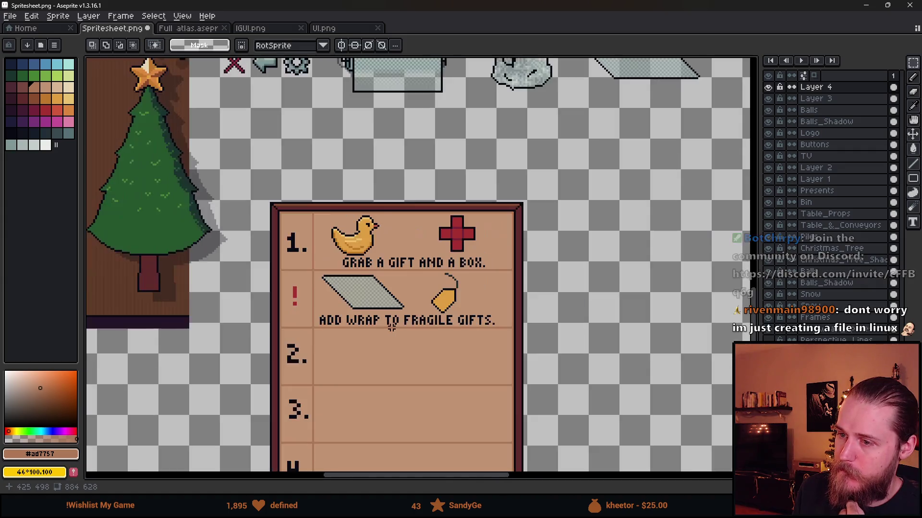
pyautogui.moveTo(455, 343); pyautogui.dragTo(461, 285)
pyautogui.scroll(2, 405, 234)
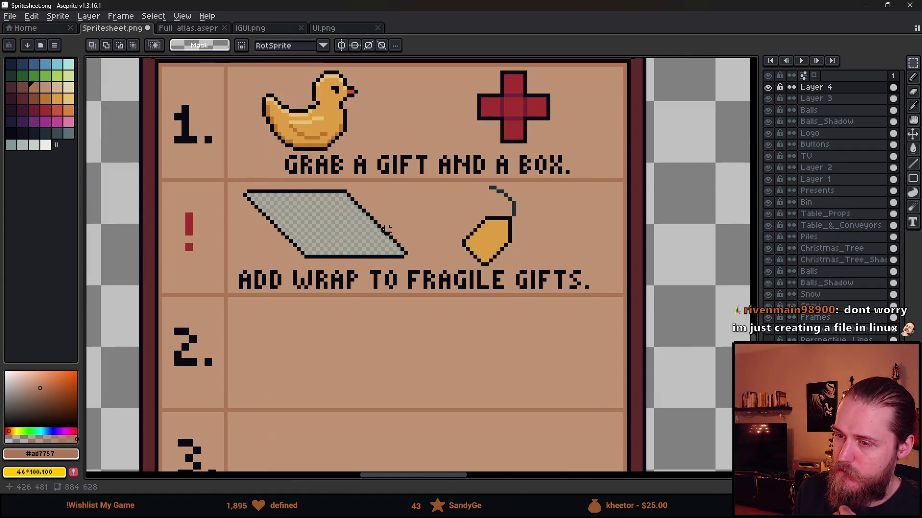
pyautogui.moveTo(375, 226); pyautogui.dragTo(365, 250)
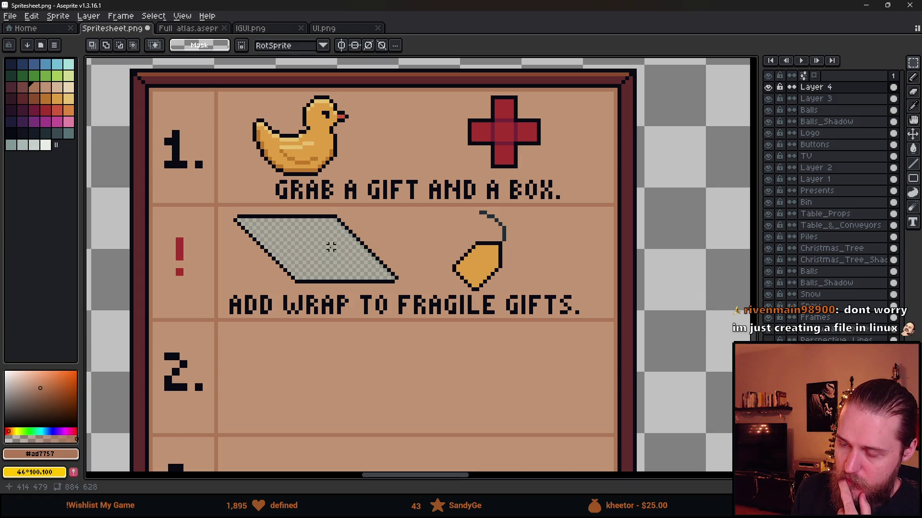
pyautogui.scroll(-3, 300, 247)
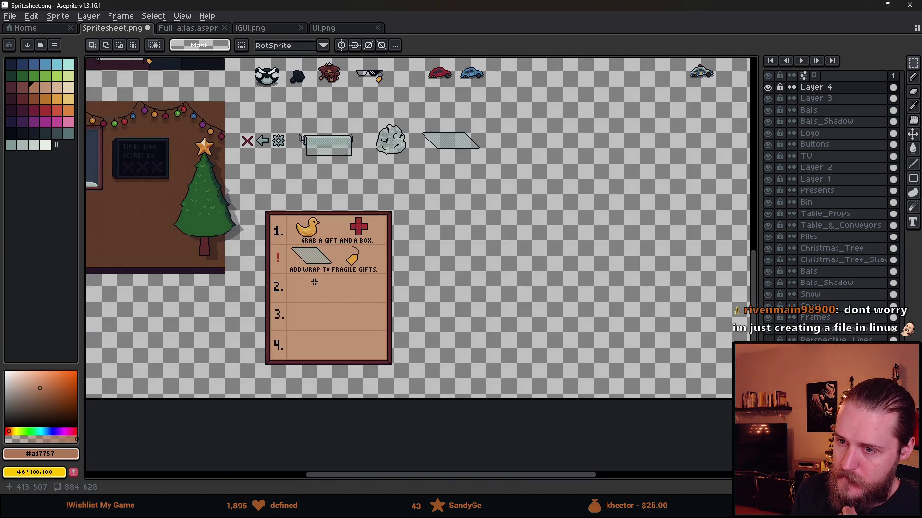
pyautogui.scroll(1, 313, 230)
pyautogui.scroll(1, 312, 231)
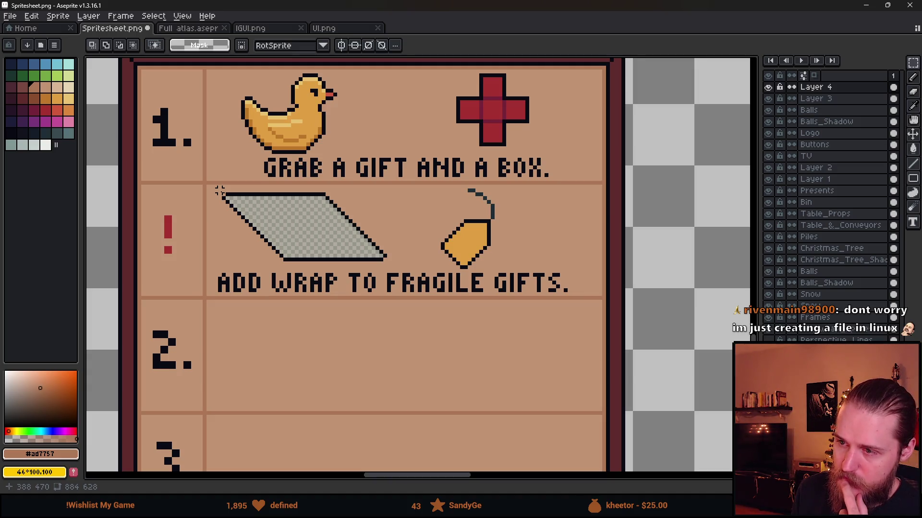
pyautogui.scroll(2, 421, 154)
pyautogui.moveTo(450, 119); pyautogui.dragTo(521, 193)
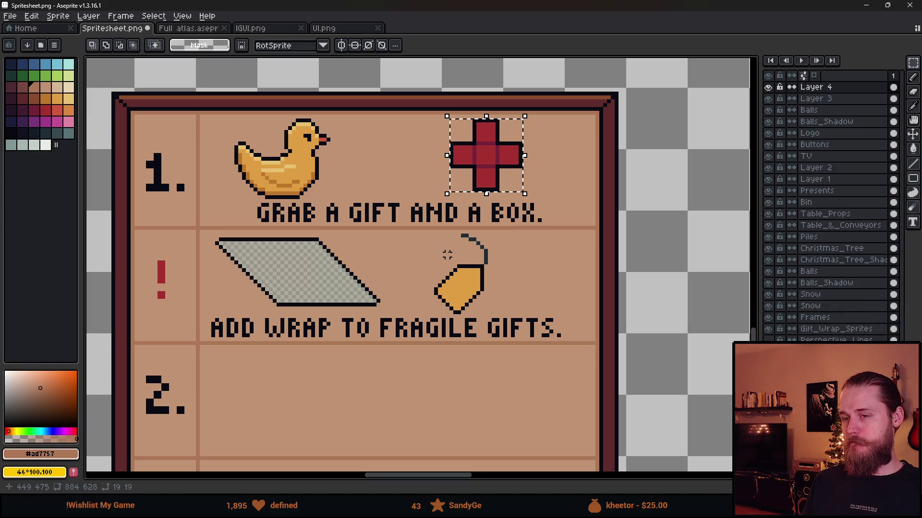
# Step: Measure the duck and cross and mark a 20×20 reference area between them
pyautogui.hotkey('ctrl', 'd')
pyautogui.moveTo(228, 120); pyautogui.dragTo(328, 197)
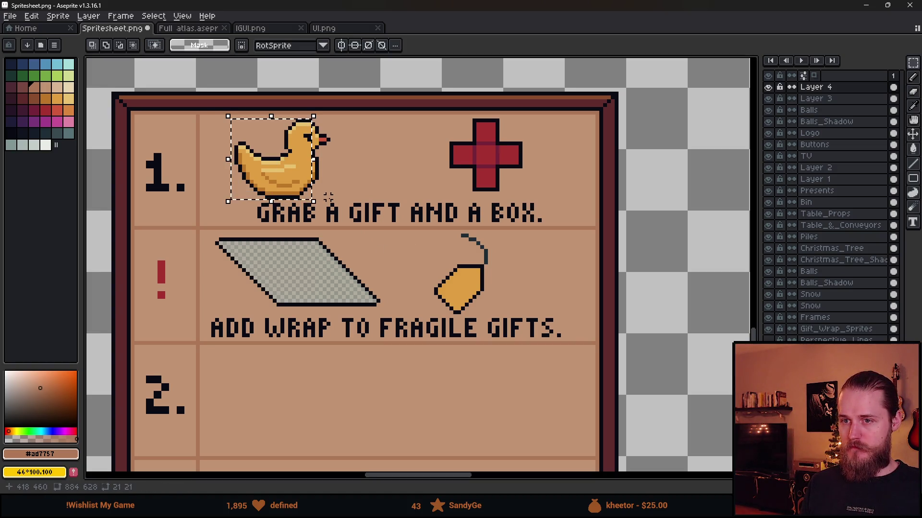
pyautogui.hotkey('ctrl', 'd')
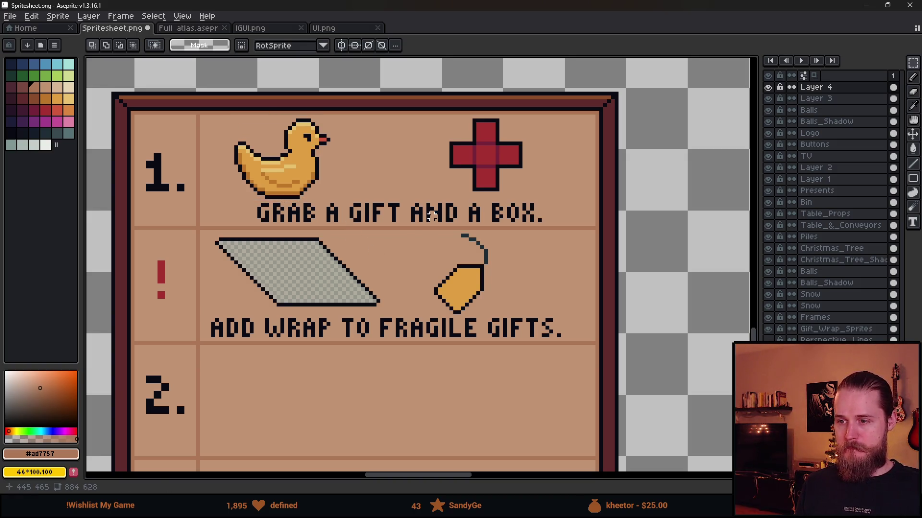
pyautogui.moveTo(424, 200); pyautogui.dragTo(422, 233)
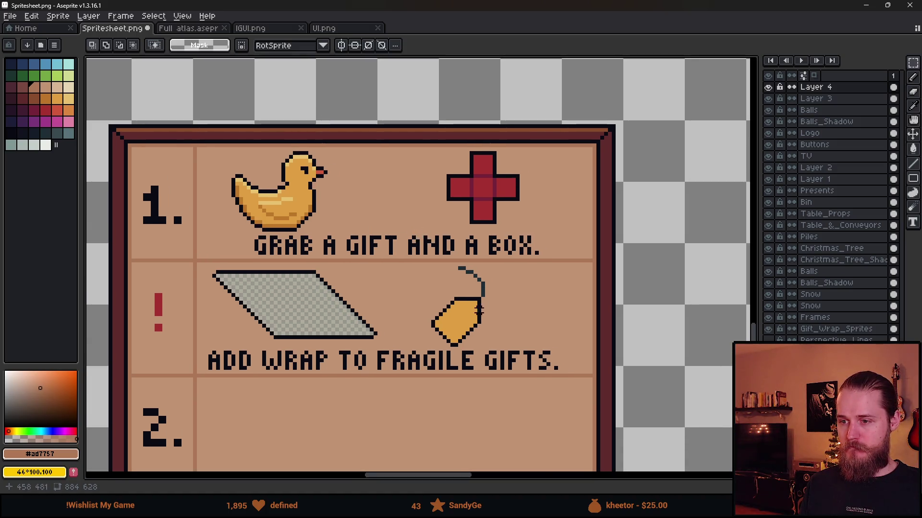
pyautogui.scroll(-2, 478, 311)
pyautogui.scroll(4, 508, 239)
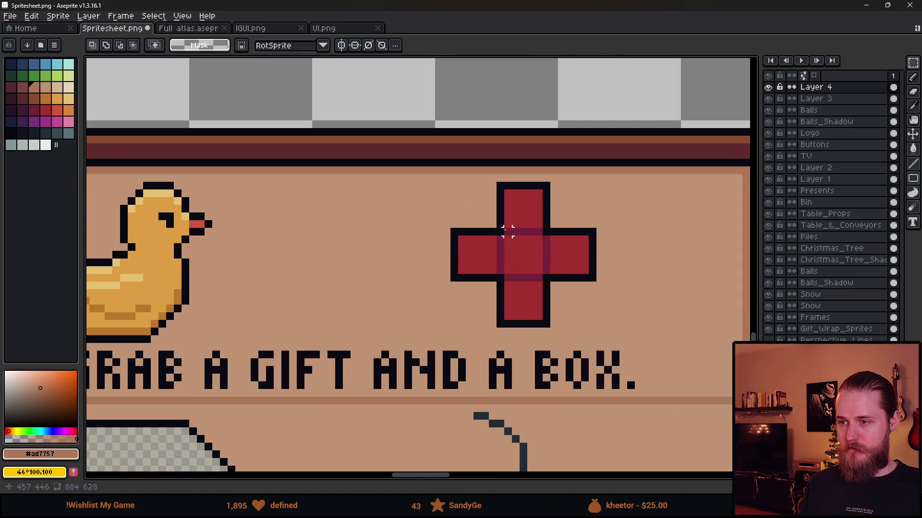
pyautogui.moveTo(451, 183)
pyautogui.mouseDown()
pyautogui.moveTo(593, 298)
pyautogui.moveTo(613, 330)
pyautogui.moveTo(607, 324)
pyautogui.mouseUp()
pyautogui.click(409, 184)
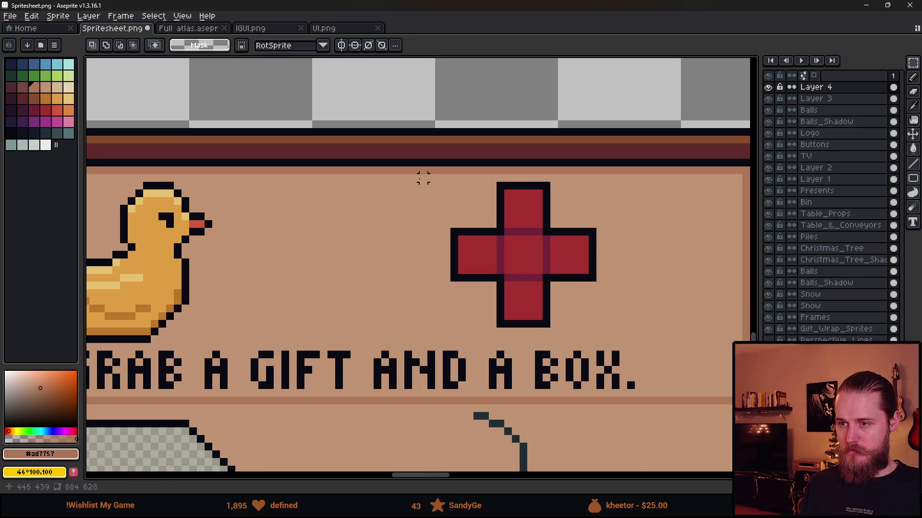
pyautogui.moveTo(408, 186); pyautogui.dragTo(254, 335)
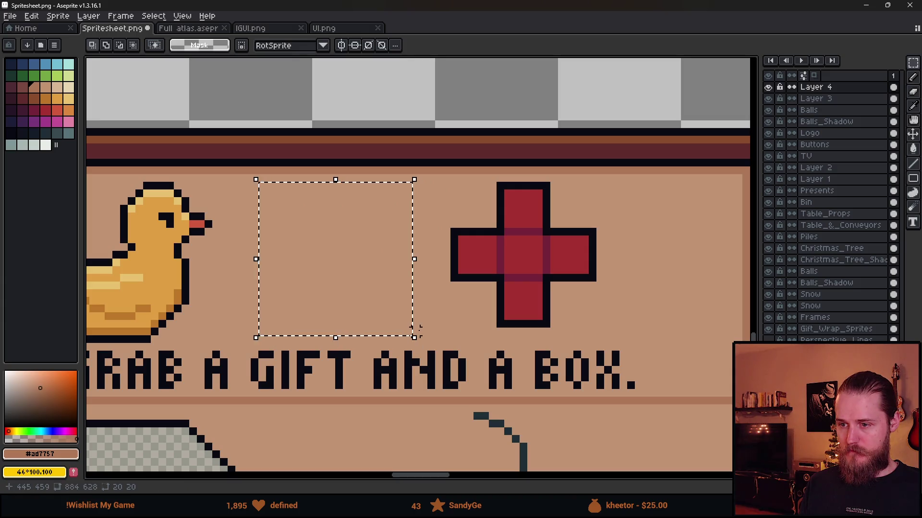
pyautogui.moveTo(389, 182)
pyautogui.mouseDown()
pyautogui.moveTo(208, 316)
pyautogui.moveTo(320, 307)
pyautogui.mouseUp()
pyautogui.press('Delete')
# Step: Scale the duck down to about 76%, roughly 19×20 px
pyautogui.press('b')
pyautogui.keyDown('alt'); pyautogui.click(309, 232); pyautogui.keyUp('alt')
pyautogui.hscroll(2, 366, 232)
pyautogui.scroll(1, 367, 231)
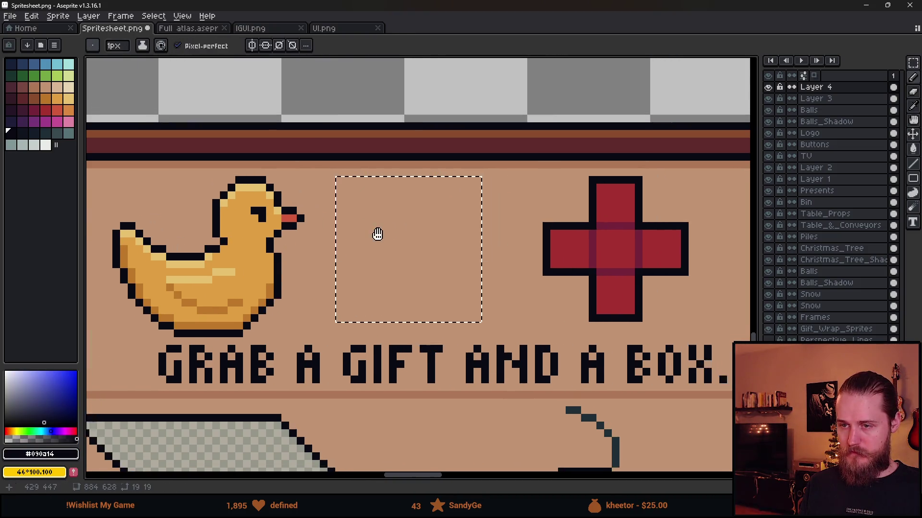
pyautogui.press('m')
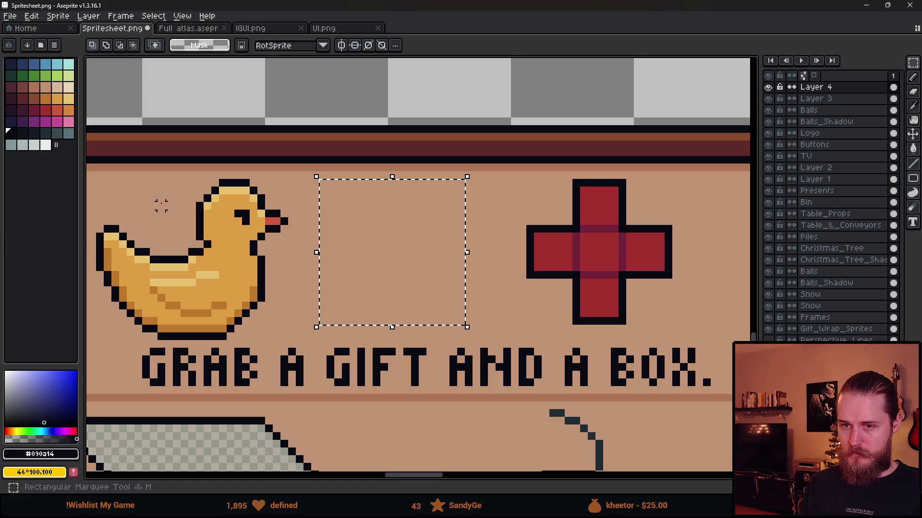
pyautogui.hscroll(-7, 158, 201)
pyautogui.hotkey('ctrl', 'd')
pyautogui.moveTo(252, 218)
pyautogui.mouseDown()
pyautogui.moveTo(252, 234)
pyautogui.moveTo(442, 377)
pyautogui.mouseUp()
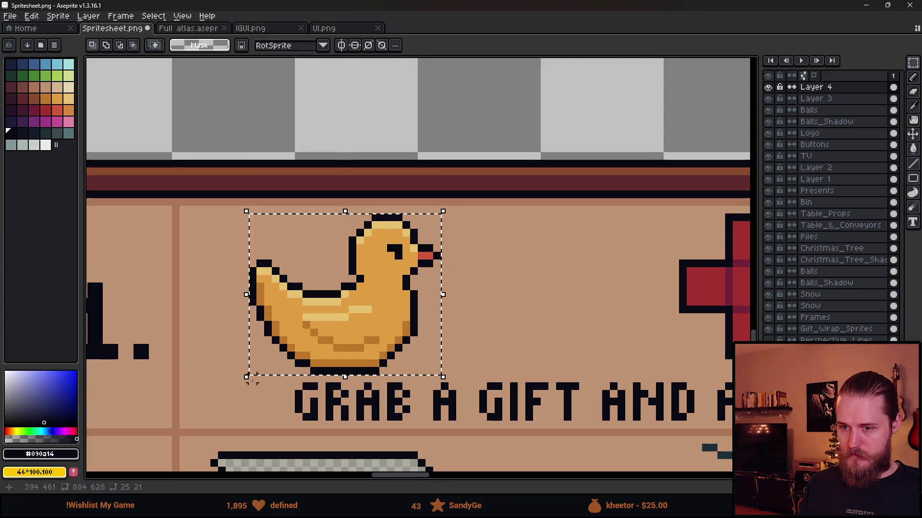
pyautogui.moveTo(247, 378)
pyautogui.mouseDown()
pyautogui.moveTo(290, 358)
pyautogui.moveTo(315, 373)
pyautogui.moveTo(272, 352)
pyautogui.moveTo(301, 389)
pyautogui.moveTo(293, 361)
pyautogui.mouseUp()
pyautogui.press('Return')
pyautogui.scroll(-4, 452, 292)
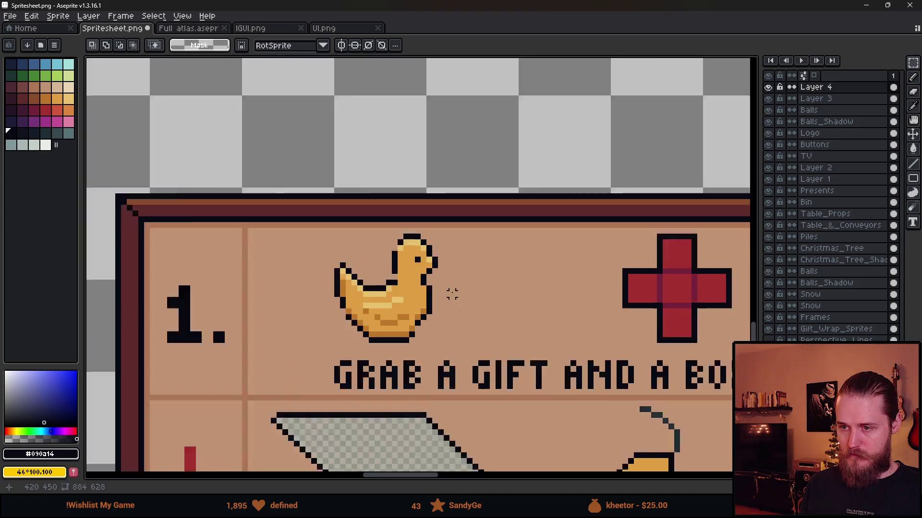
pyautogui.scroll(4, 442, 295)
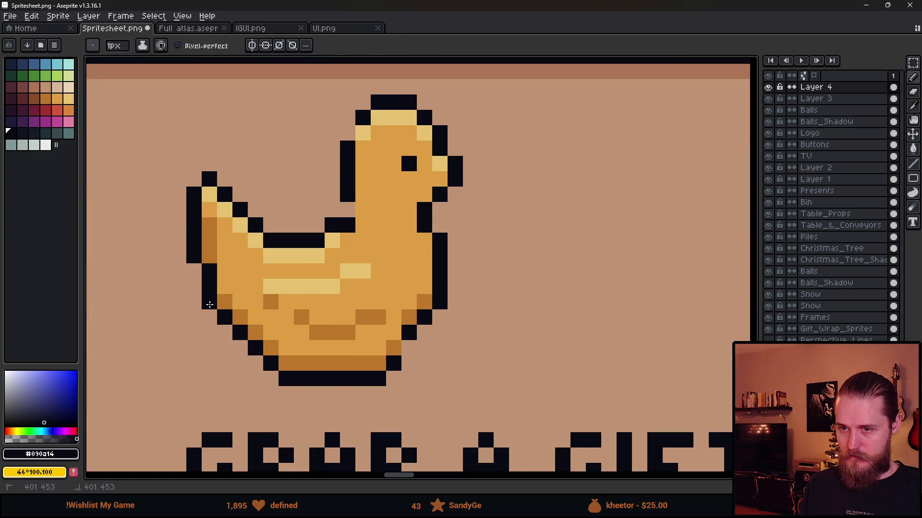
pyautogui.click(418, 357)
pyautogui.click(424, 332)
pyautogui.press('e')
pyautogui.click(410, 334)
pyautogui.keyDown('alt'); pyautogui.click(409, 317); pyautogui.keyUp('alt')
pyautogui.press('b')
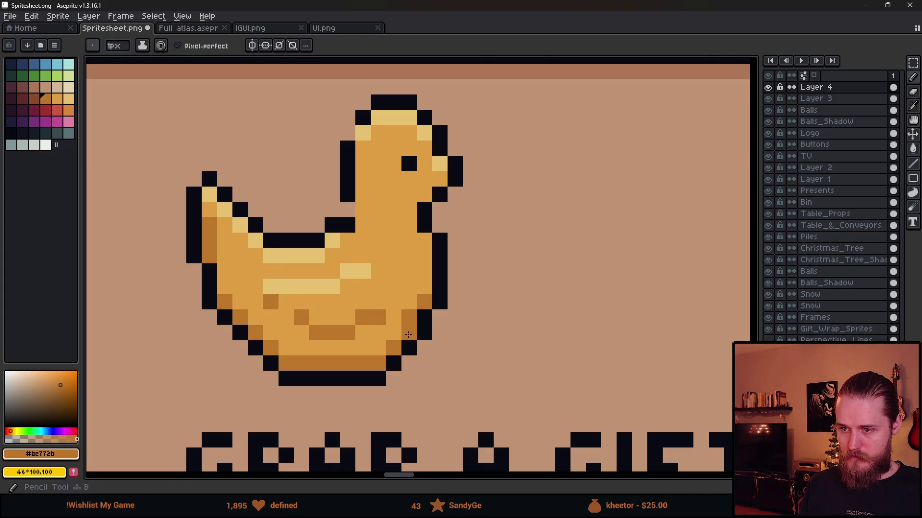
pyautogui.click(409, 334)
pyautogui.scroll(-3, 429, 334)
pyautogui.scroll(3, 430, 335)
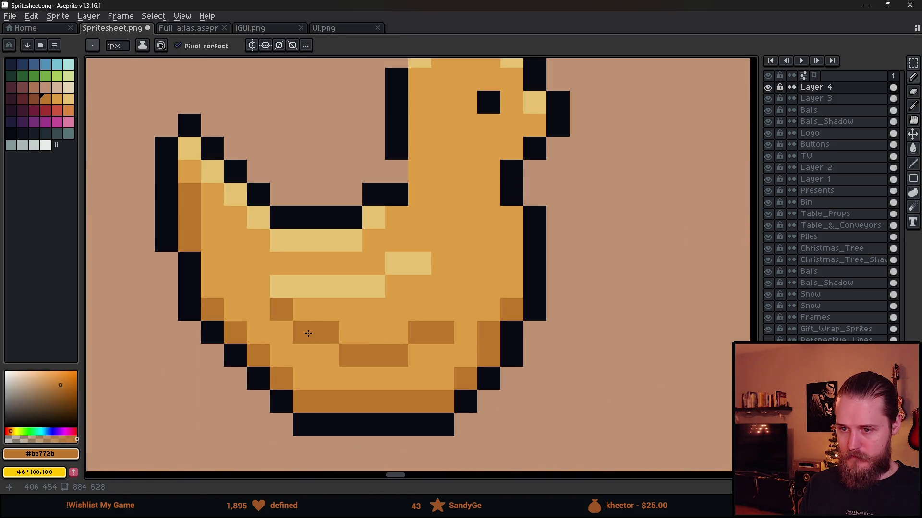
pyautogui.scroll(-3, 317, 332)
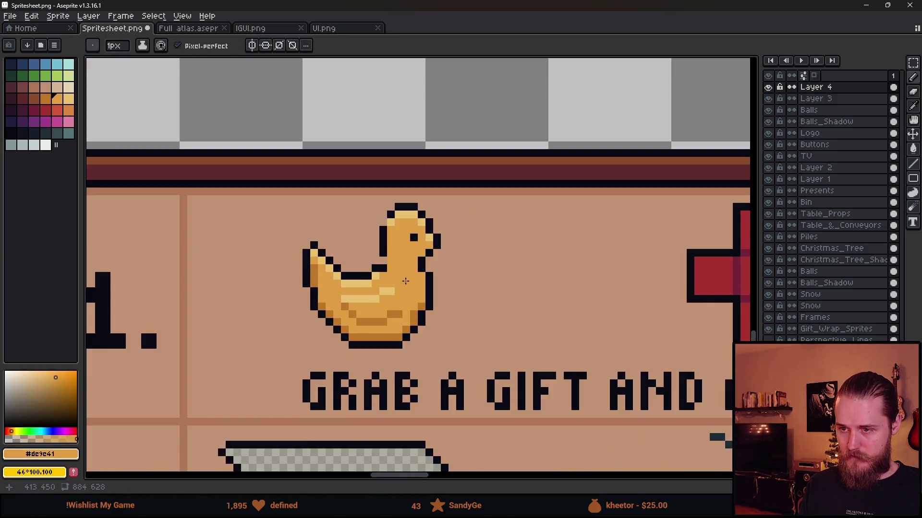
pyautogui.scroll(5, 376, 265)
pyautogui.keyDown('alt'); pyautogui.click(336, 272); pyautogui.keyUp('alt')
pyautogui.click(356, 233)
pyautogui.scroll(-3, 356, 234)
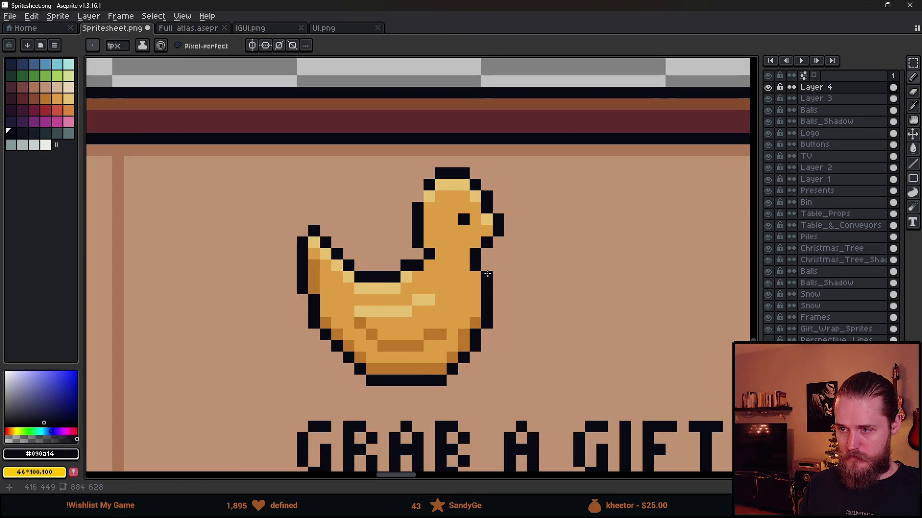
pyautogui.scroll(1, 414, 199)
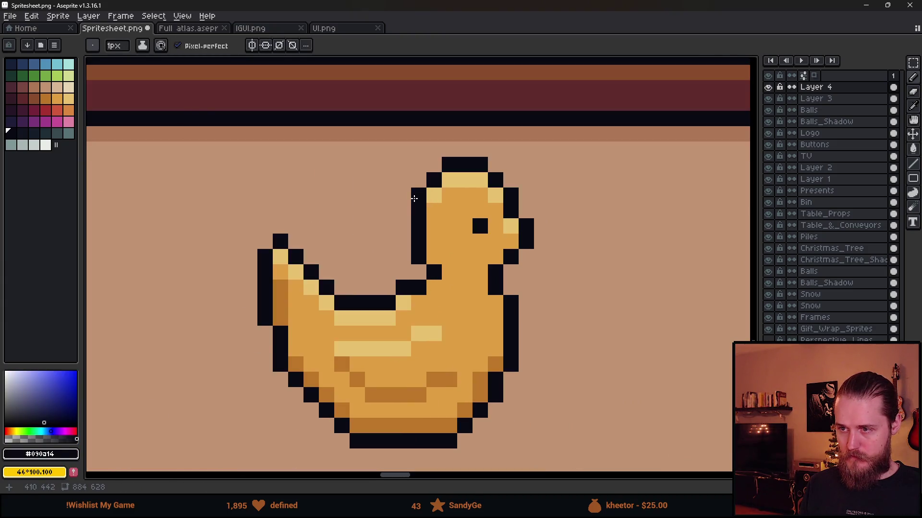
pyautogui.scroll(-4, 533, 238)
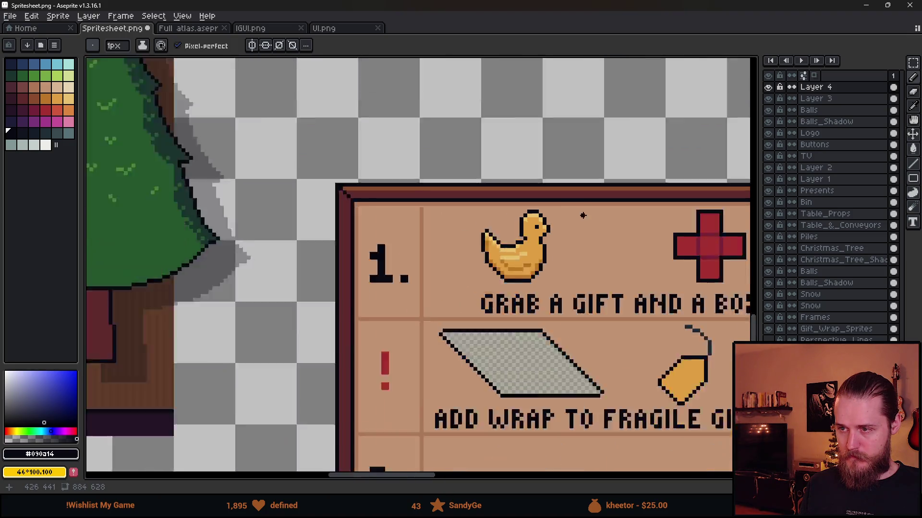
pyautogui.scroll(3, 511, 274)
pyautogui.scroll(-5, 510, 286)
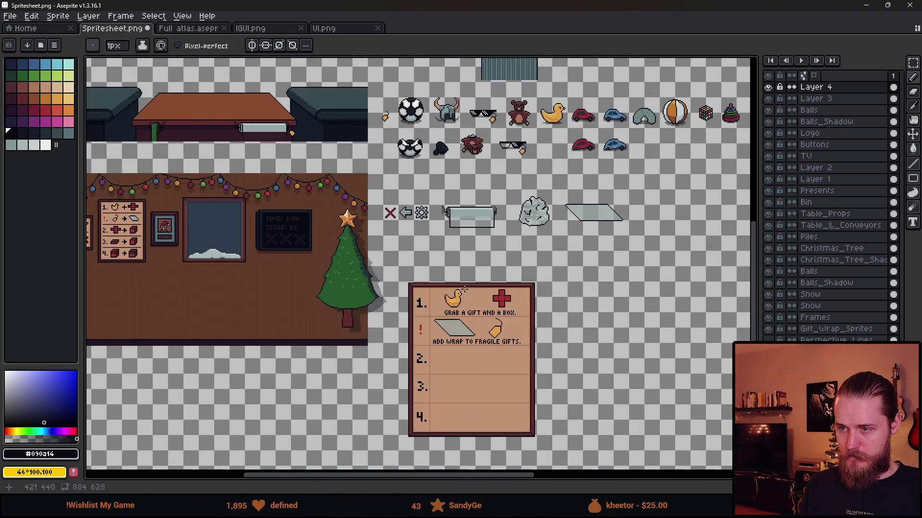
# Step: Eyedrop the toy car's red and paint red beak pixels on the duck
pyautogui.scroll(3, 551, 116)
pyautogui.keyDown('alt'); pyautogui.click(720, 139); pyautogui.keyUp('alt')
pyautogui.scroll(-2, 480, 240)
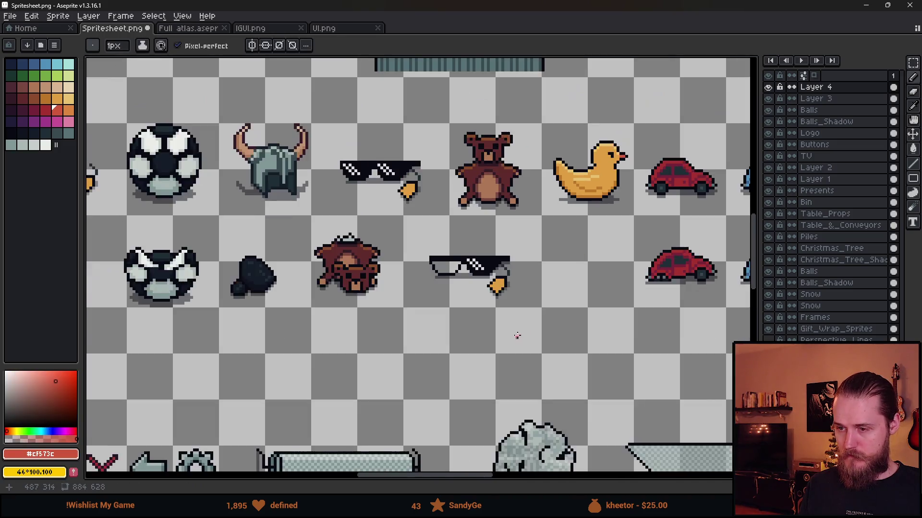
pyautogui.scroll(3, 471, 248)
pyautogui.moveTo(471, 248); pyautogui.dragTo(592, 140)
pyautogui.scroll(4, 530, 303)
pyautogui.scroll(1, 490, 235)
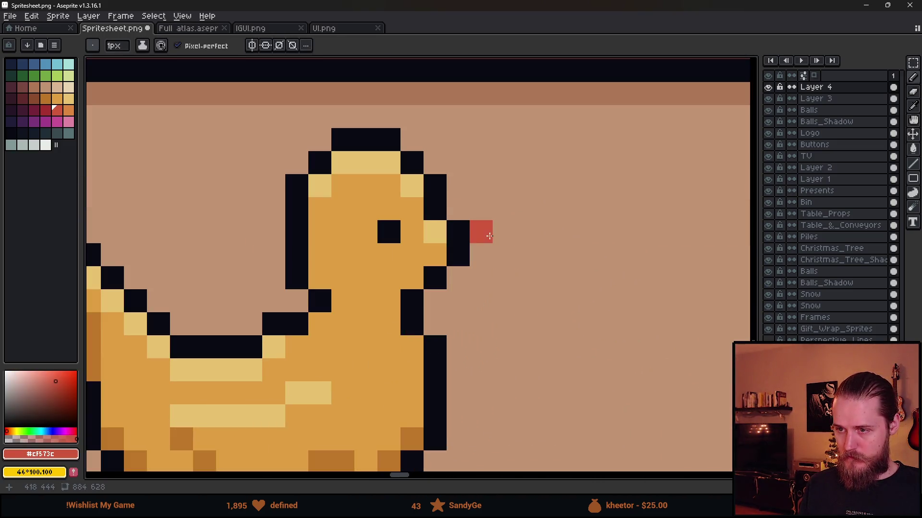
pyautogui.click(481, 231)
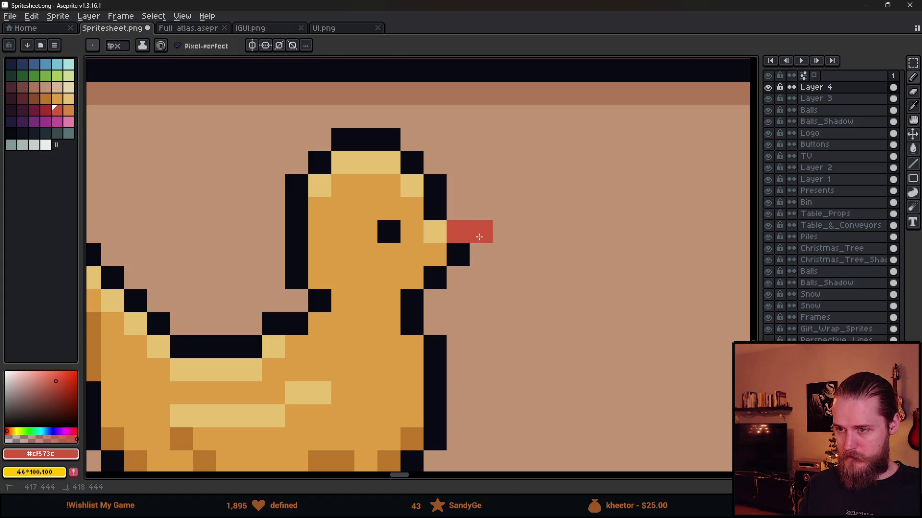
# Step: Outline the duck's beak in black, closing the outline above it
pyautogui.keyDown('alt'); pyautogui.click(463, 251); pyautogui.keyUp('alt')
pyautogui.click(481, 255)
pyautogui.click(504, 232)
pyautogui.click(479, 211)
pyautogui.scroll(-3, 475, 216)
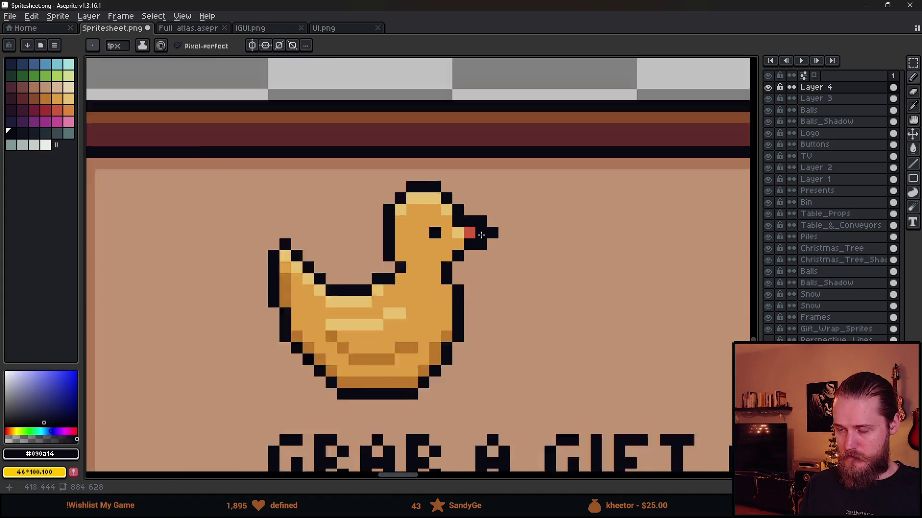
pyautogui.scroll(1, 375, 308)
# Step: Marquee the whole duck and squeeze it narrower horizontally
pyautogui.press('m')
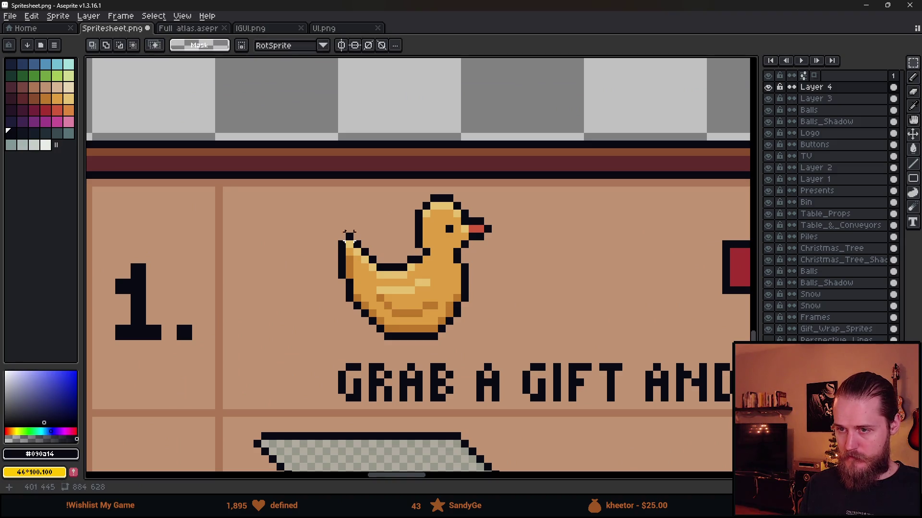
pyautogui.moveTo(341, 206); pyautogui.dragTo(510, 336)
pyautogui.click(518, 269)
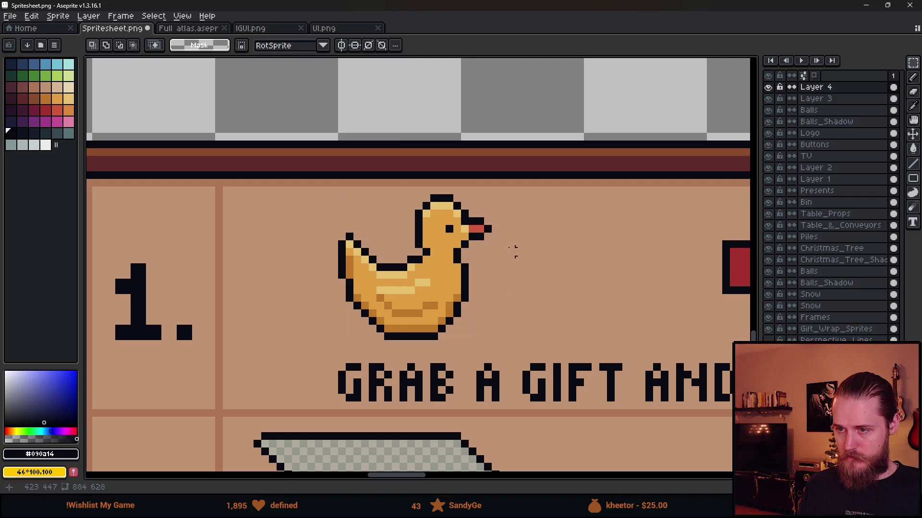
pyautogui.moveTo(341, 197); pyautogui.dragTo(492, 340)
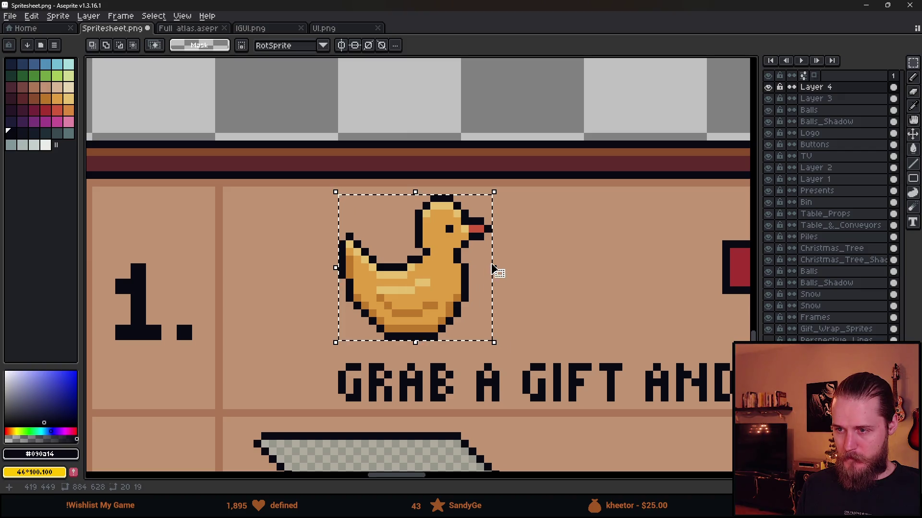
pyautogui.moveTo(494, 268)
pyautogui.mouseDown()
pyautogui.moveTo(475, 271)
pyautogui.moveTo(487, 276)
pyautogui.mouseUp()
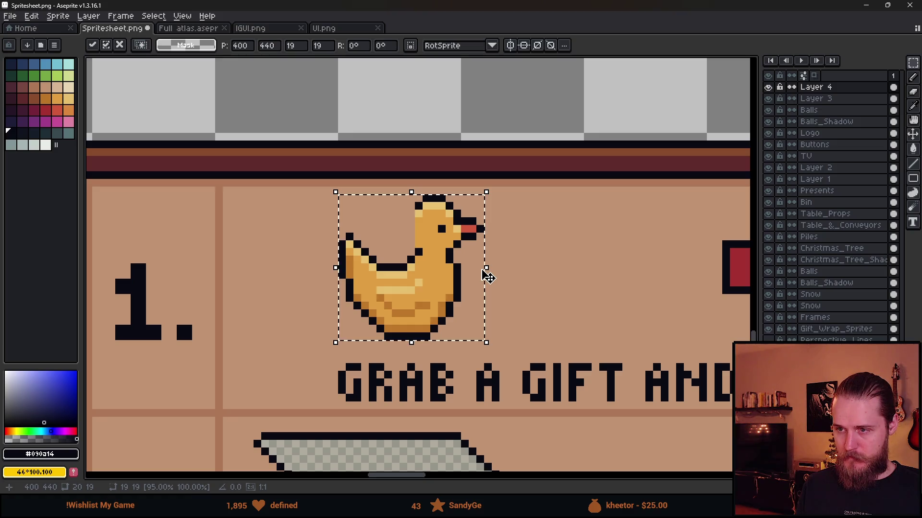
pyautogui.click(579, 267)
# Step: Undo back to the duck selection, widen it one pixel on the right, then deselect
pyautogui.scroll(4, 467, 230)
pyautogui.scroll(-2, 468, 266)
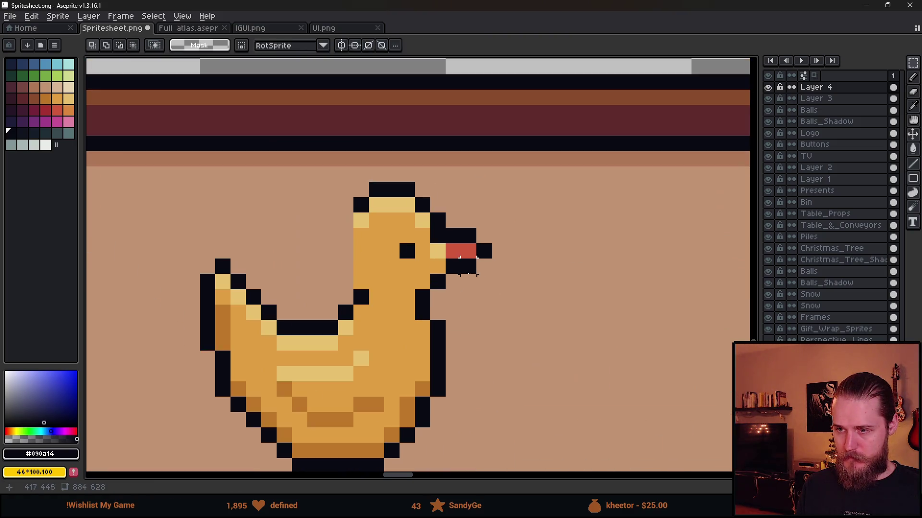
pyautogui.hotkey('ctrl', 'z')
pyautogui.moveTo(465, 316); pyautogui.dragTo(473, 314)
pyautogui.click(317, 245)
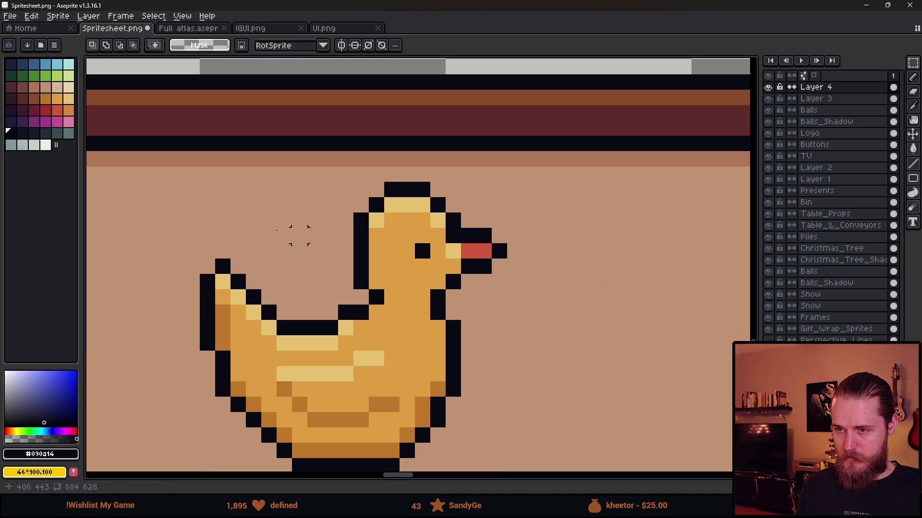
pyautogui.moveTo(208, 189)
pyautogui.mouseDown()
pyautogui.moveTo(441, 468)
pyautogui.moveTo(485, 471)
pyautogui.mouseUp()
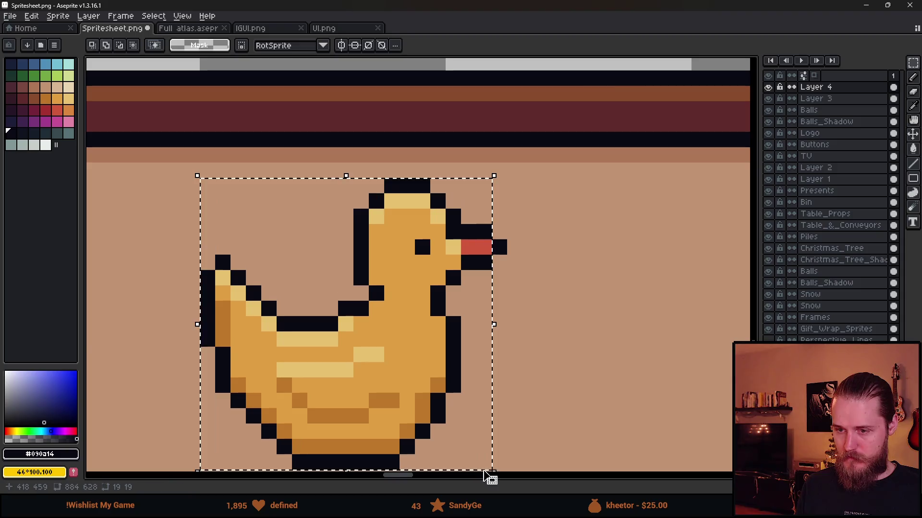
pyautogui.hotkey('ctrl', 'd')
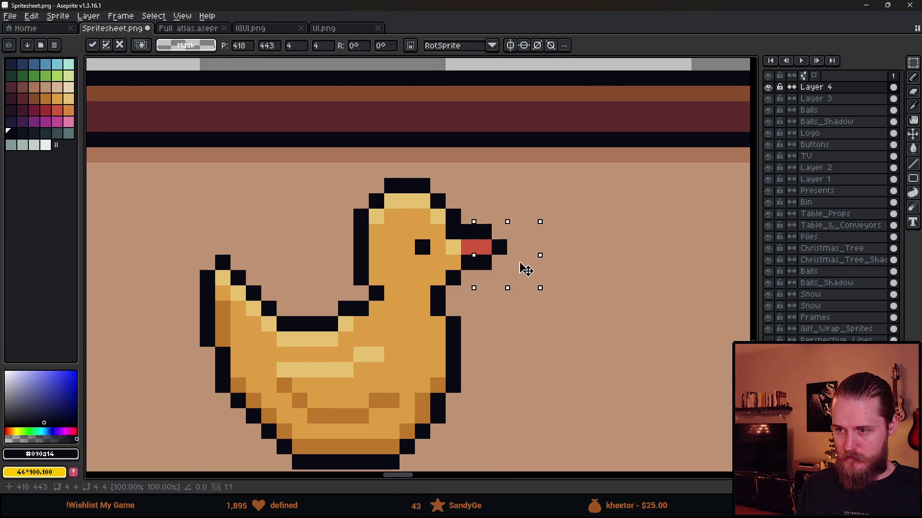
# Step: Extend the red beak and cover stray pixels near it with the tan background
pyautogui.scroll(4, 471, 217)
pyautogui.keyDown('alt'); pyautogui.click(470, 217); pyautogui.keyUp('alt')
pyautogui.click(418, 223)
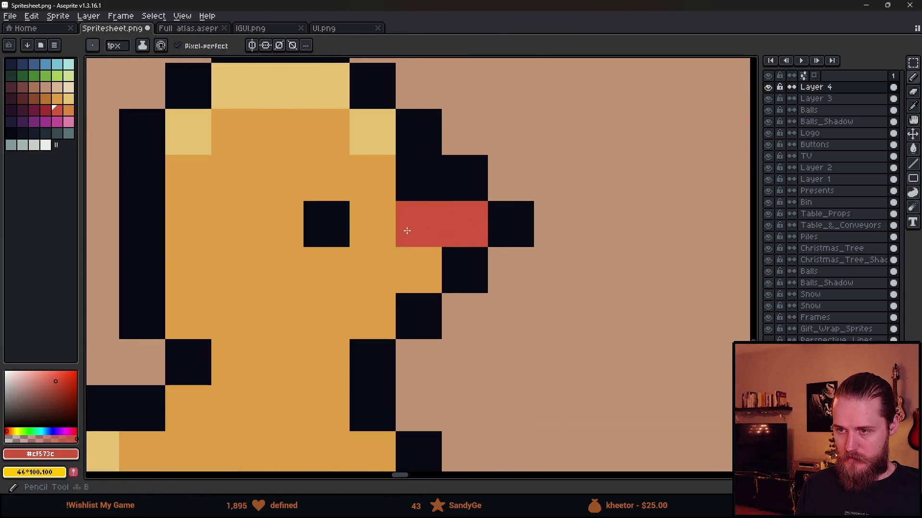
pyautogui.scroll(-4, 506, 327)
pyautogui.scroll(3, 508, 329)
pyautogui.click(491, 320)
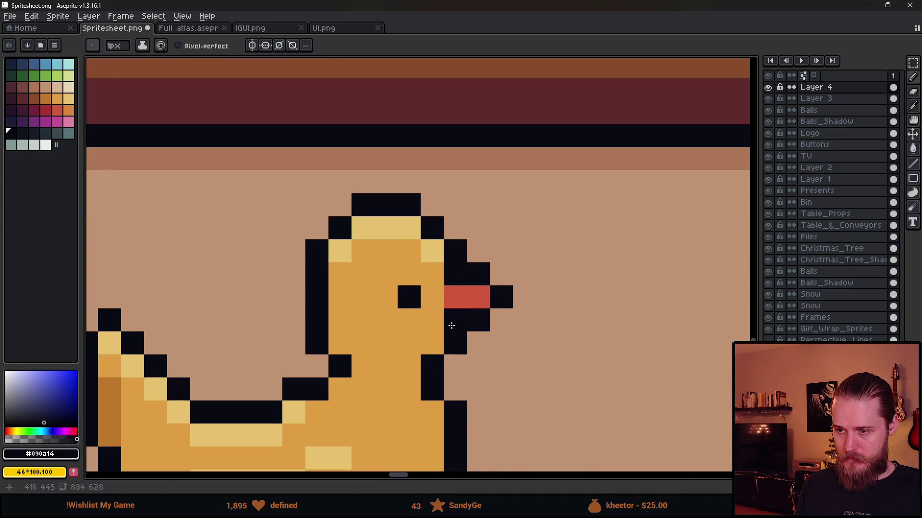
pyautogui.keyDown('alt'); pyautogui.click(490, 325); pyautogui.keyUp('alt')
pyautogui.click(478, 320)
pyautogui.scroll(-5, 538, 368)
pyautogui.scroll(4, 538, 368)
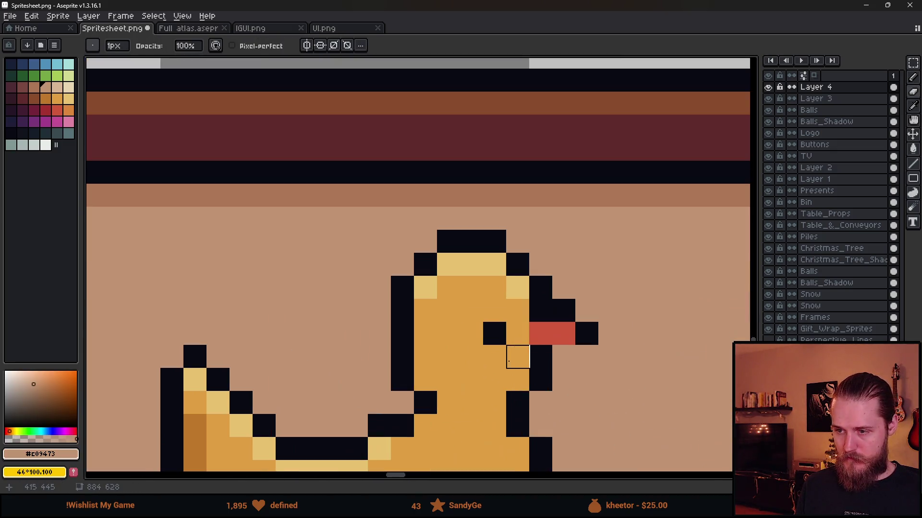
# Step: Add black outline pixels beneath and beside the duck's beak
pyautogui.keyDown('alt'); pyautogui.click(570, 356); pyautogui.keyUp('alt')
pyautogui.click(609, 378)
pyautogui.scroll(-4, 613, 381)
pyautogui.scroll(1, 447, 302)
pyautogui.scroll(4, 447, 303)
pyautogui.keyDown('alt'); pyautogui.click(383, 335); pyautogui.keyUp('alt')
pyautogui.scroll(-4, 382, 335)
pyautogui.click(388, 353)
pyautogui.scroll(-1, 385, 352)
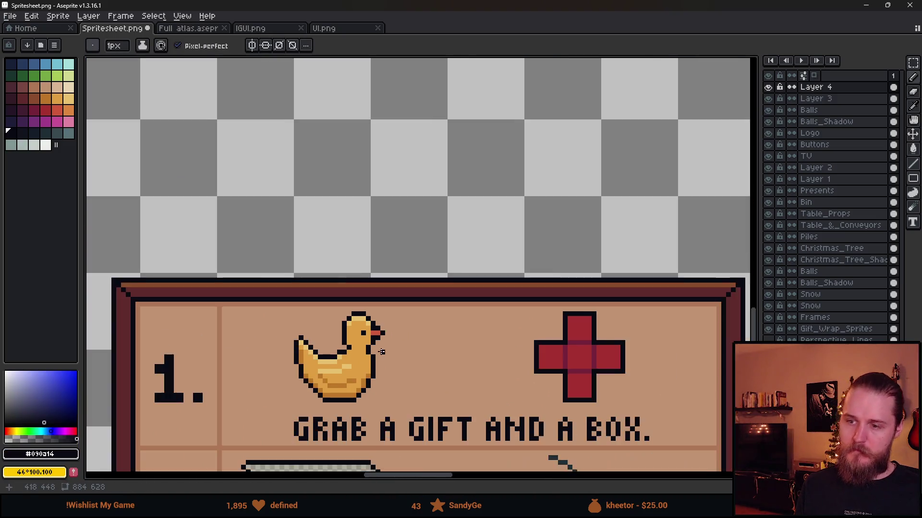
# Step: Bring the first step row into view and measure the gift tag with a square marquee
pyautogui.moveTo(403, 352); pyautogui.dragTo(457, 249)
pyautogui.scroll(3, 429, 249)
pyautogui.scroll(-2, 458, 231)
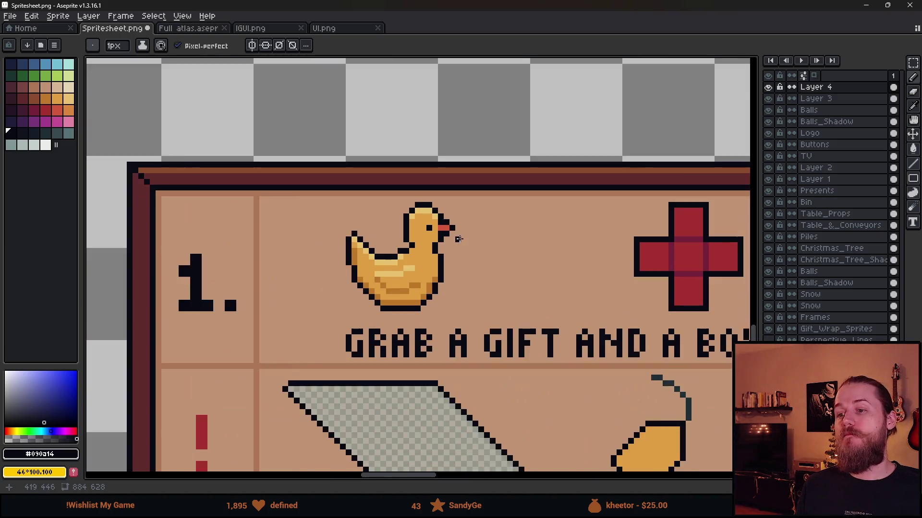
pyautogui.scroll(-1, 545, 269)
pyautogui.press('m')
pyautogui.scroll(1, 350, 227)
pyautogui.scroll(-1, 327, 249)
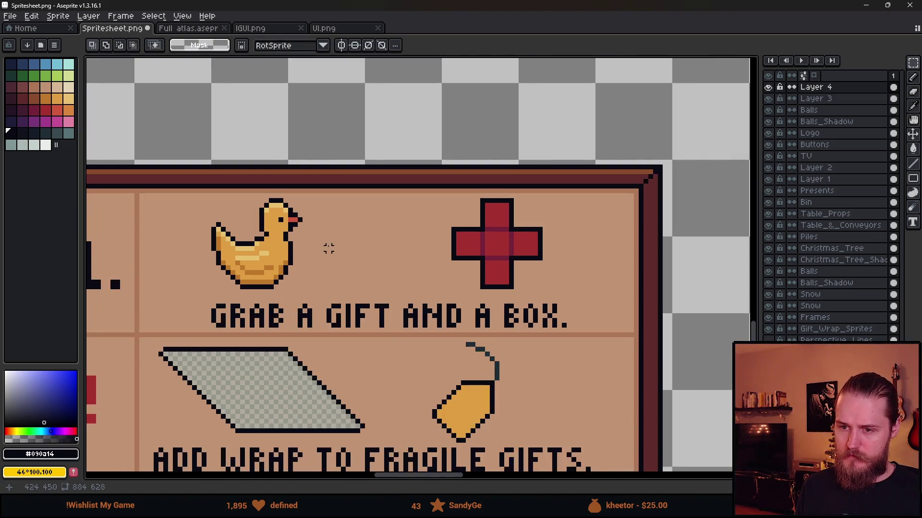
pyautogui.scroll(1, 298, 270)
pyautogui.scroll(-1, 388, 274)
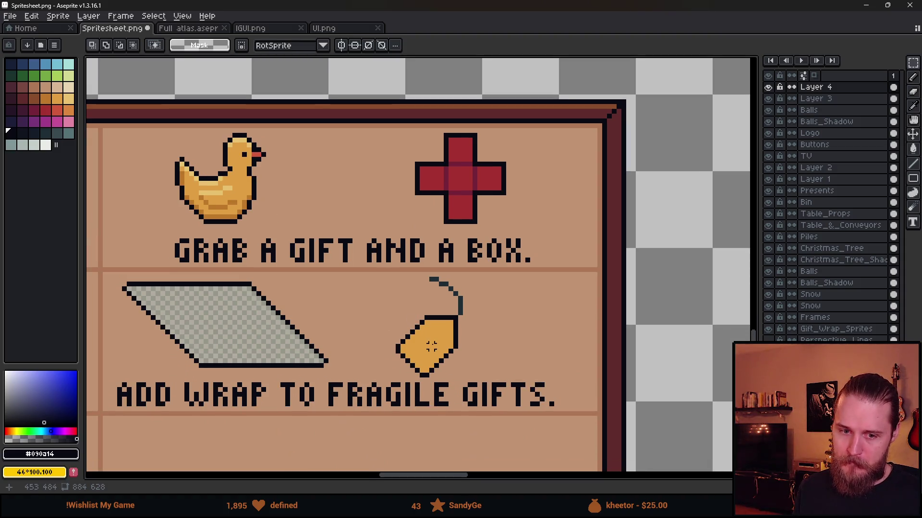
pyautogui.scroll(1, 431, 347)
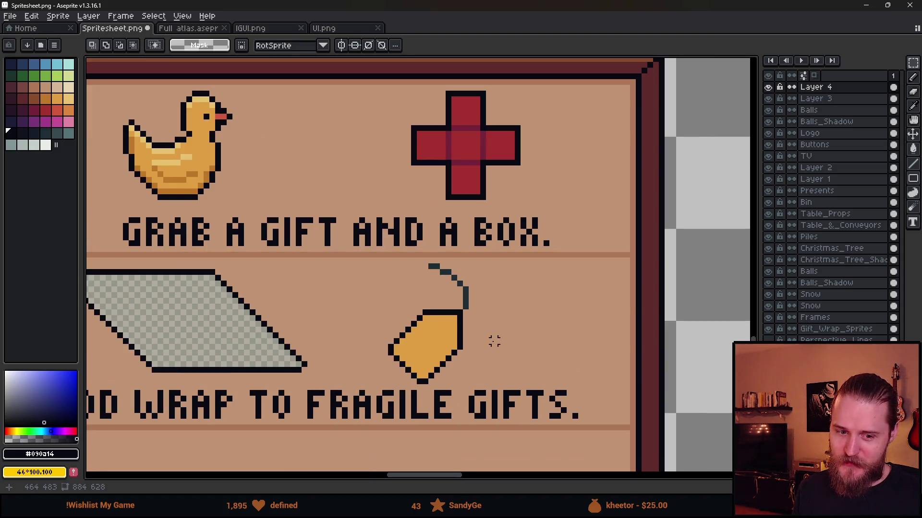
pyautogui.scroll(1, 506, 324)
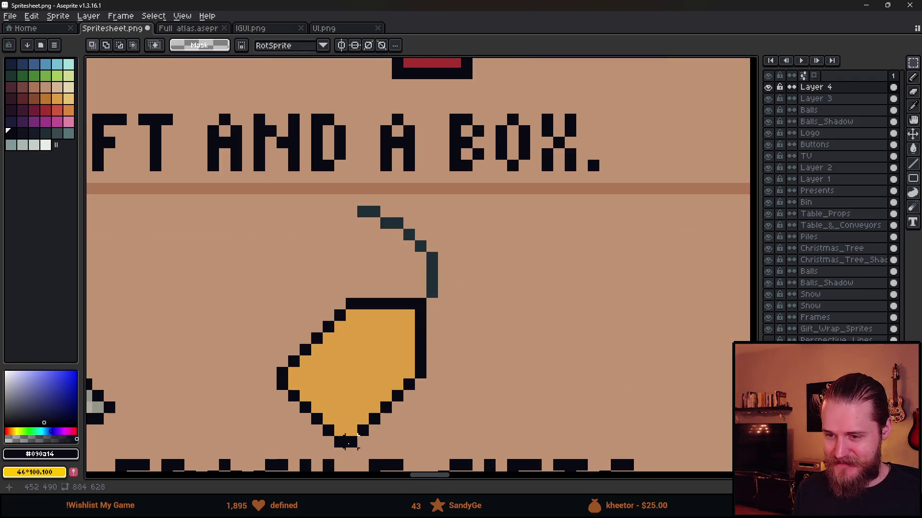
pyautogui.moveTo(248, 441)
pyautogui.mouseDown()
pyautogui.moveTo(570, 211)
pyautogui.moveTo(547, 234)
pyautogui.mouseUp()
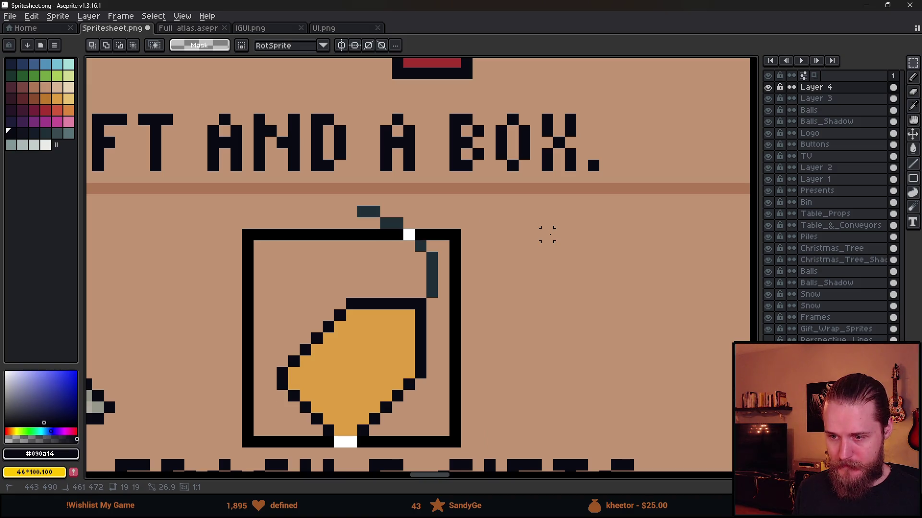
pyautogui.press('Escape')
# Step: Erase the top two pixels of the tag's string and eyedrop the #202e37 string colour
pyautogui.press('e')
pyautogui.moveTo(369, 212); pyautogui.dragTo(425, 237)
pyautogui.keyDown('alt'); pyautogui.click(425, 238); pyautogui.keyUp('alt')
pyautogui.press('b')
pyautogui.scroll(-3, 384, 312)
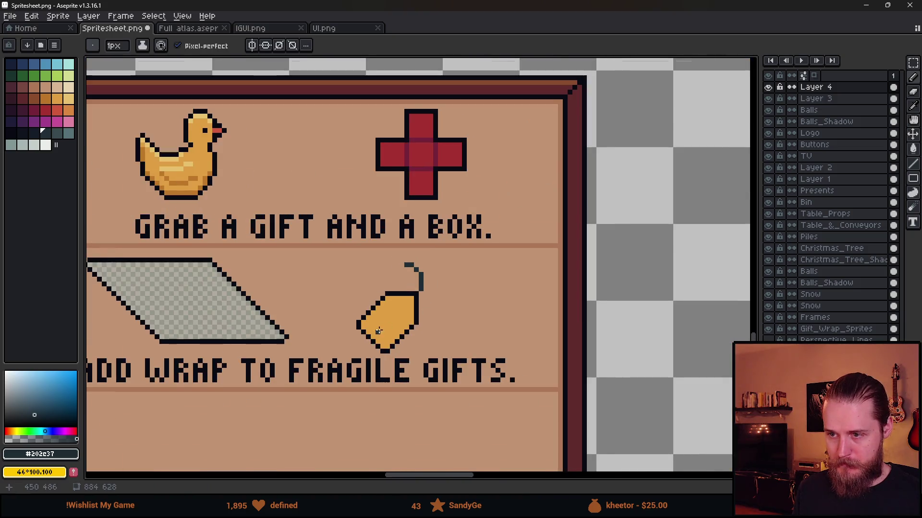
pyautogui.scroll(2, 360, 332)
pyautogui.press('m')
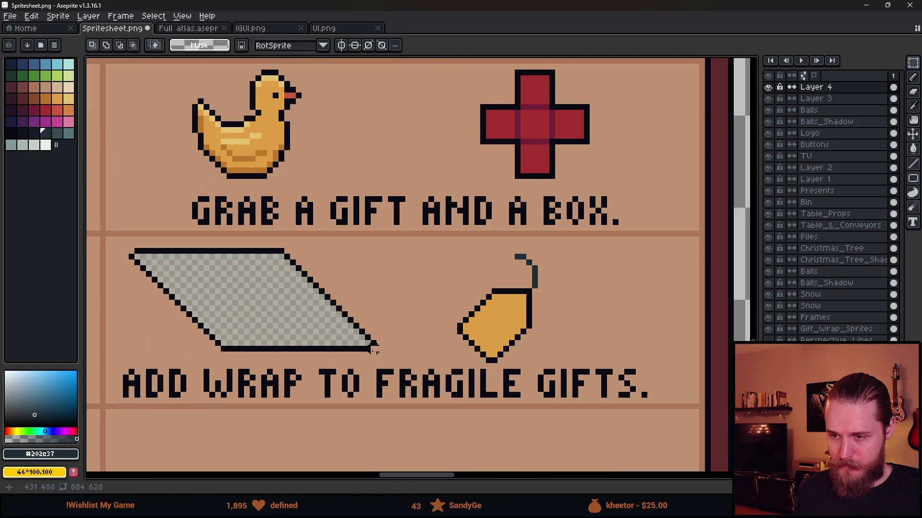
pyautogui.moveTo(373, 349); pyautogui.dragTo(278, 246)
# Step: Lower the wrap shape's bottom black edge one pixel and add a pixel at the diagonal's end
pyautogui.click(183, 258)
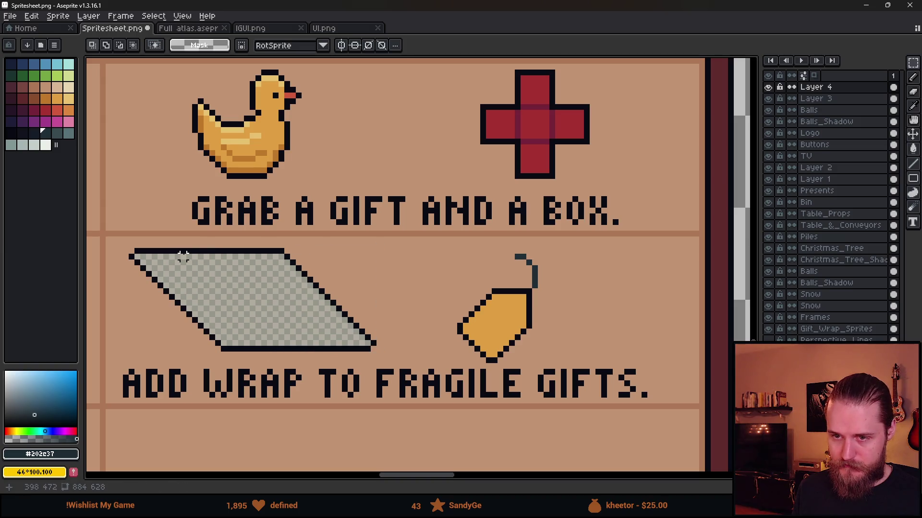
pyautogui.hscroll(-3, 229, 261)
pyautogui.scroll(2, 288, 253)
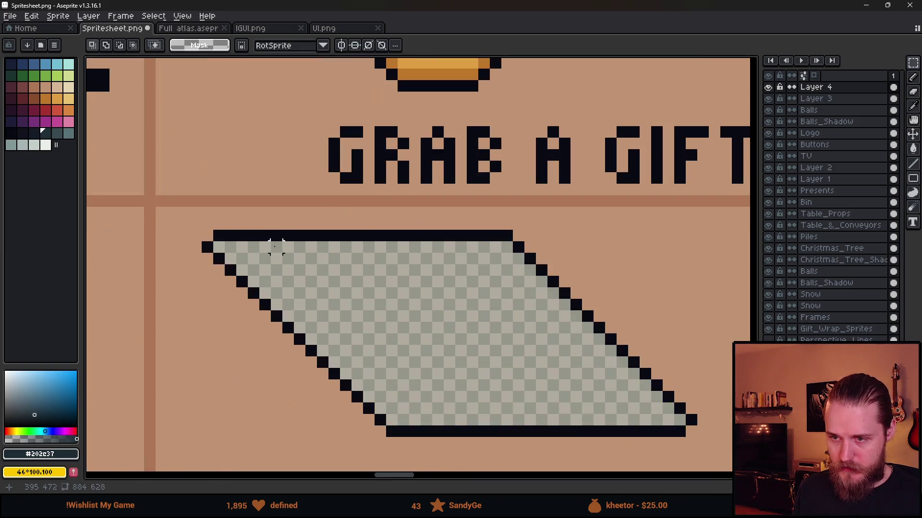
pyautogui.moveTo(392, 237)
pyautogui.mouseDown()
pyautogui.moveTo(500, 396)
pyautogui.moveTo(475, 432)
pyautogui.moveTo(475, 317)
pyautogui.moveTo(468, 431)
pyautogui.moveTo(470, 419)
pyautogui.mouseUp()
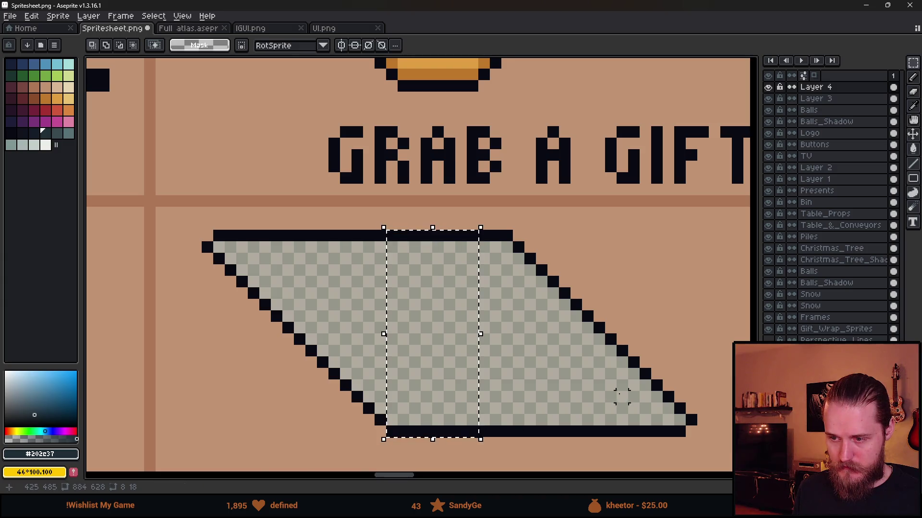
pyautogui.moveTo(621, 391); pyautogui.dragTo(552, 323)
pyautogui.click(315, 357)
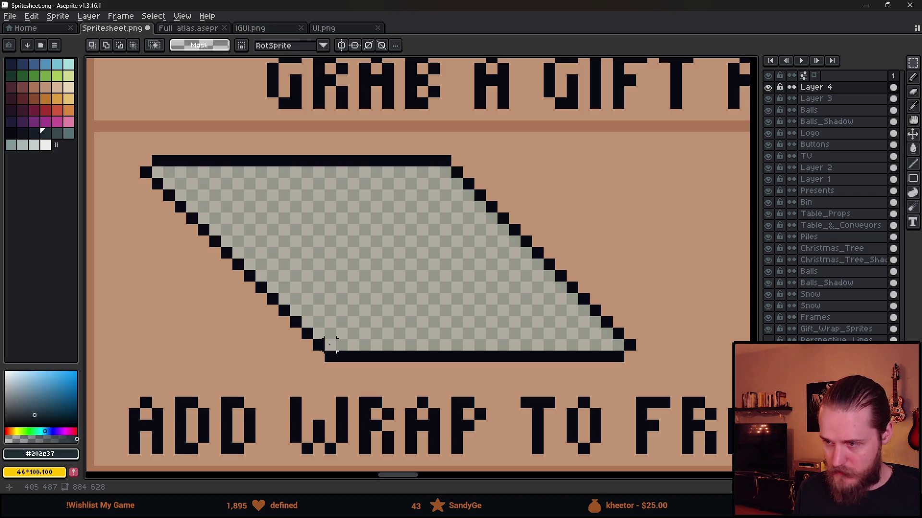
pyautogui.moveTo(331, 355)
pyautogui.mouseDown()
pyautogui.moveTo(644, 361)
pyautogui.moveTo(655, 372)
pyautogui.mouseUp()
pyautogui.moveTo(576, 361); pyautogui.dragTo(596, 374)
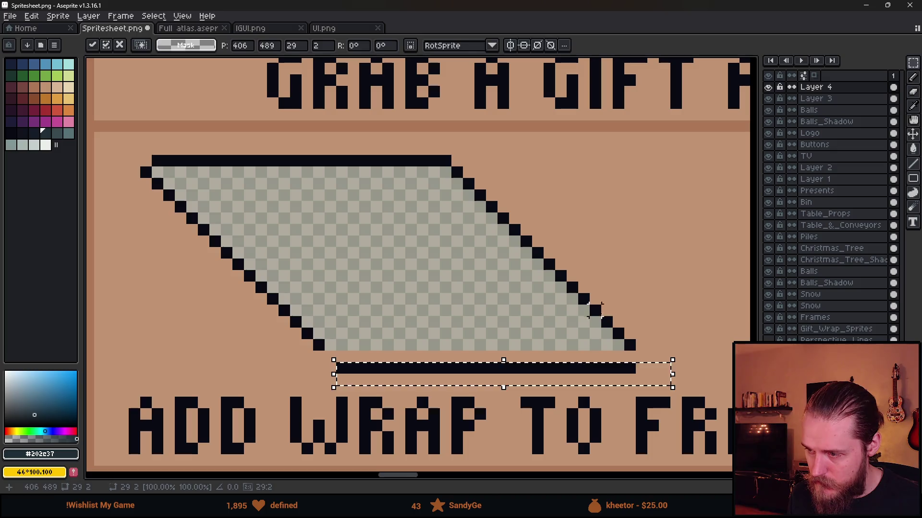
pyautogui.press('b')
pyautogui.keyDown('alt'); pyautogui.click(632, 339); pyautogui.keyUp('alt')
pyautogui.click(641, 357)
pyautogui.click(332, 358)
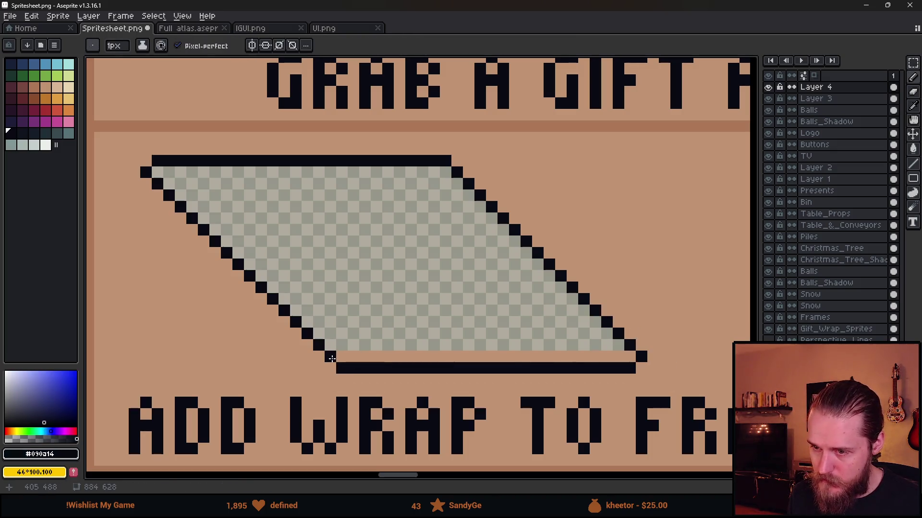
# Step: Move the wrap shape's bottom row down one pixel
pyautogui.press('m')
pyautogui.moveTo(315, 329); pyautogui.dragTo(391, 339)
pyautogui.click(353, 344)
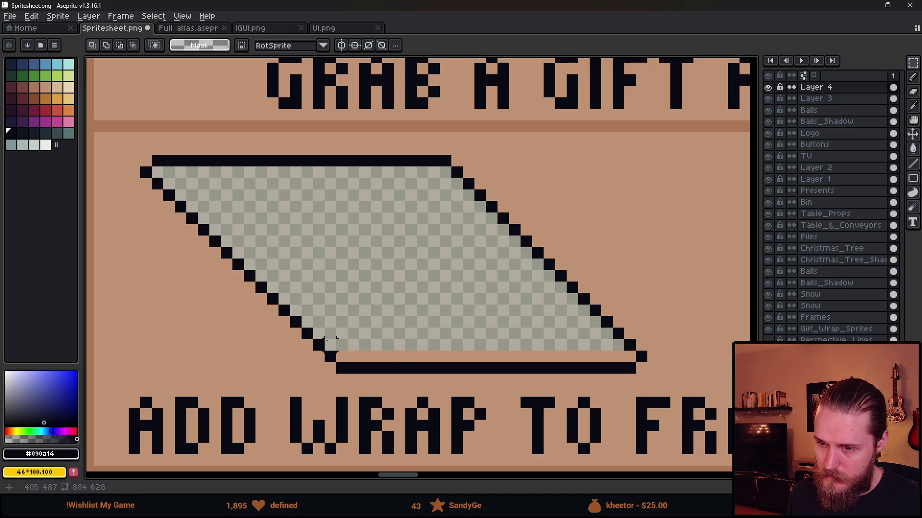
pyautogui.moveTo(329, 342); pyautogui.dragTo(626, 347)
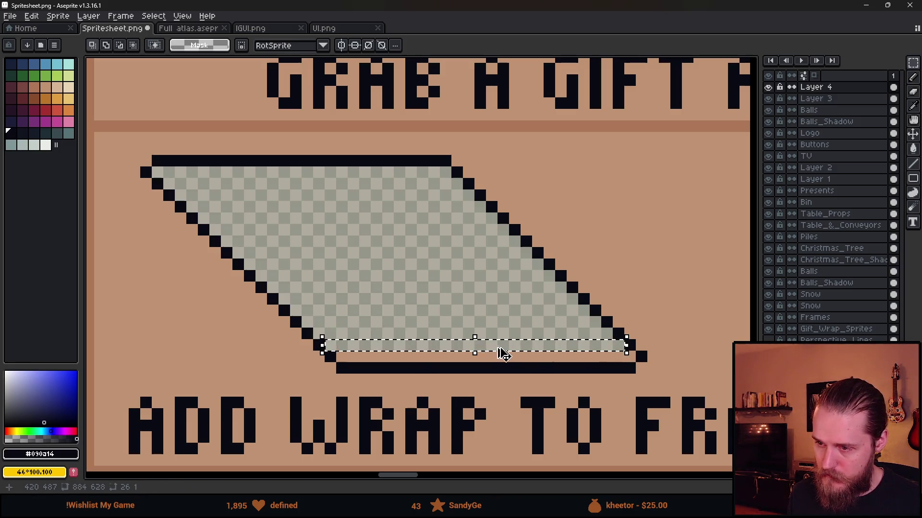
pyautogui.moveTo(500, 352); pyautogui.dragTo(512, 362)
pyautogui.press('Return')
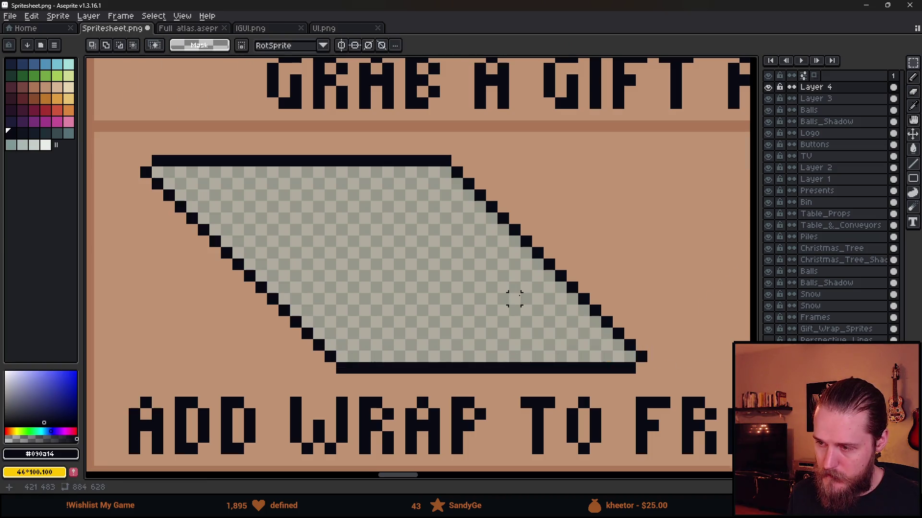
# Step: Delete the vertical strip from the middle of the wrap shape
pyautogui.scroll(-4, 513, 296)
pyautogui.scroll(2, 522, 300)
pyautogui.moveTo(412, 224); pyautogui.dragTo(514, 334)
pyautogui.scroll(2, 573, 288)
pyautogui.click(549, 247)
pyautogui.hscroll(-3, 533, 247)
pyautogui.moveTo(378, 142); pyautogui.dragTo(457, 340)
pyautogui.press('Escape')
pyautogui.moveTo(378, 154); pyautogui.dragTo(487, 361)
pyautogui.press('Escape')
pyautogui.moveTo(401, 142)
pyautogui.mouseDown()
pyautogui.moveTo(482, 315)
pyautogui.moveTo(484, 370)
pyautogui.mouseUp()
pyautogui.press('Delete')
# Step: Slide the wrap's right half left to join the two halves
pyautogui.moveTo(482, 142); pyautogui.dragTo(715, 369)
pyautogui.moveTo(628, 336)
pyautogui.mouseDown()
pyautogui.moveTo(552, 325)
pyautogui.moveTo(550, 337)
pyautogui.mouseUp()
pyautogui.press('Return')
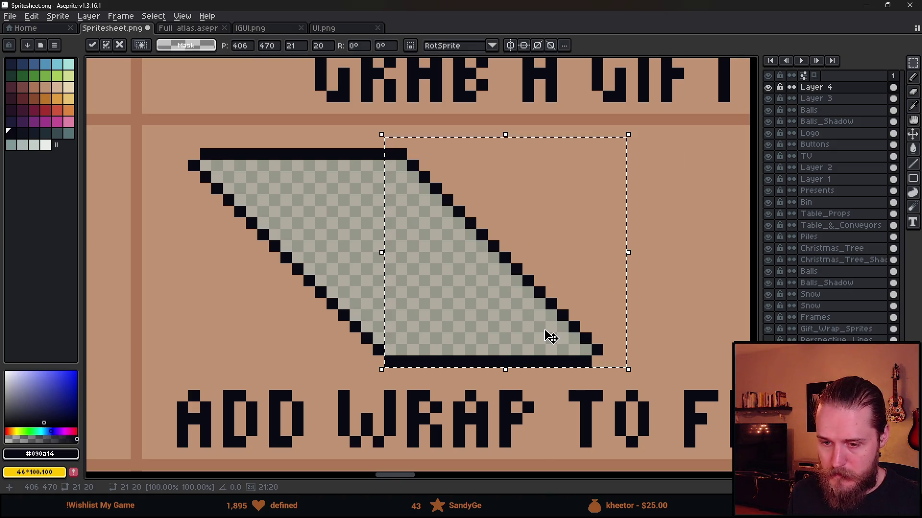
pyautogui.click(297, 223)
# Step: Delete the wrap's lower part and pencil a new bottom edge to shorten it
pyautogui.moveTo(194, 154)
pyautogui.mouseDown()
pyautogui.moveTo(403, 365)
pyautogui.moveTo(585, 361)
pyautogui.mouseUp()
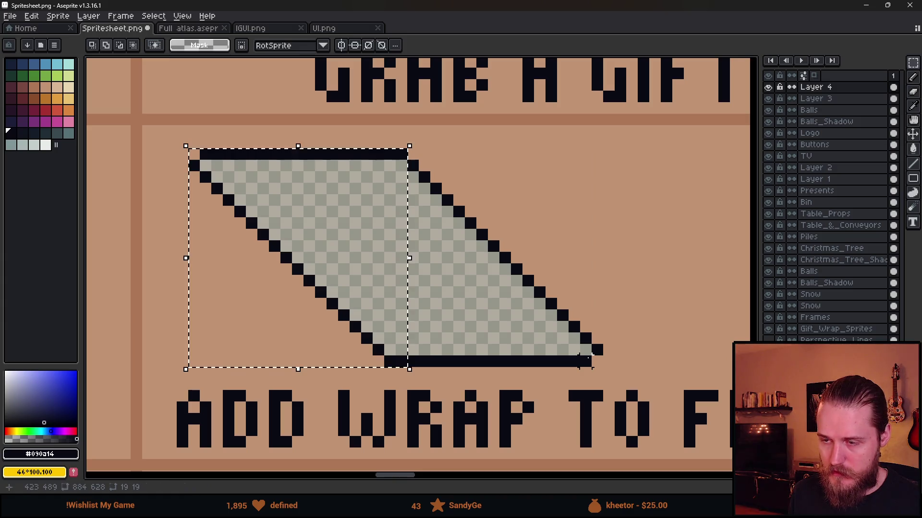
pyautogui.hotkey('ctrl', 'd')
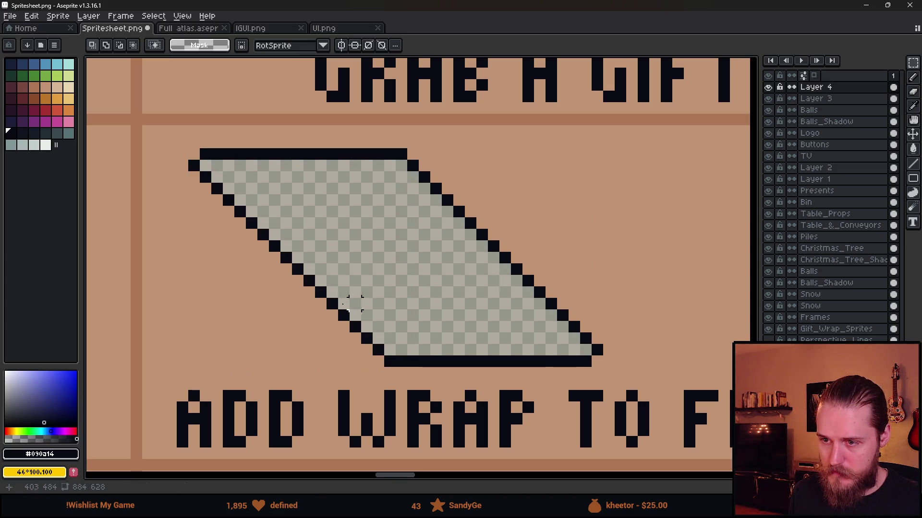
pyautogui.moveTo(291, 281)
pyautogui.mouseDown()
pyautogui.moveTo(581, 355)
pyautogui.moveTo(626, 376)
pyautogui.mouseUp()
pyautogui.press('Delete')
pyautogui.press('b')
pyautogui.moveTo(309, 281); pyautogui.dragTo(505, 281)
pyautogui.click(205, 143)
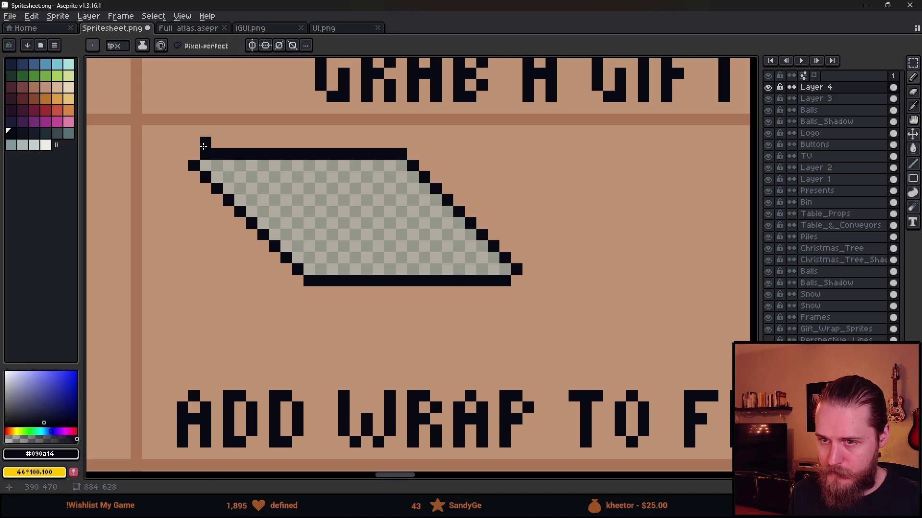
pyautogui.press('m')
pyautogui.moveTo(194, 154)
pyautogui.mouseDown()
pyautogui.moveTo(550, 350)
pyautogui.moveTo(482, 316)
pyautogui.moveTo(355, 315)
pyautogui.mouseUp()
pyautogui.hotkey('ctrl', 'd')
pyautogui.moveTo(223, 143)
pyautogui.mouseDown()
pyautogui.moveTo(264, 178)
pyautogui.moveTo(482, 315)
pyautogui.moveTo(516, 350)
pyautogui.mouseUp()
# Step: Shift the wrap shape right and draw a 19x19 square box outline to its left
pyautogui.scroll(-4, 458, 305)
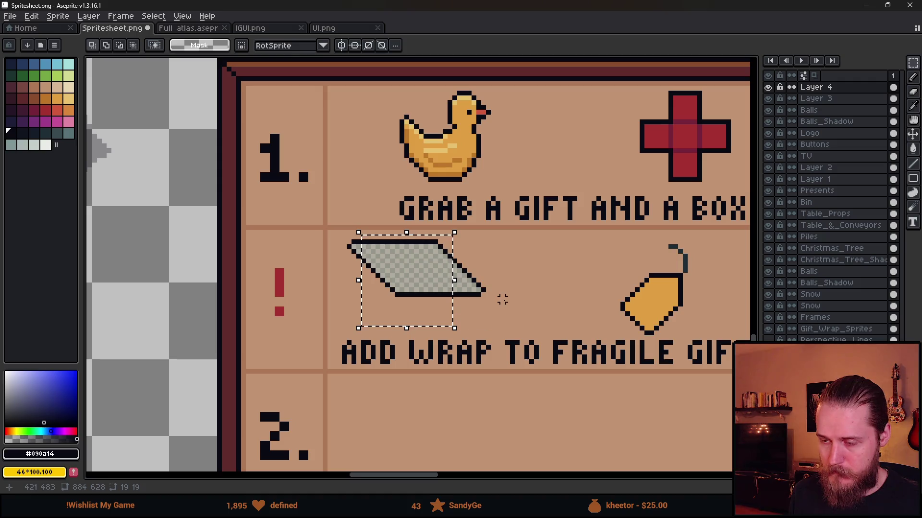
pyautogui.scroll(2, 494, 295)
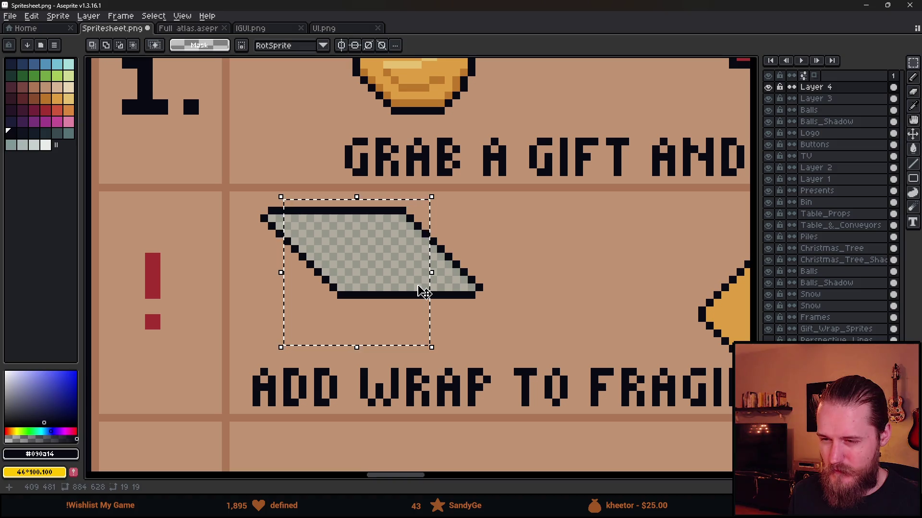
pyautogui.scroll(1, 424, 292)
pyautogui.scroll(1, 423, 292)
pyautogui.scroll(-1, 424, 292)
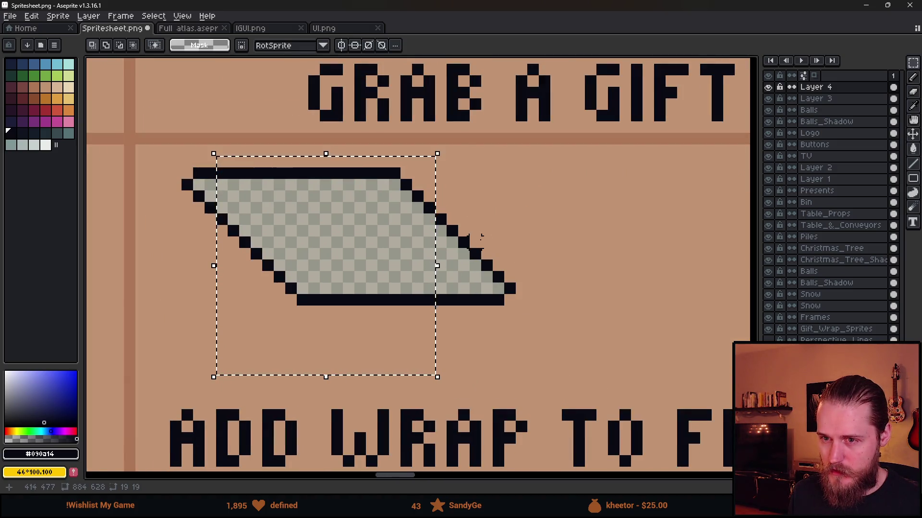
pyautogui.scroll(-4, 475, 240)
pyautogui.scroll(-8, 288, 240)
pyautogui.scroll(3, 266, 251)
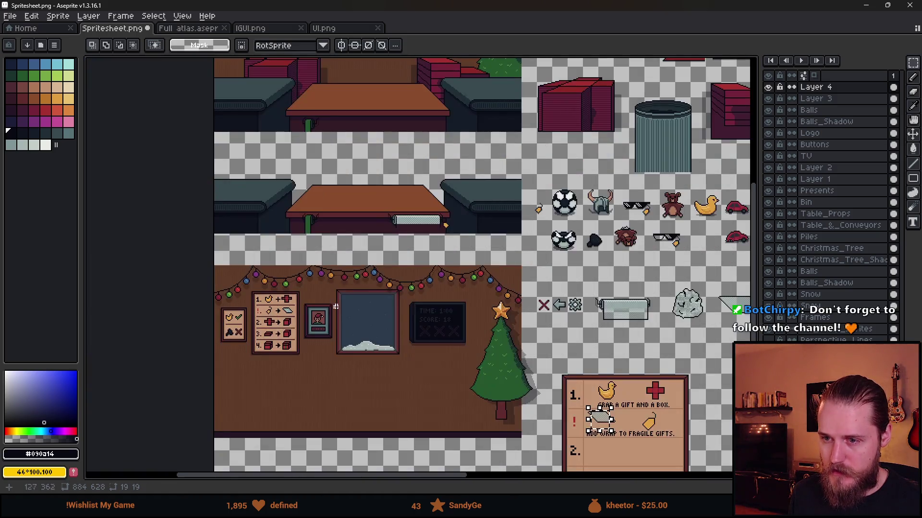
pyautogui.moveTo(691, 459); pyautogui.dragTo(435, 299)
pyautogui.scroll(5, 435, 298)
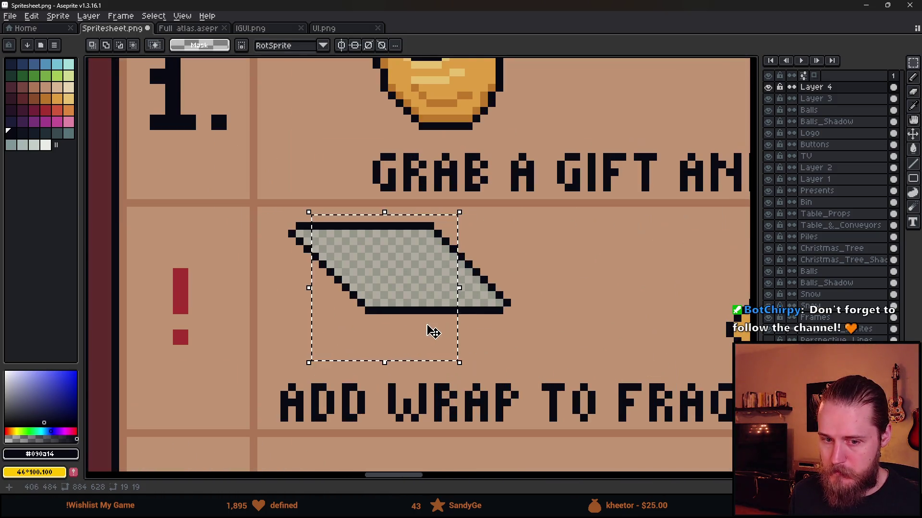
pyautogui.moveTo(538, 288); pyautogui.dragTo(469, 288)
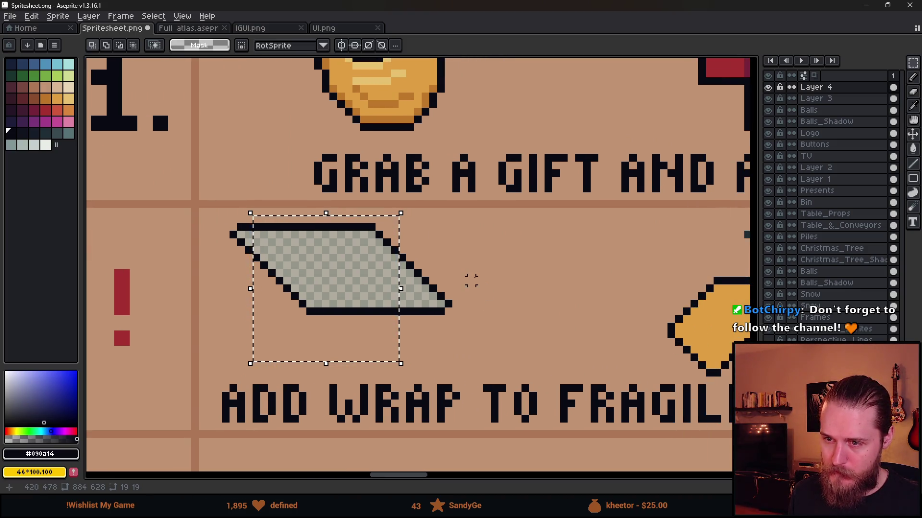
pyautogui.click(507, 288)
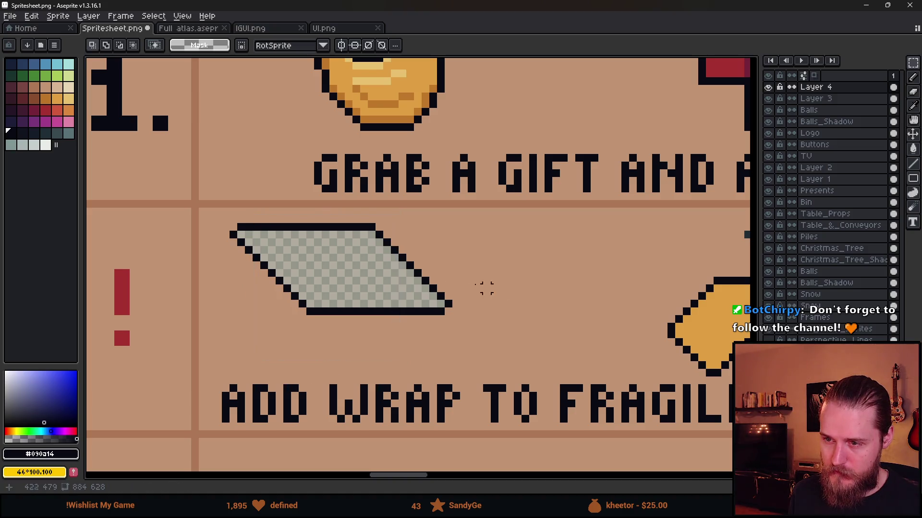
pyautogui.moveTo(225, 219); pyautogui.dragTo(484, 324)
pyautogui.moveTo(338, 288)
pyautogui.mouseDown()
pyautogui.moveTo(543, 292)
pyautogui.moveTo(525, 278)
pyautogui.mouseUp()
pyautogui.click(363, 319)
pyautogui.moveTo(234, 227)
pyautogui.mouseDown()
pyautogui.moveTo(387, 364)
pyautogui.moveTo(383, 356)
pyautogui.mouseUp()
# Step: Pencil in the box's edges, then undo those outline strokes
pyautogui.press('b')
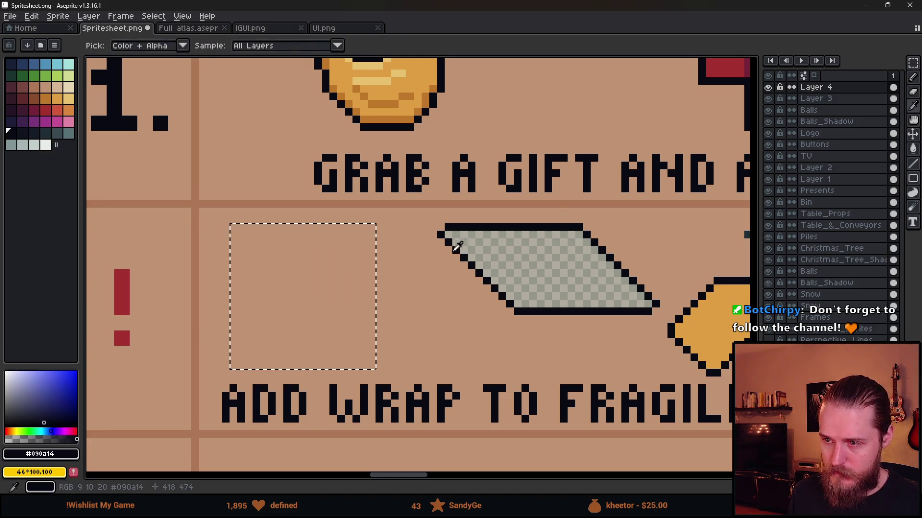
pyautogui.moveTo(232, 226)
pyautogui.mouseDown()
pyautogui.moveTo(234, 365)
pyautogui.moveTo(372, 365)
pyautogui.mouseUp()
pyautogui.moveTo(236, 227); pyautogui.dragTo(372, 315)
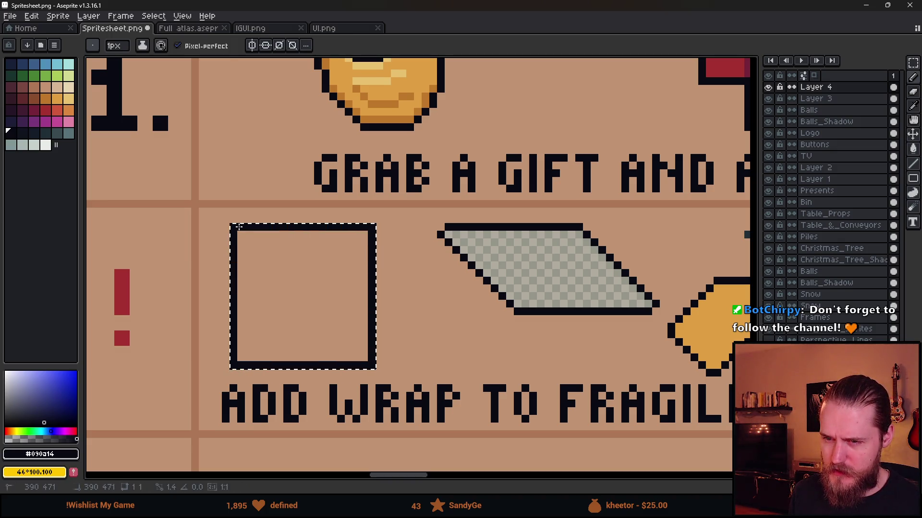
pyautogui.scroll(-3, 369, 315)
pyautogui.scroll(4, 369, 315)
pyautogui.press('v')
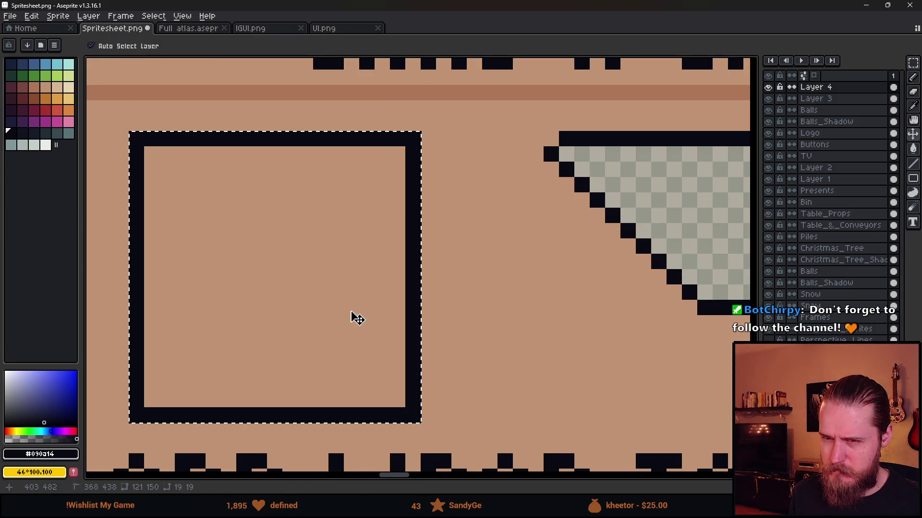
pyautogui.hotkey('ctrl', 'z')
pyautogui.hotkey('ctrl', 'z')
pyautogui.hotkey('ctrl', 'z')
pyautogui.press('b')
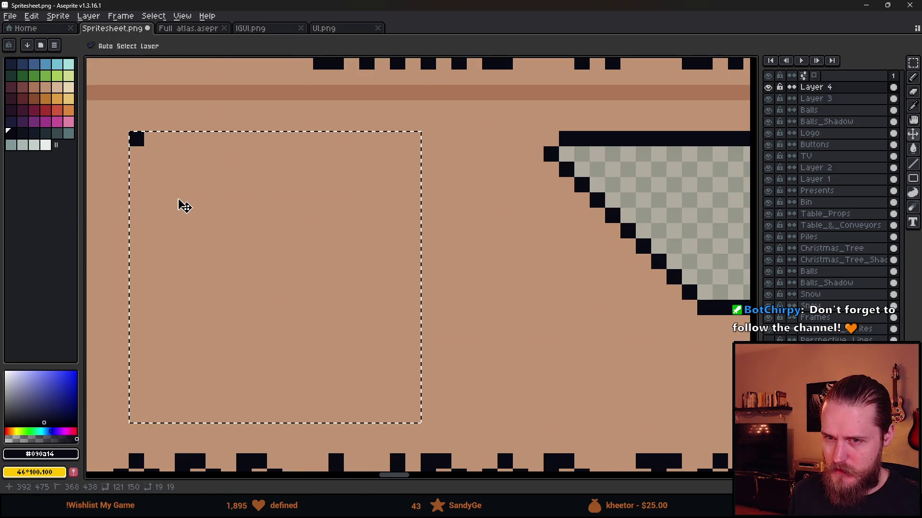
# Step: Redraw the box as an uneven, stepped hand-drawn outline with left, right, bottom and top edges
pyautogui.click(139, 155)
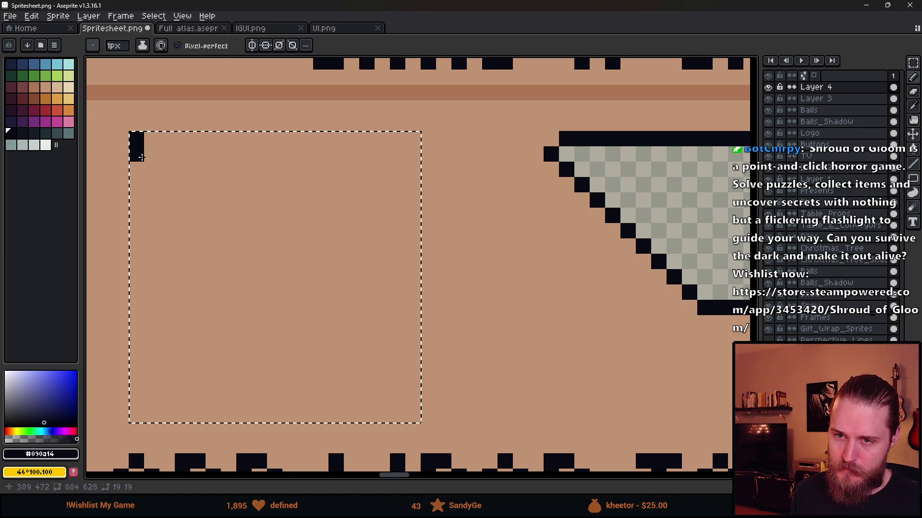
pyautogui.moveTo(138, 139); pyautogui.dragTo(215, 387)
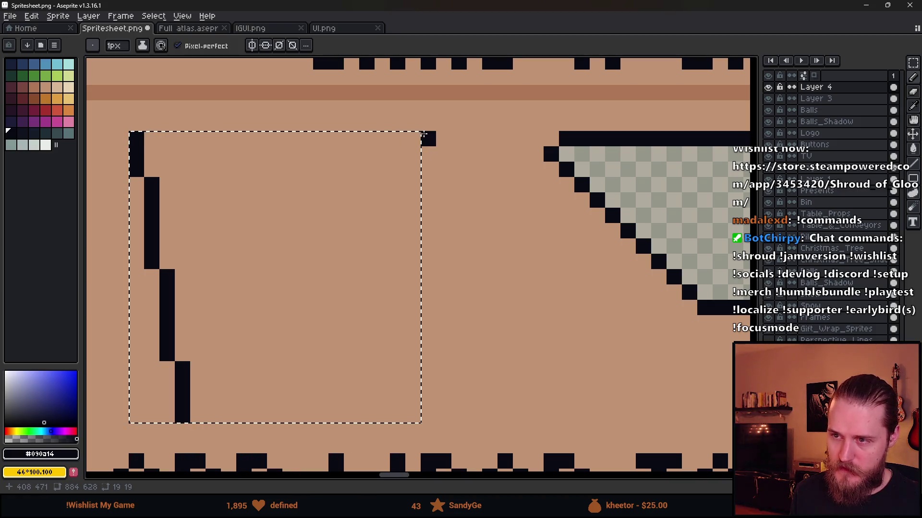
pyautogui.moveTo(372, 137)
pyautogui.mouseDown()
pyautogui.moveTo(411, 417)
pyautogui.moveTo(191, 410)
pyautogui.mouseUp()
pyautogui.moveTo(139, 139); pyautogui.dragTo(362, 139)
pyautogui.scroll(-5, 394, 323)
pyautogui.scroll(3, 424, 328)
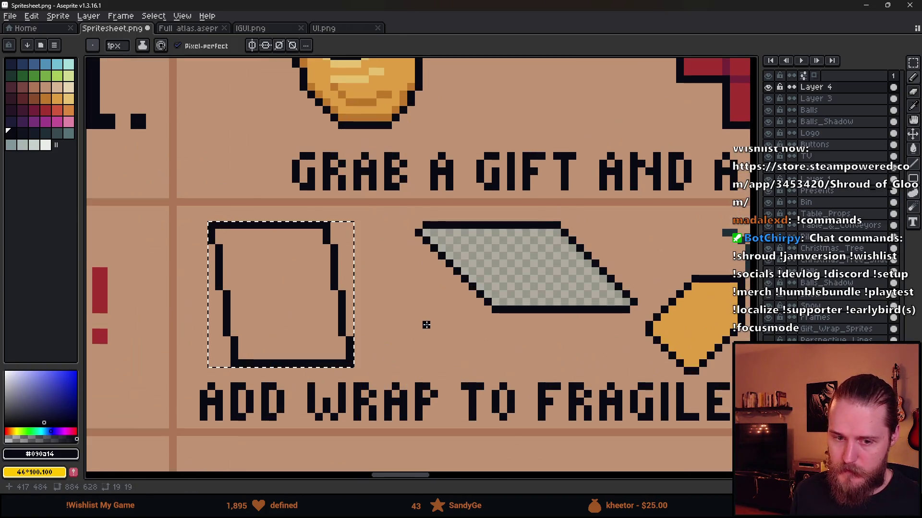
# Step: Clear the selection and marquee-select the whole box outline
pyautogui.press('m')
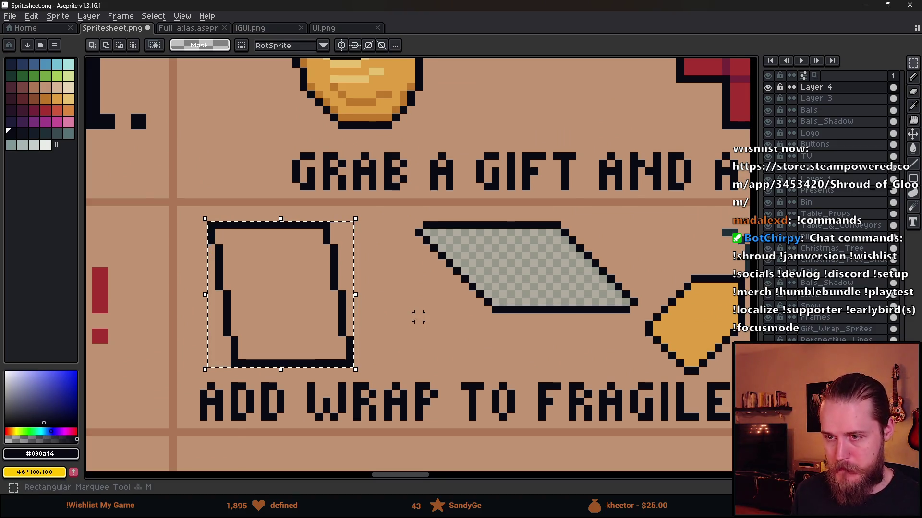
pyautogui.scroll(-2, 415, 317)
pyautogui.scroll(1, 412, 317)
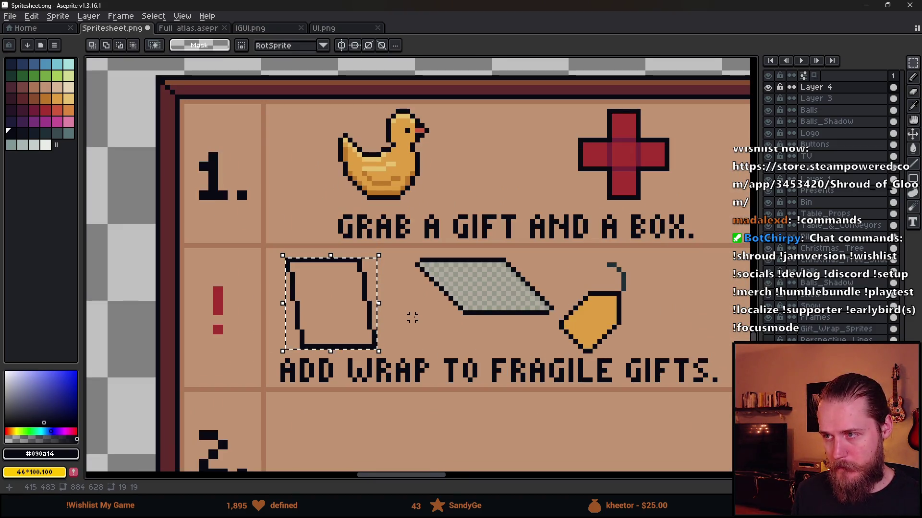
pyautogui.hotkey('ctrl', 'd')
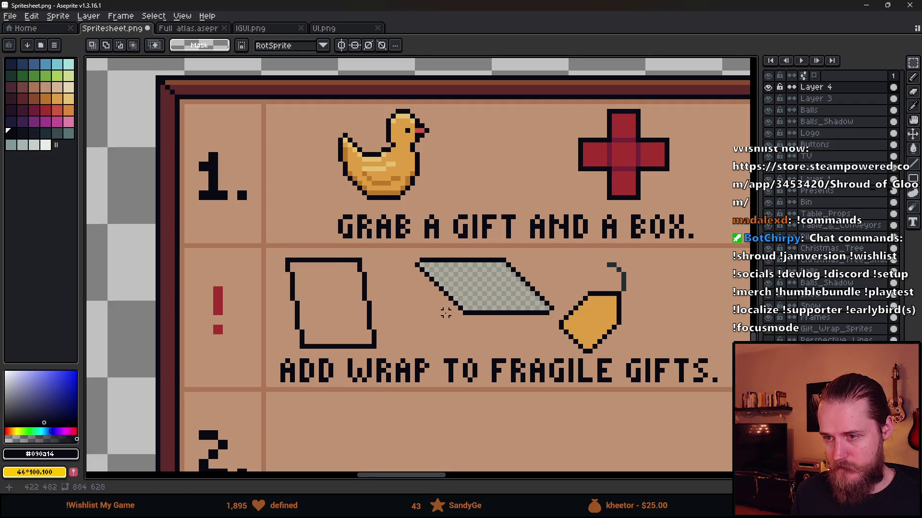
pyautogui.moveTo(287, 261); pyautogui.dragTo(383, 347)
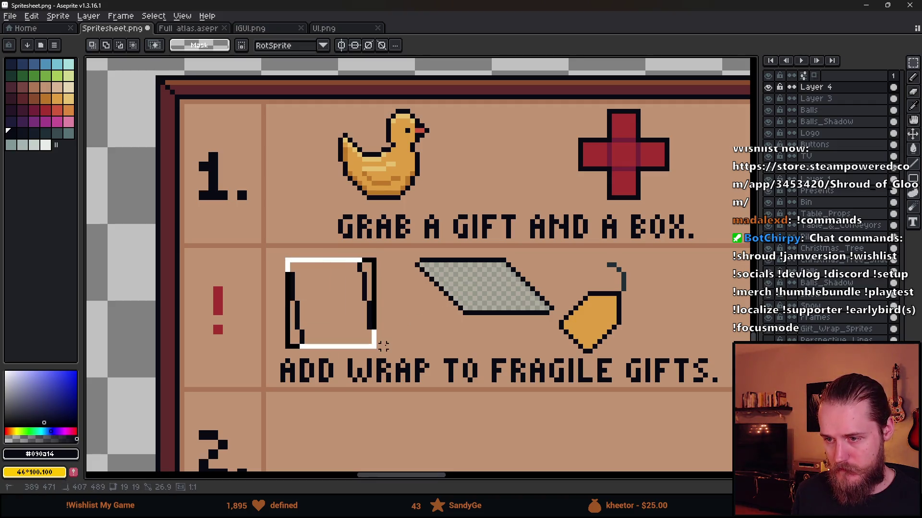
# Step: Move a 7x7 patch of the wrap's checker pattern into the box's top-left corner
pyautogui.scroll(2, 477, 294)
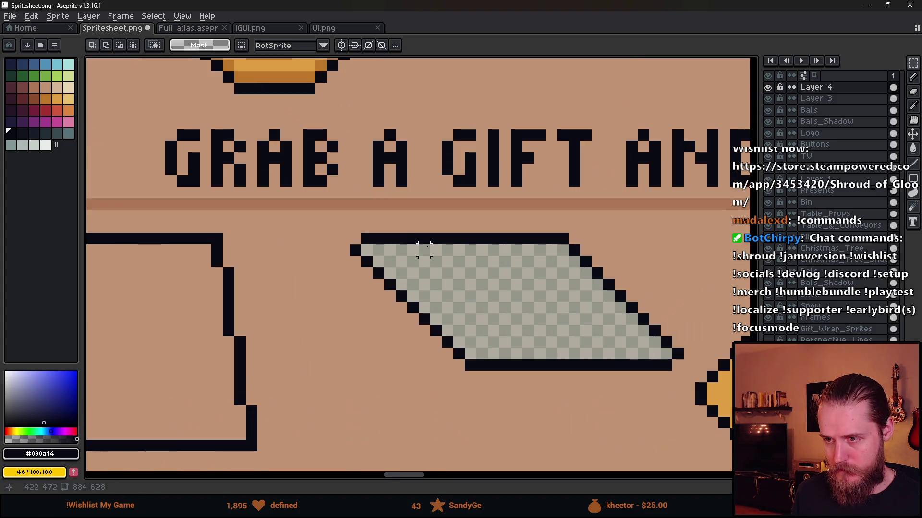
pyautogui.moveTo(445, 249); pyautogui.dragTo(522, 323)
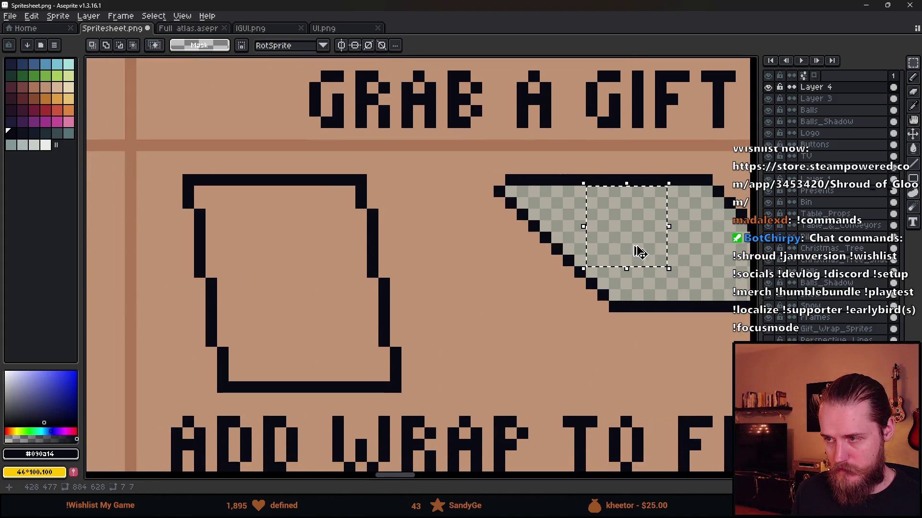
pyautogui.moveTo(635, 244)
pyautogui.mouseDown()
pyautogui.moveTo(271, 276)
pyautogui.moveTo(257, 243)
pyautogui.mouseUp()
pyautogui.hotkey('ctrl', 'd')
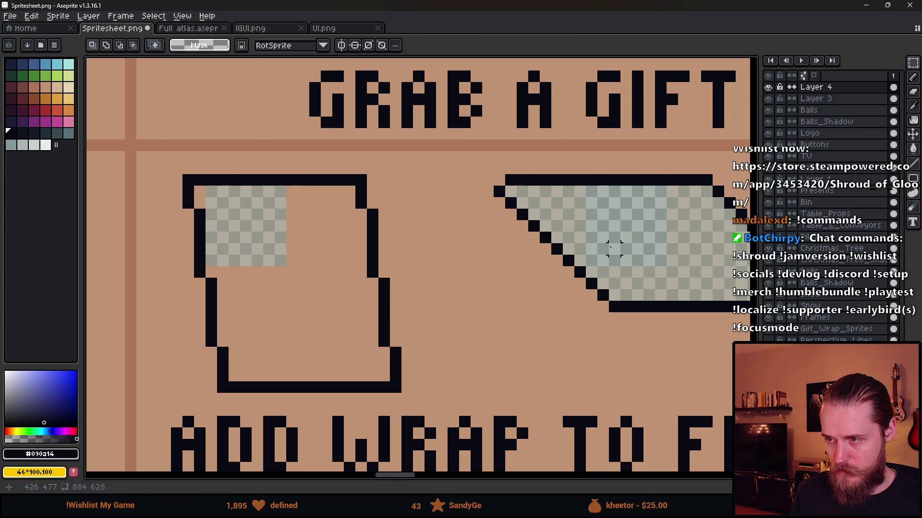
pyautogui.hotkey('ctrl', 'z')
pyautogui.hotkey('ctrl', 'z')
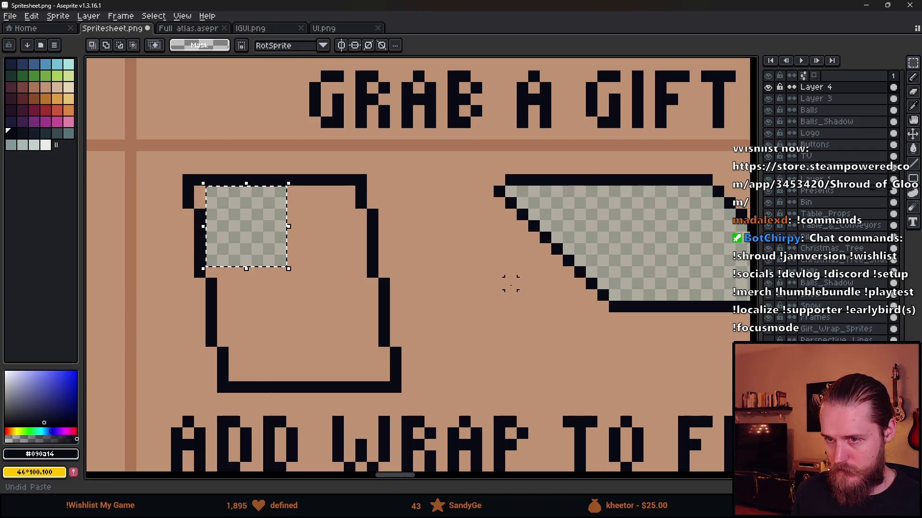